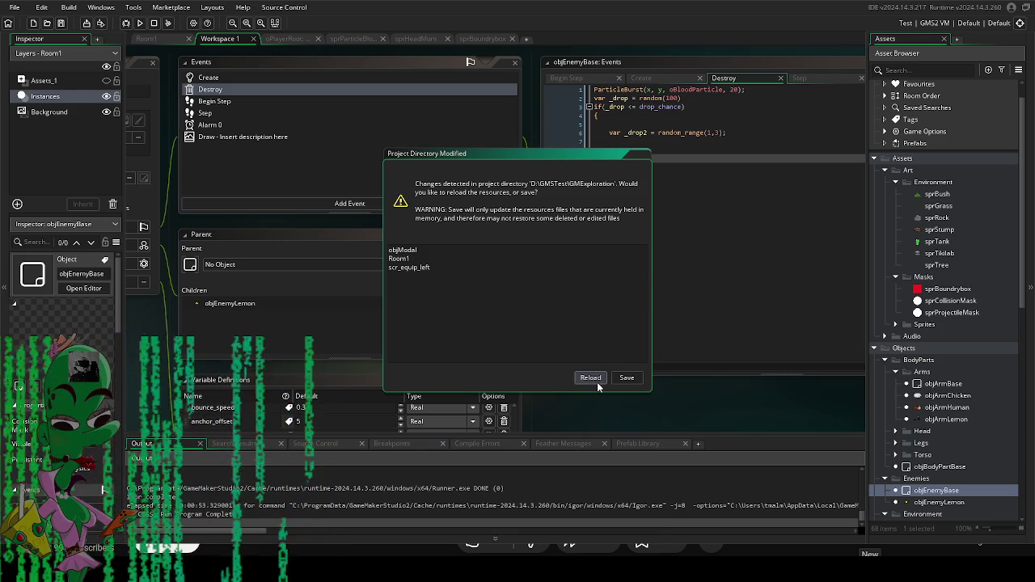
Step: Choose Save in the Project Directory Modified dialog to keep the in-memory resources
click(630, 378)
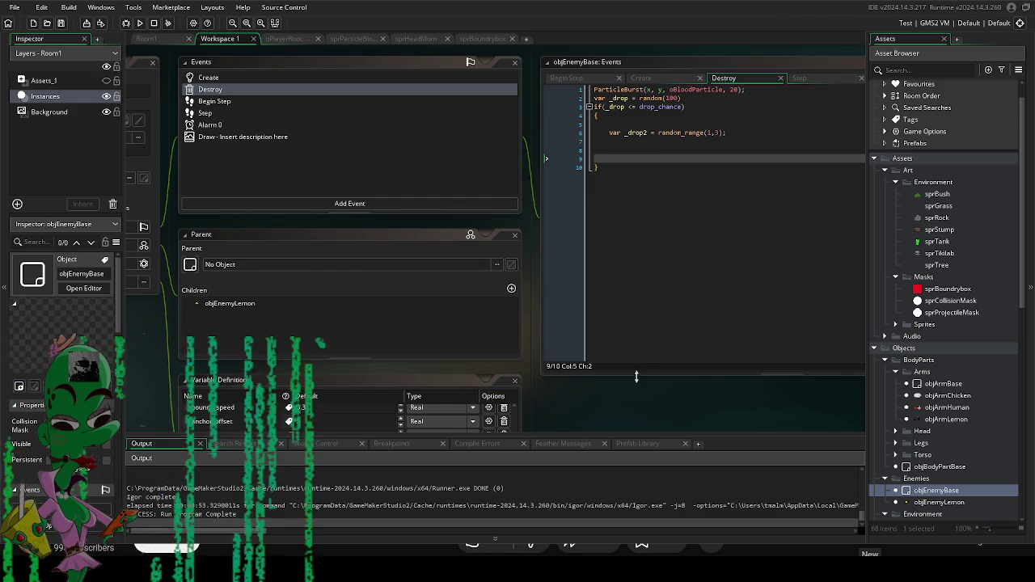
Step: Close the active window with Alt+F4, then launch the game with F5
key(alt+F4)
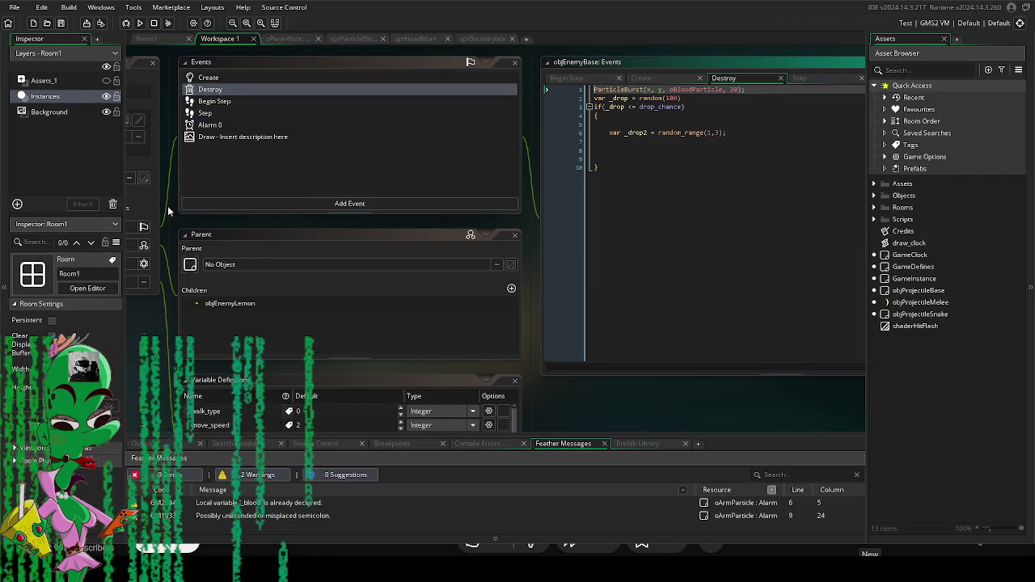
key(F5)
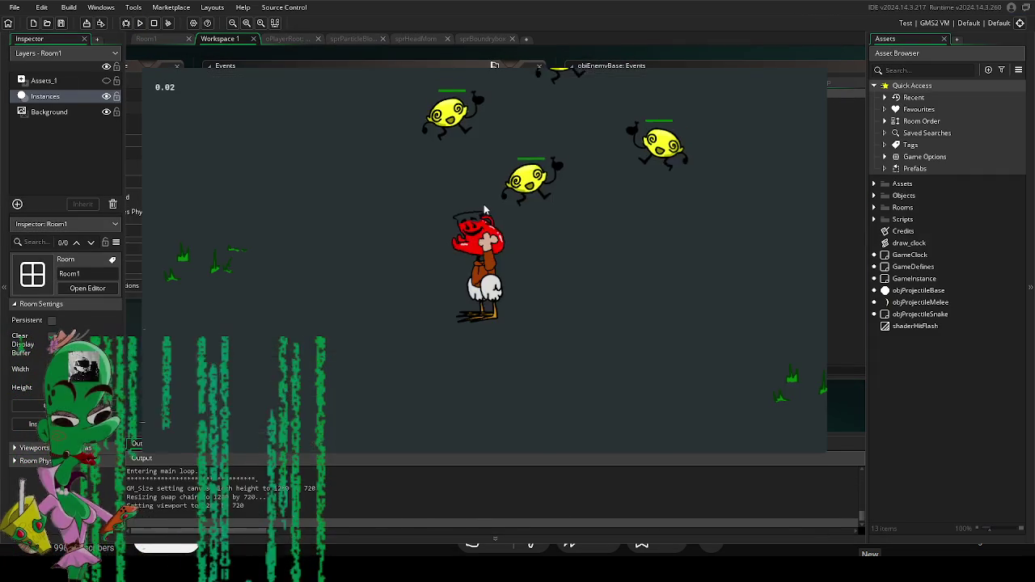
Step: Walk the player onto a dropped leg and attach it on the Right side
key(Left)
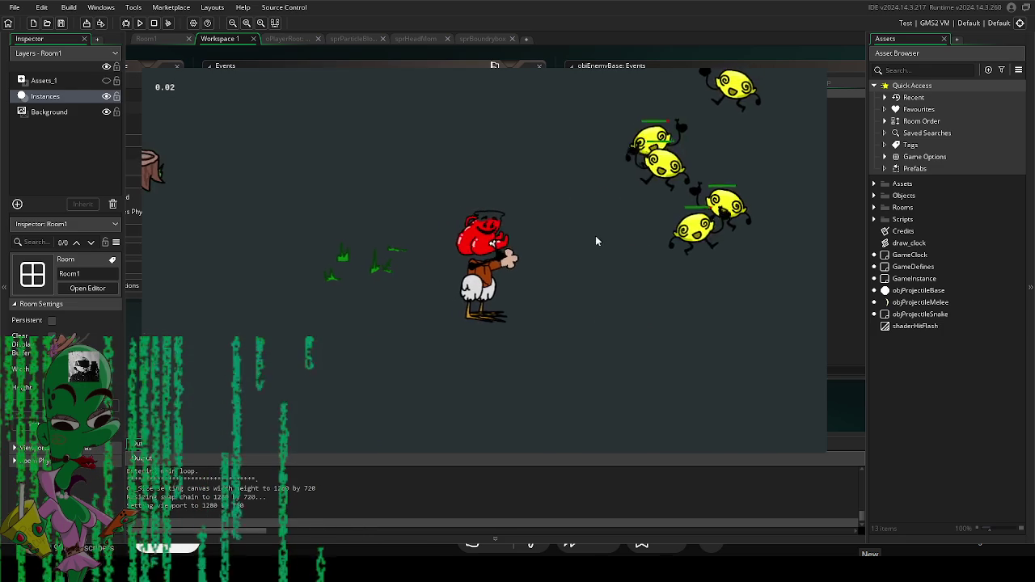
key(Up)
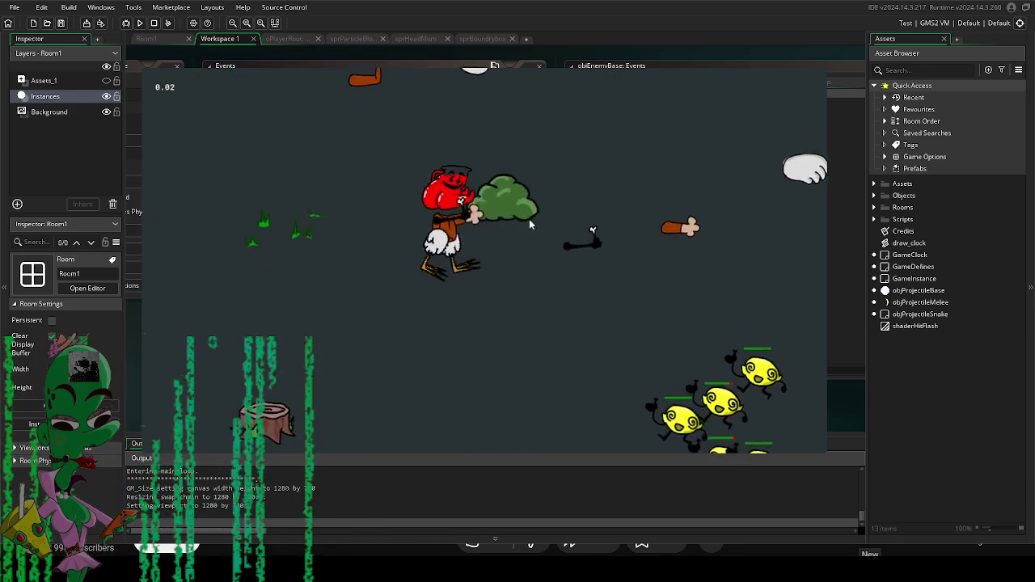
key(Up)
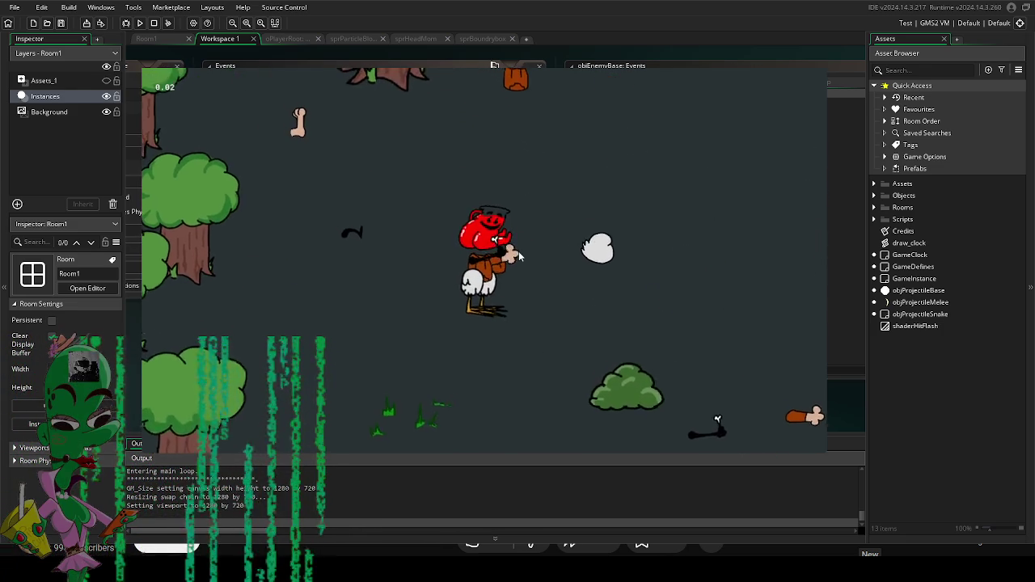
key(Up)
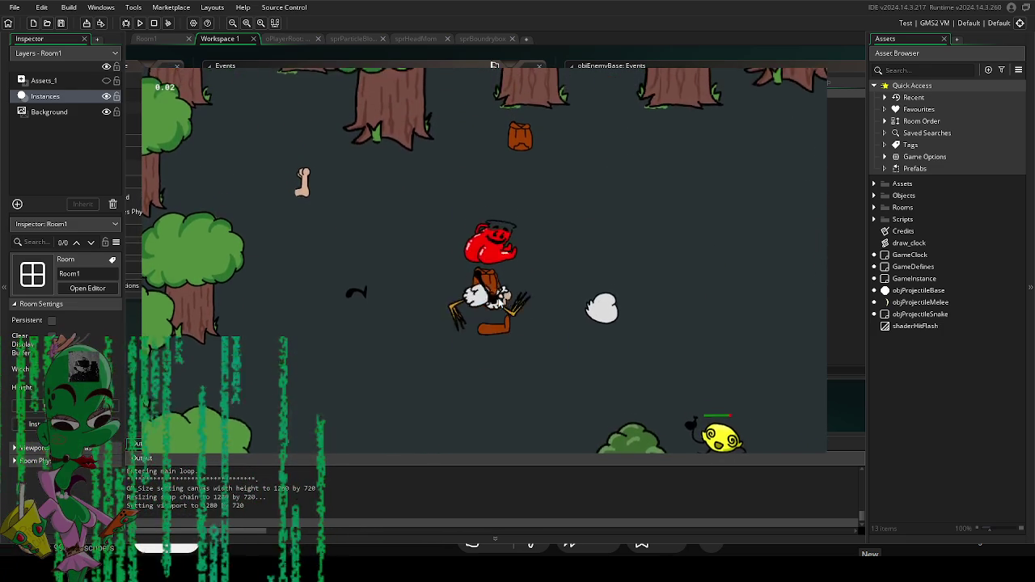
key(Down)
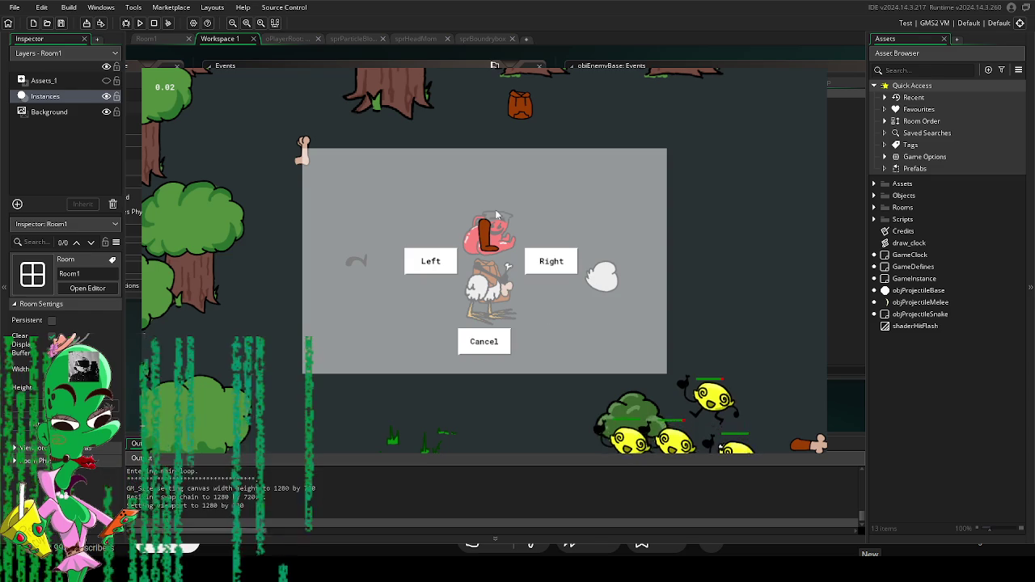
click(431, 260)
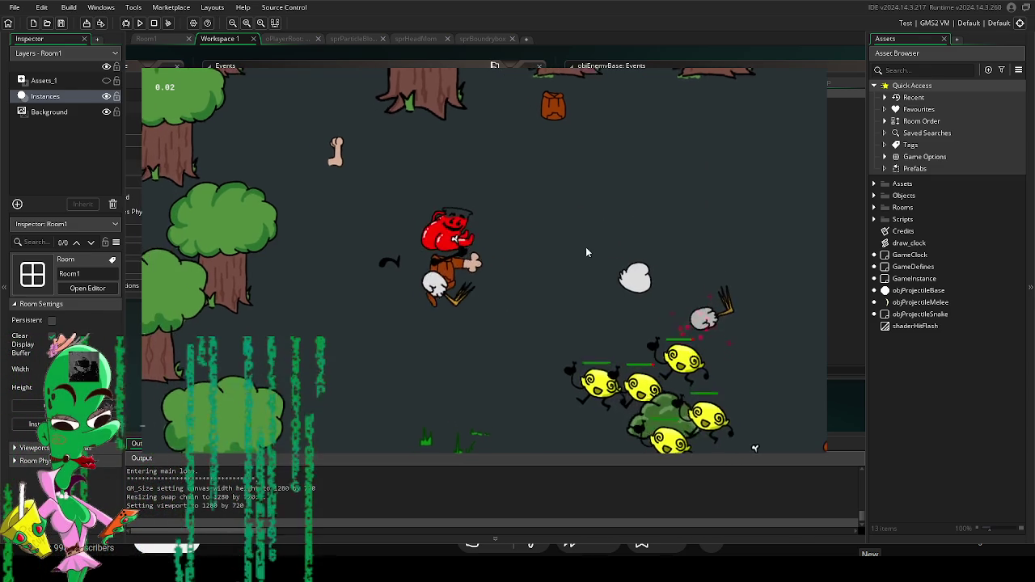
key(Up)
click(546, 260)
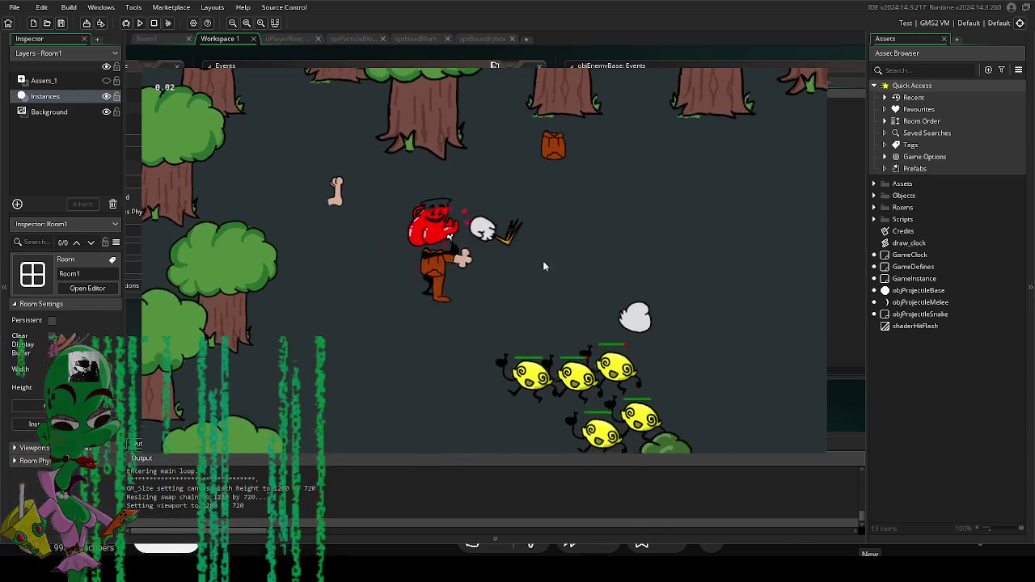
Step: Fight the lemon enemies with melee attacks and dismiss the equip prompt
key(Down)
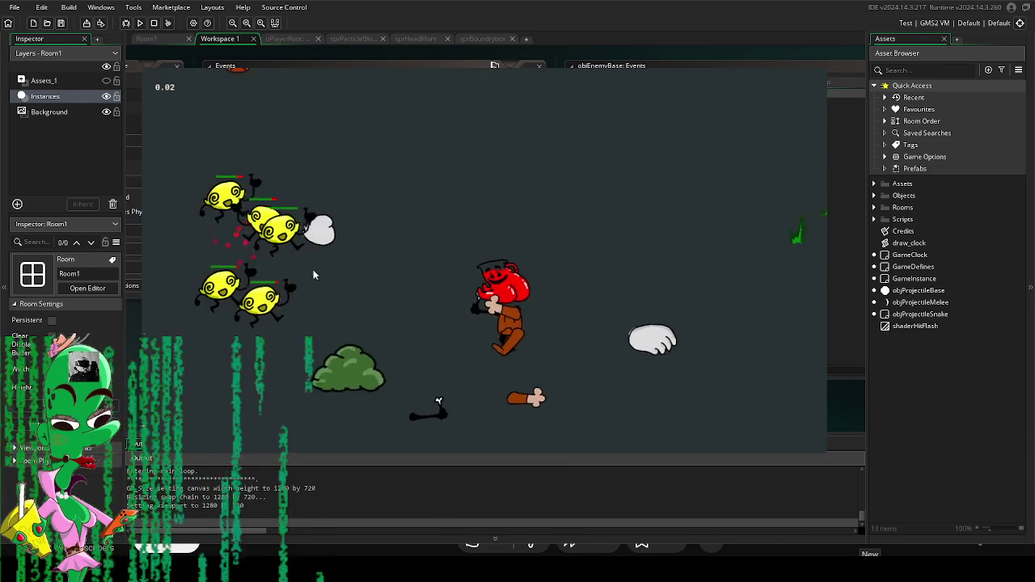
key(Left)
click(334, 195)
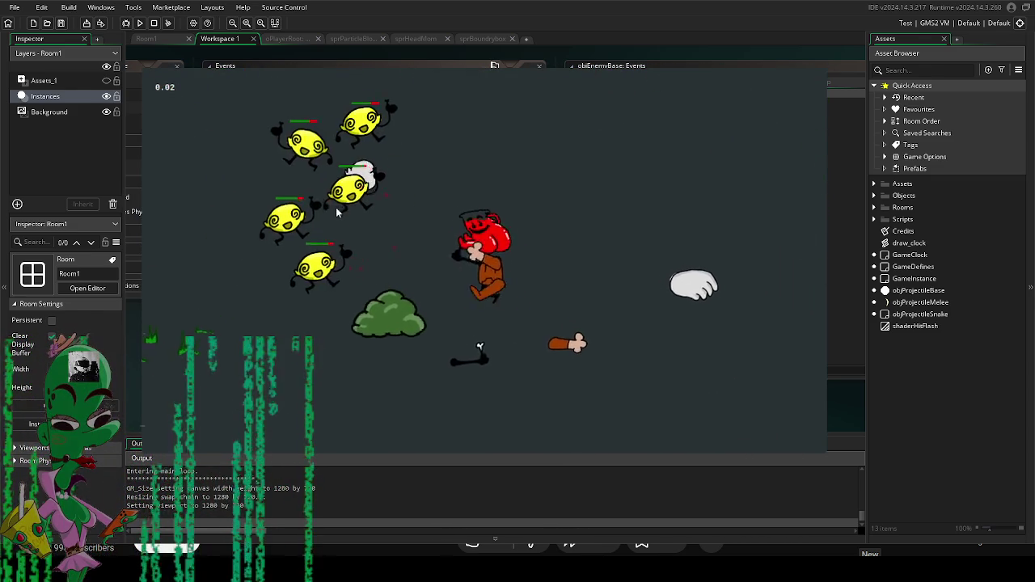
click(338, 207)
key(Right)
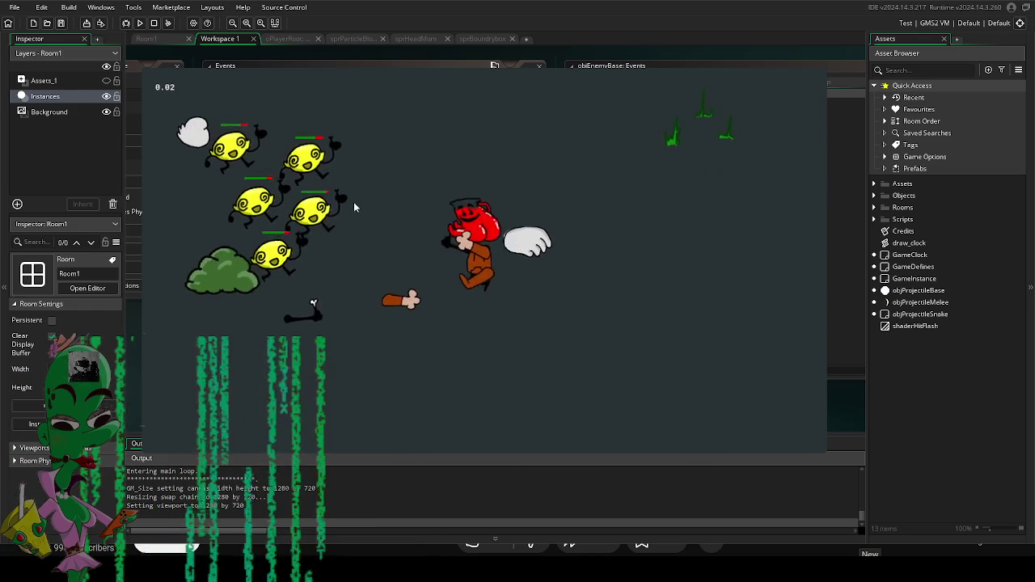
key(Up)
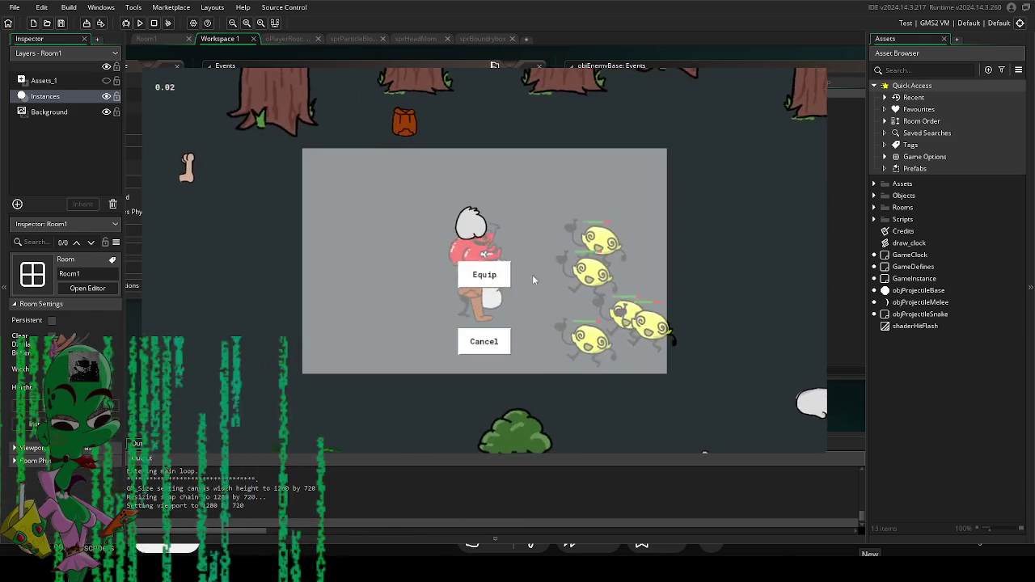
key(Escape)
click(548, 207)
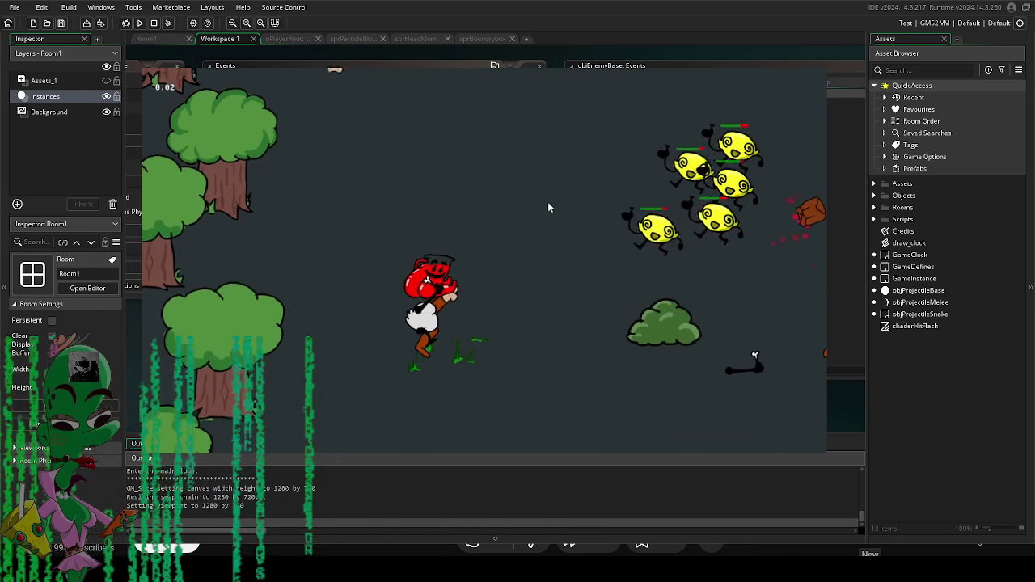
key(Up)
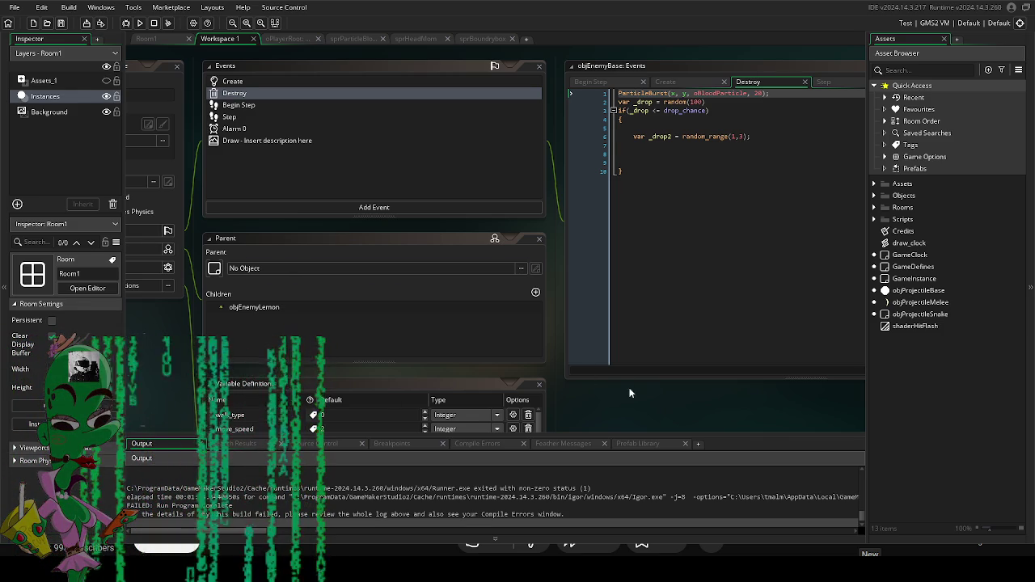
Step: Pan the workspace to arrange the objEnemyBase panels, then open objProjectileSnake
drag(632, 407, 636, 426)
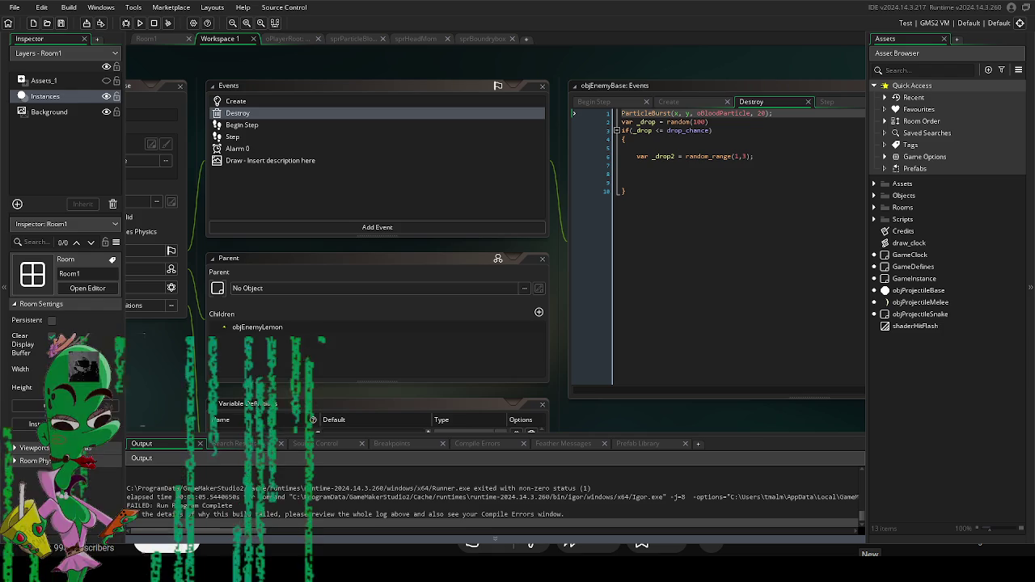
mouse_move(156, 386)
mouse_down()
mouse_move(190, 382)
mouse_move(214, 403)
mouse_up()
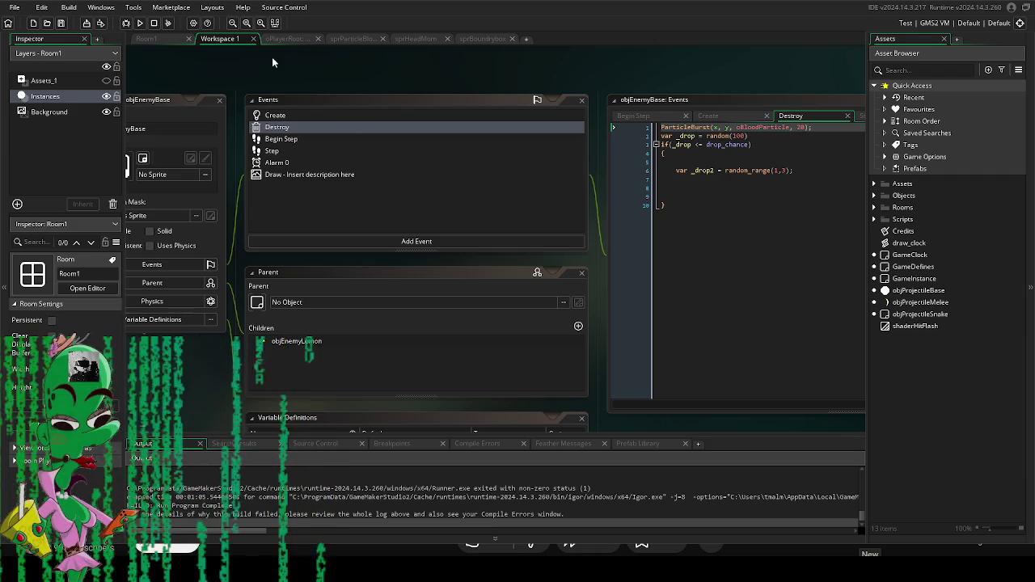
drag(283, 69, 359, 76)
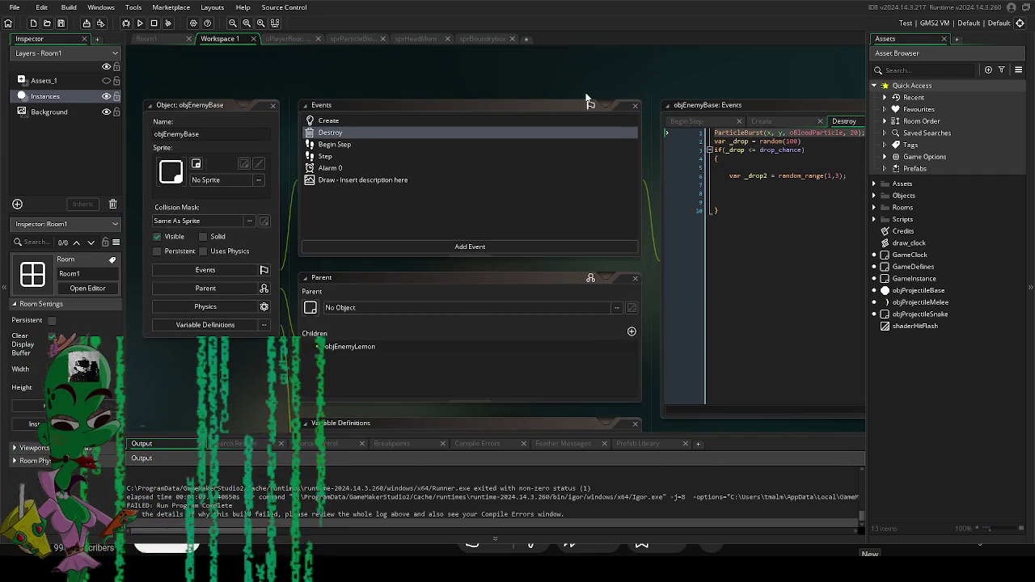
drag(575, 98, 548, 127)
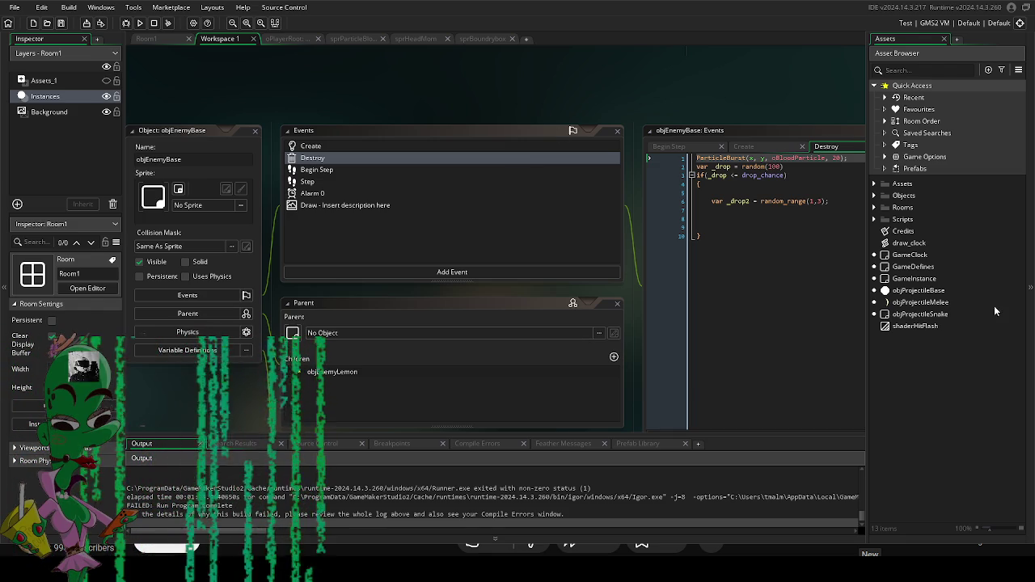
double_click(942, 315)
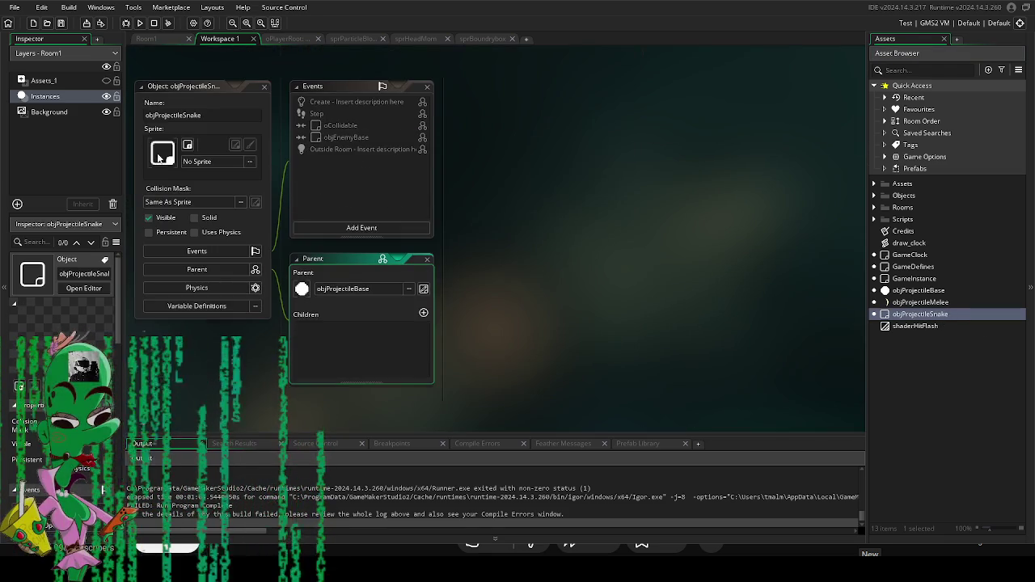
Step: Browse the Art sprite folders for objProjectileSnake without assigning one, then rerun the game
click(380, 194)
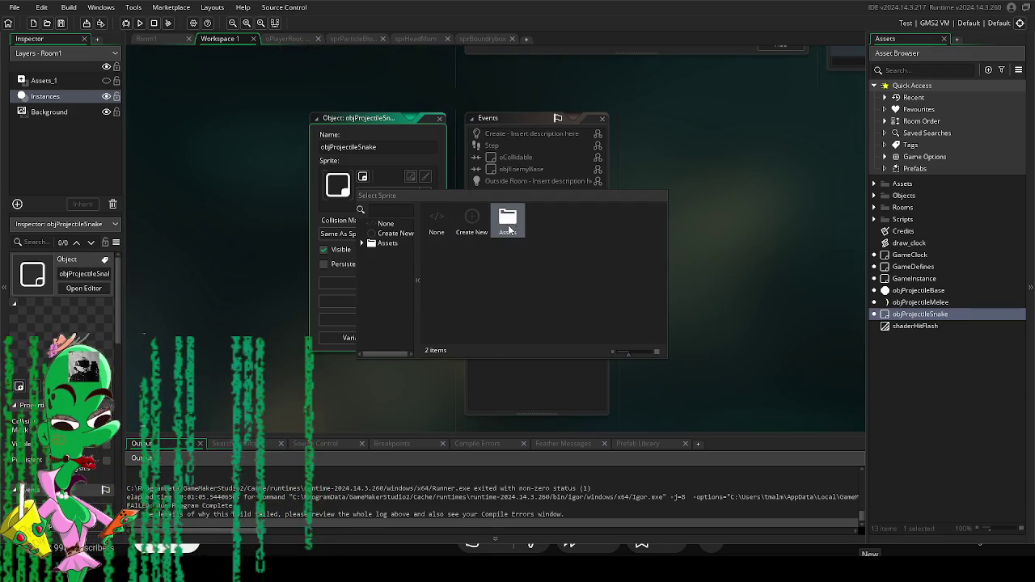
double_click(471, 219)
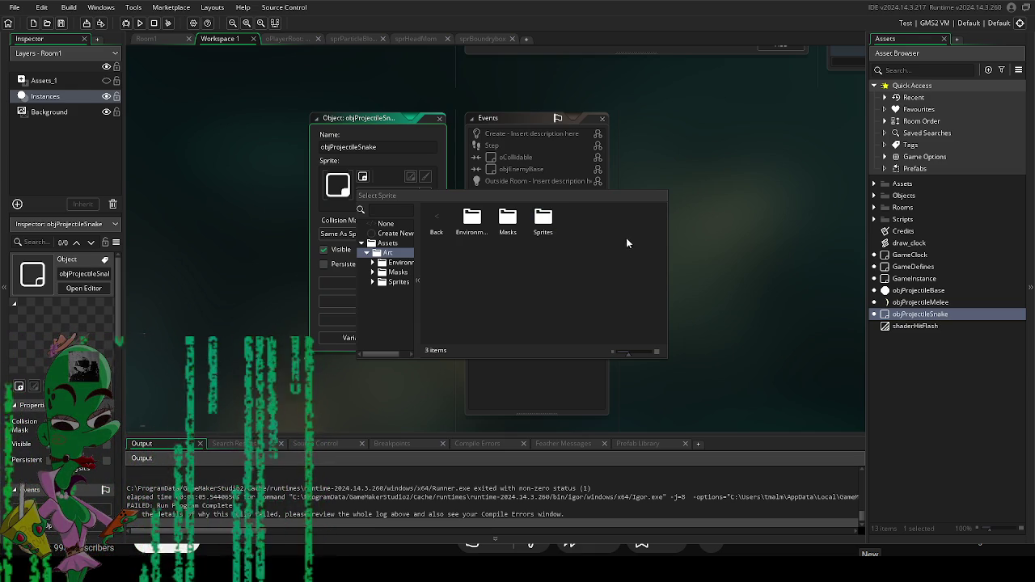
double_click(472, 218)
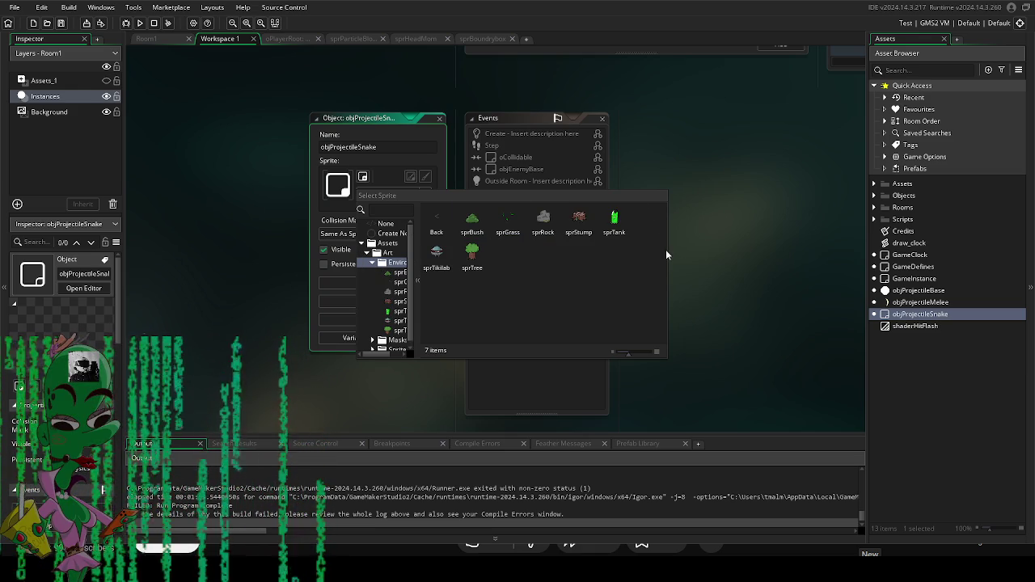
double_click(436, 218)
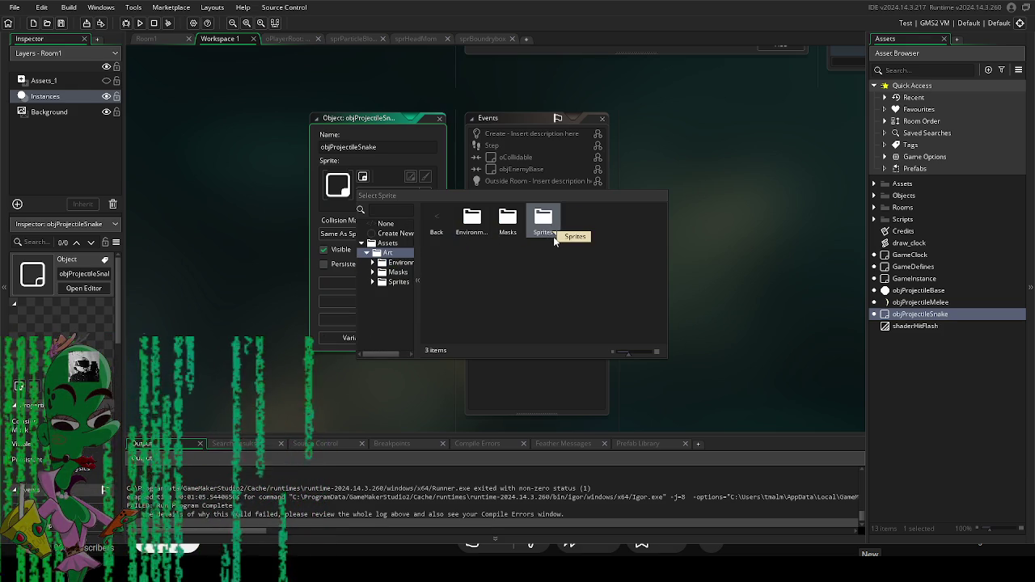
click(724, 283)
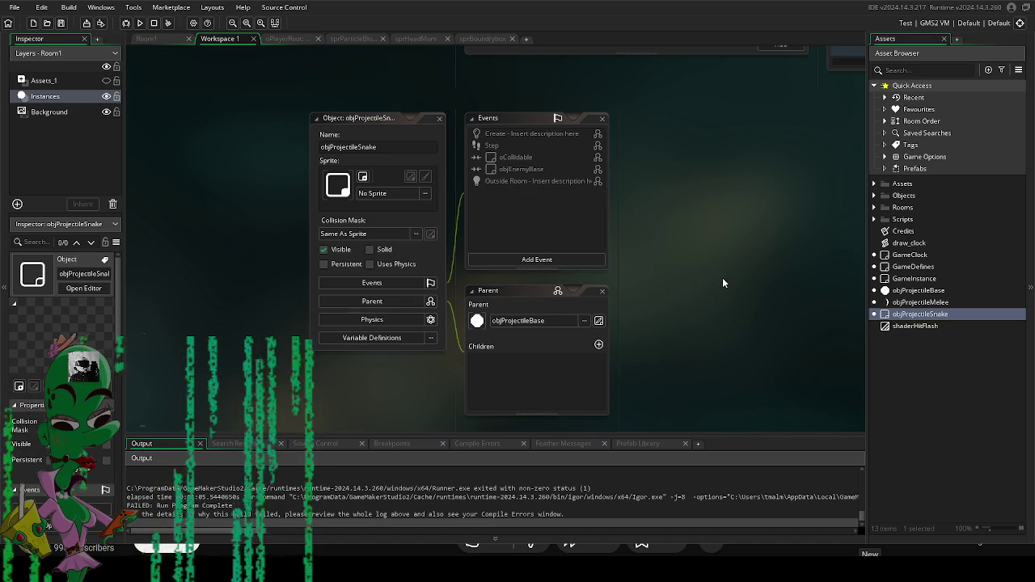
click(139, 23)
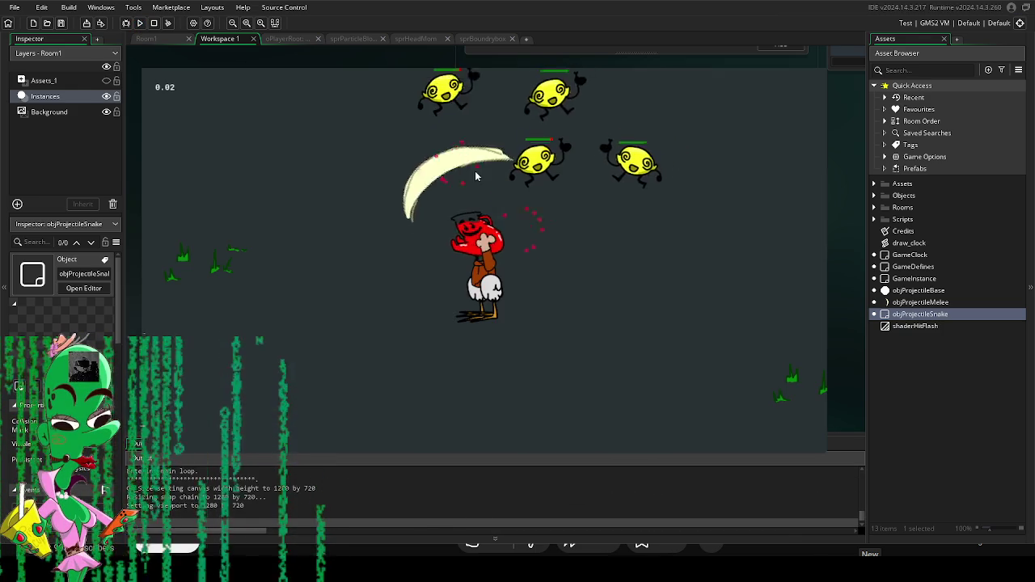
click(558, 223)
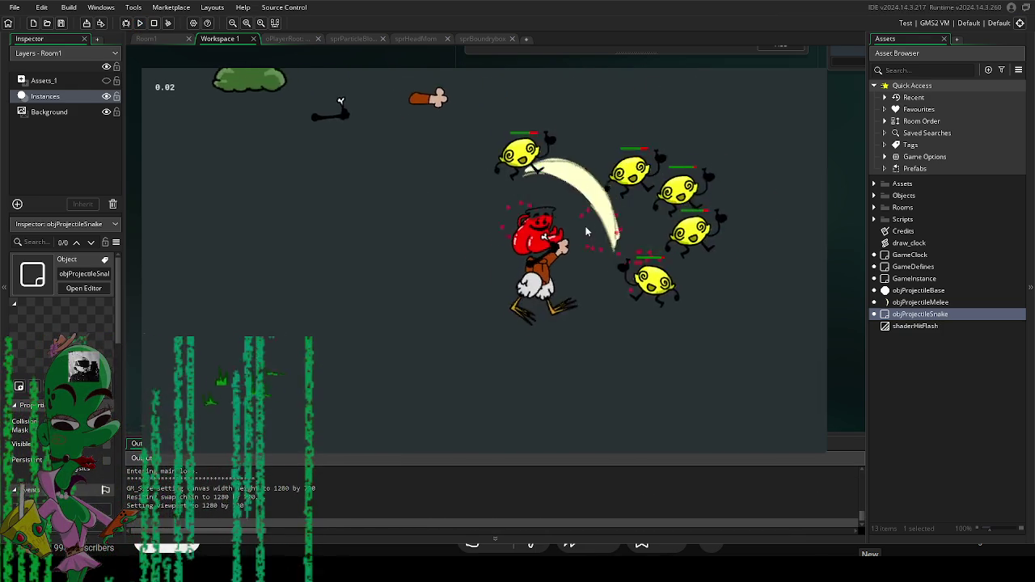
click(573, 214)
click(572, 213)
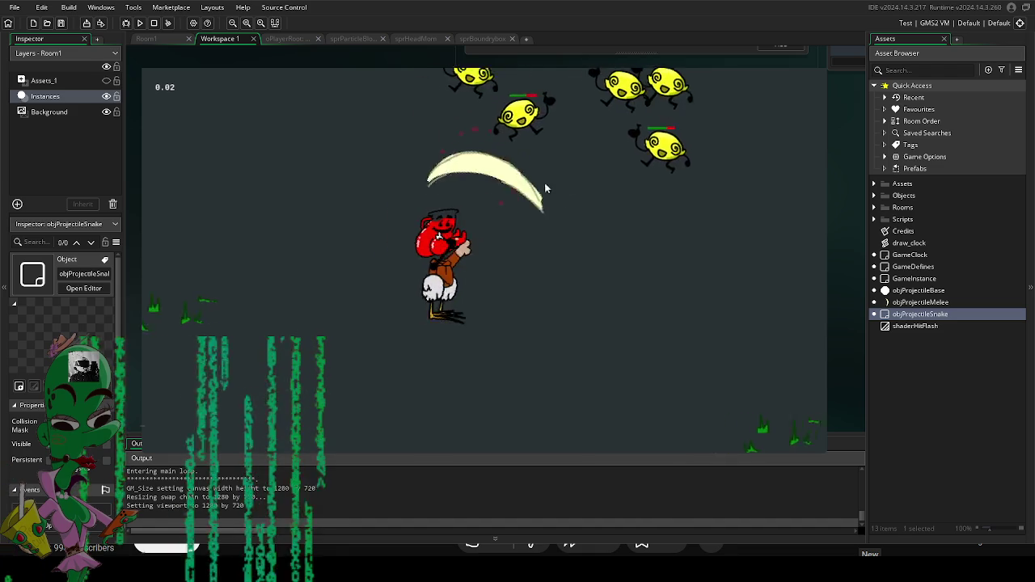
click(584, 236)
click(614, 211)
click(615, 211)
click(355, 196)
click(356, 196)
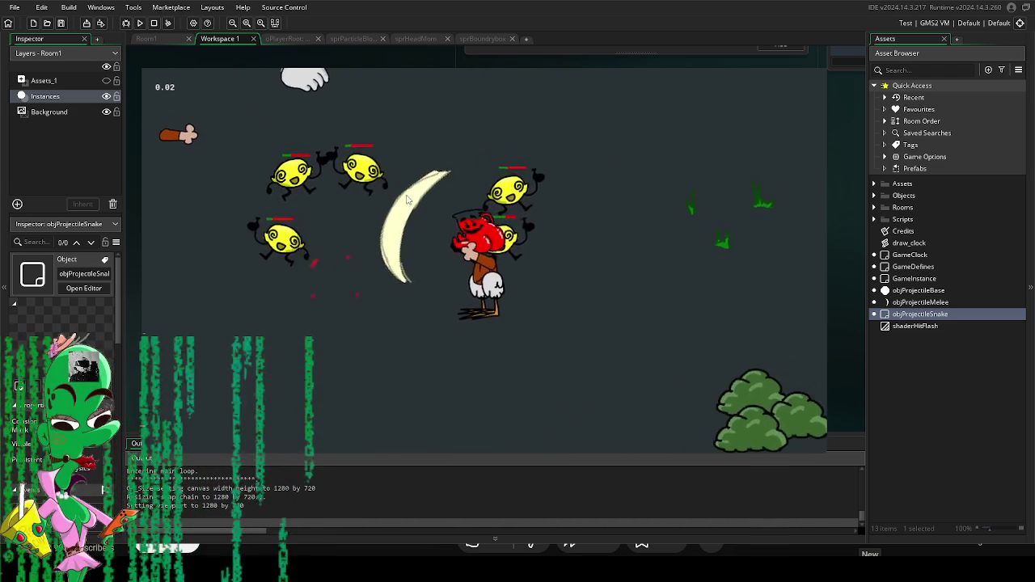
click(437, 204)
click(403, 264)
click(488, 234)
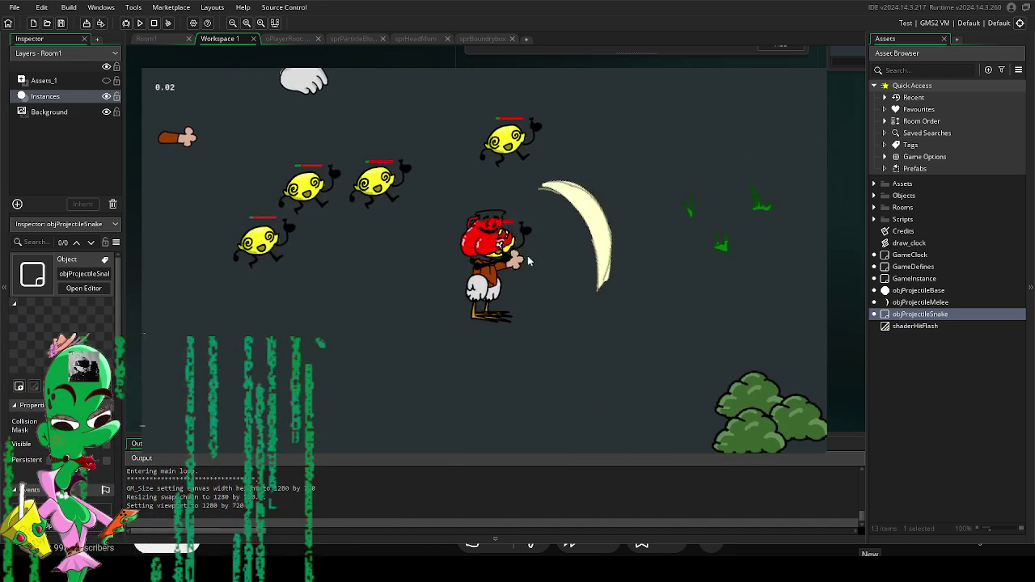
click(488, 279)
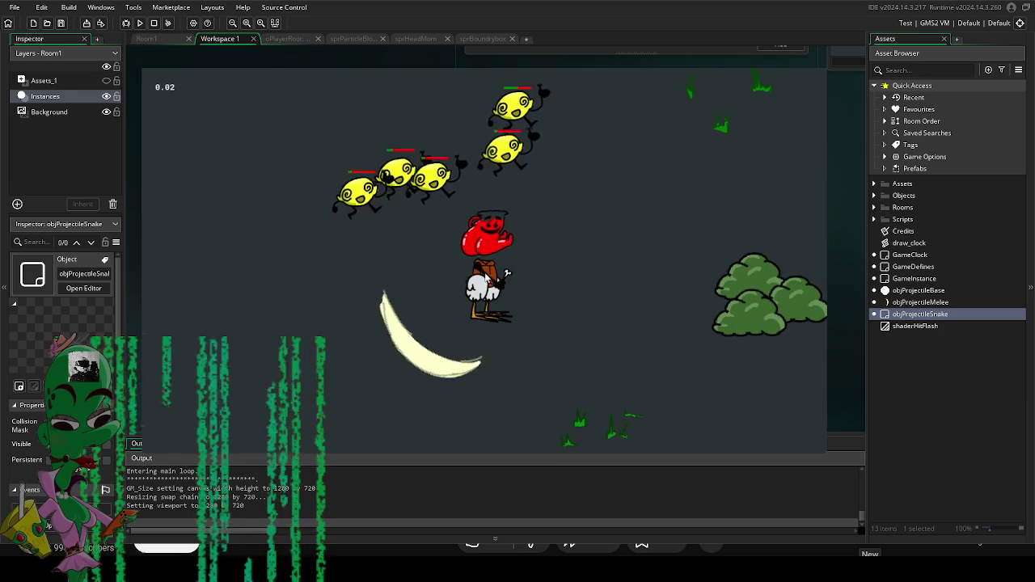
click(457, 235)
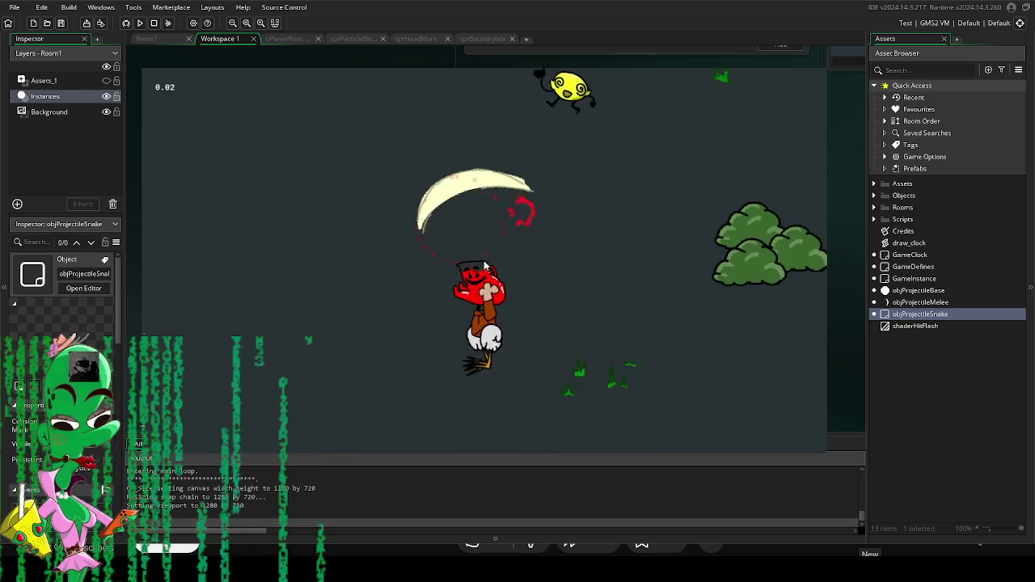
click(448, 257)
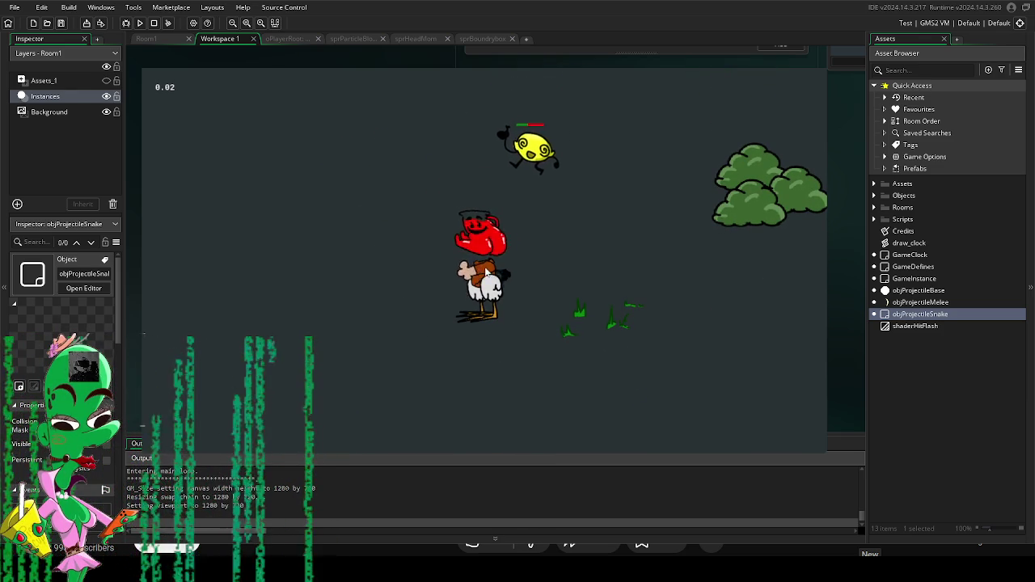
click(441, 243)
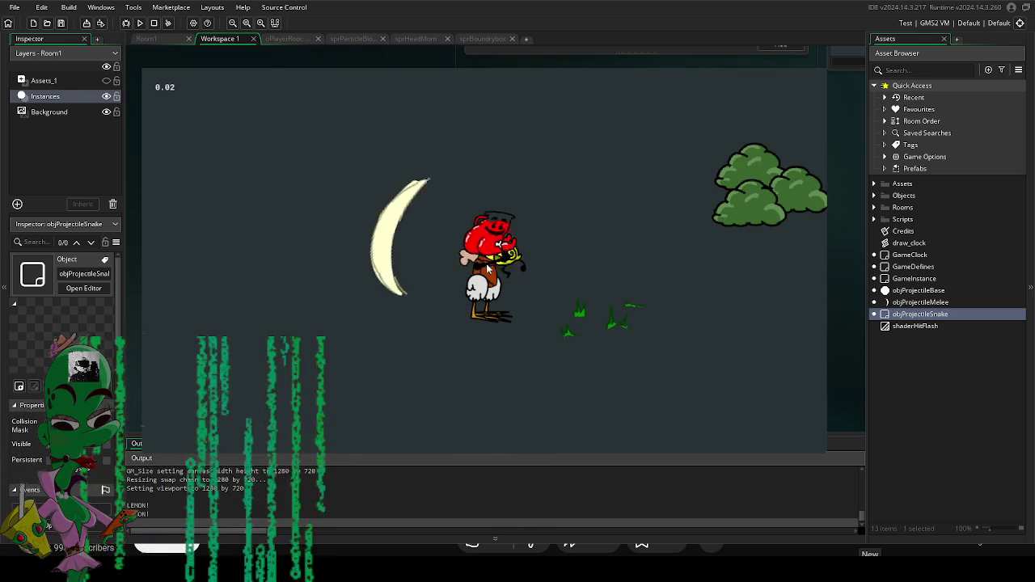
click(477, 198)
click(477, 194)
click(498, 230)
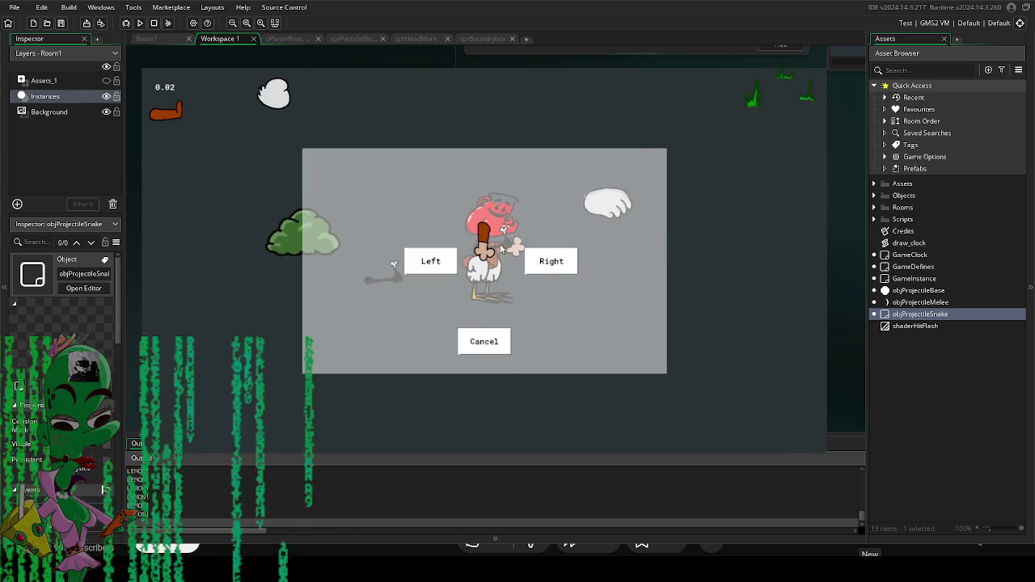
click(547, 259)
click(558, 283)
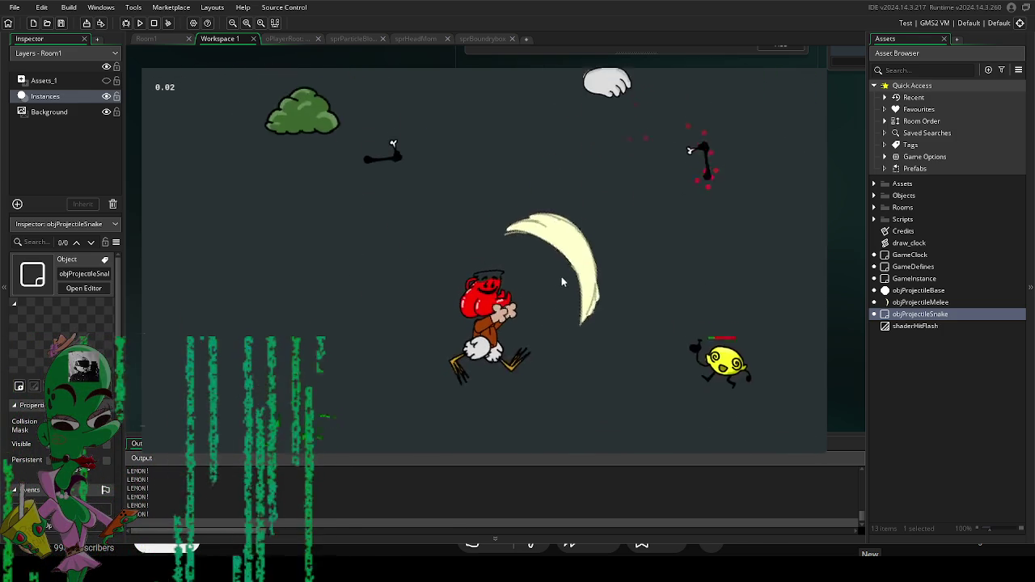
click(641, 174)
click(510, 150)
click(369, 155)
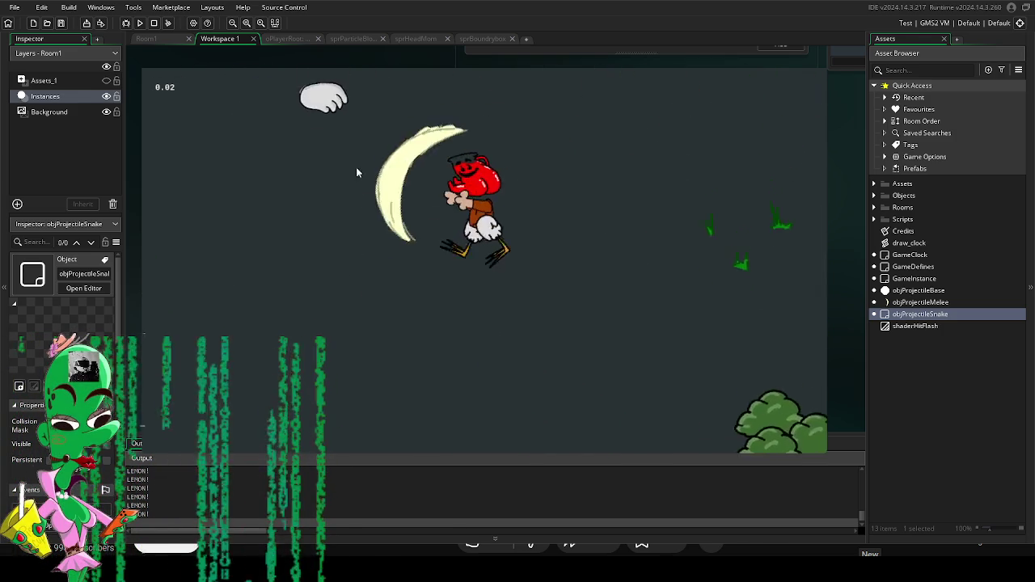
click(348, 210)
click(627, 204)
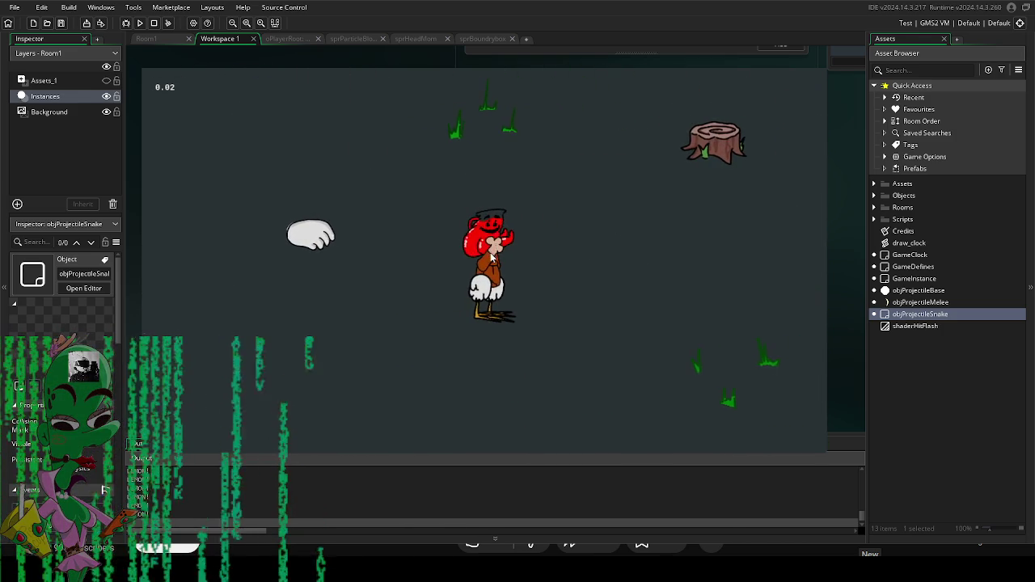
click(478, 260)
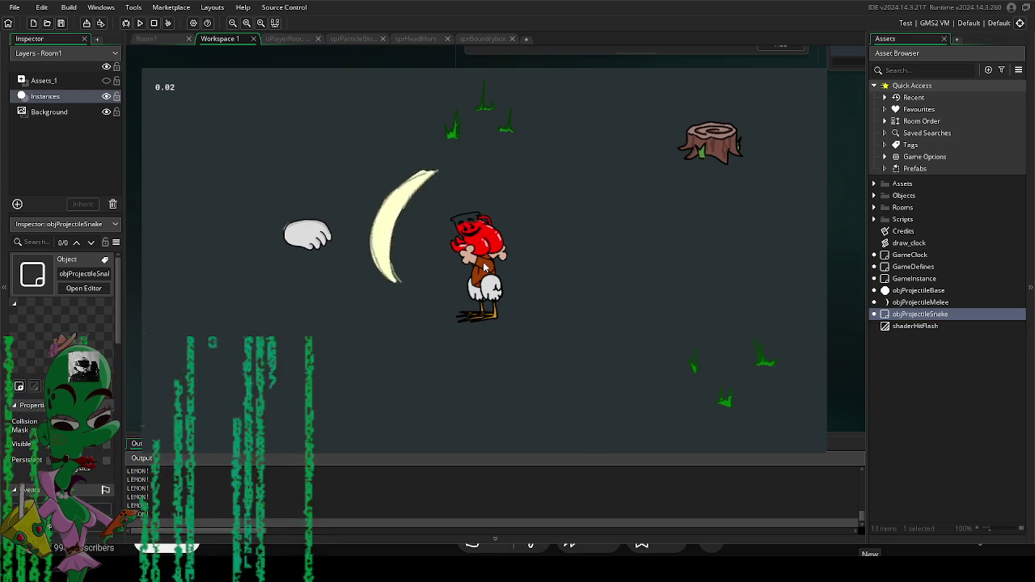
click(490, 264)
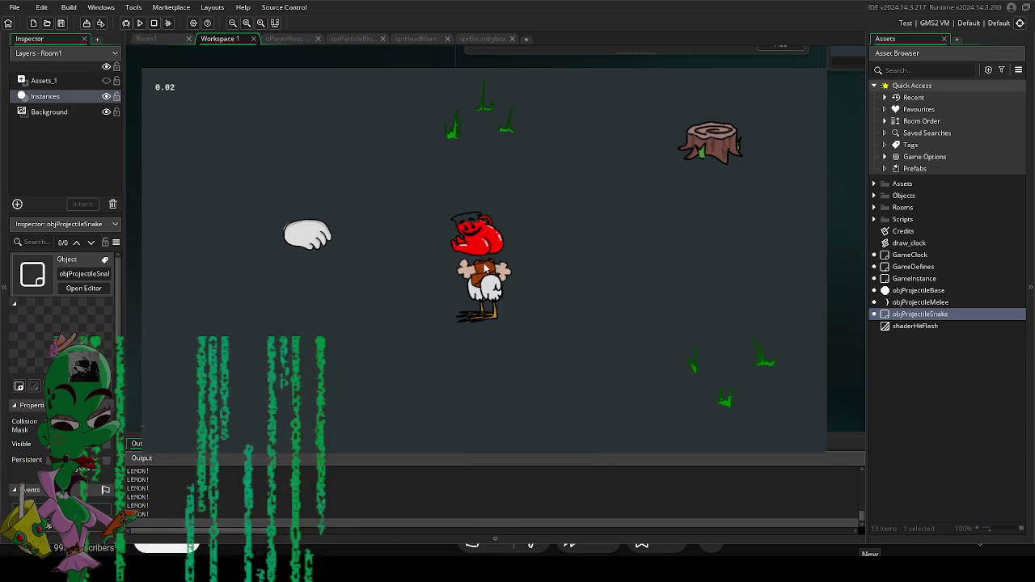
click(483, 273)
click(484, 274)
click(484, 275)
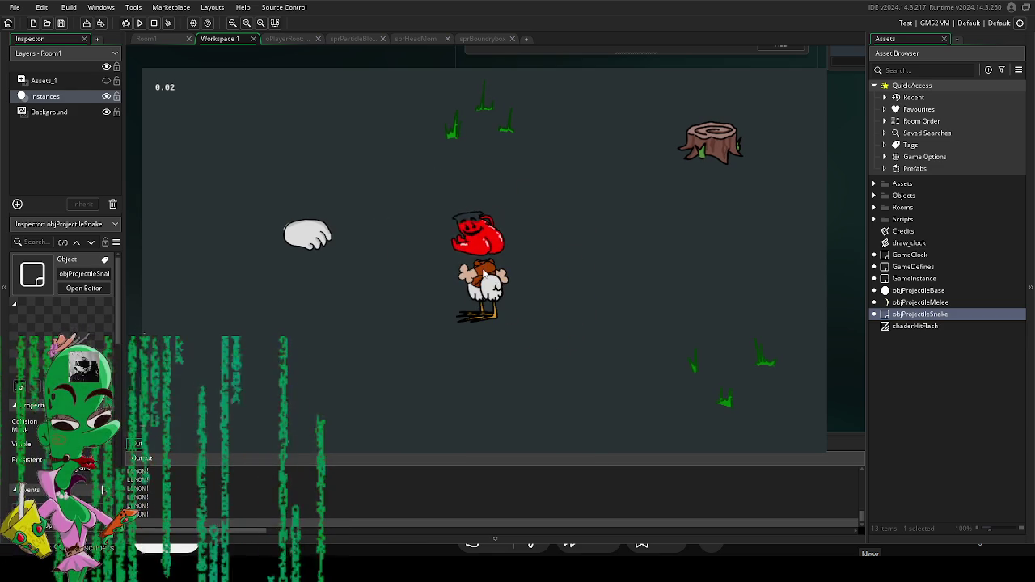
click(483, 275)
click(484, 275)
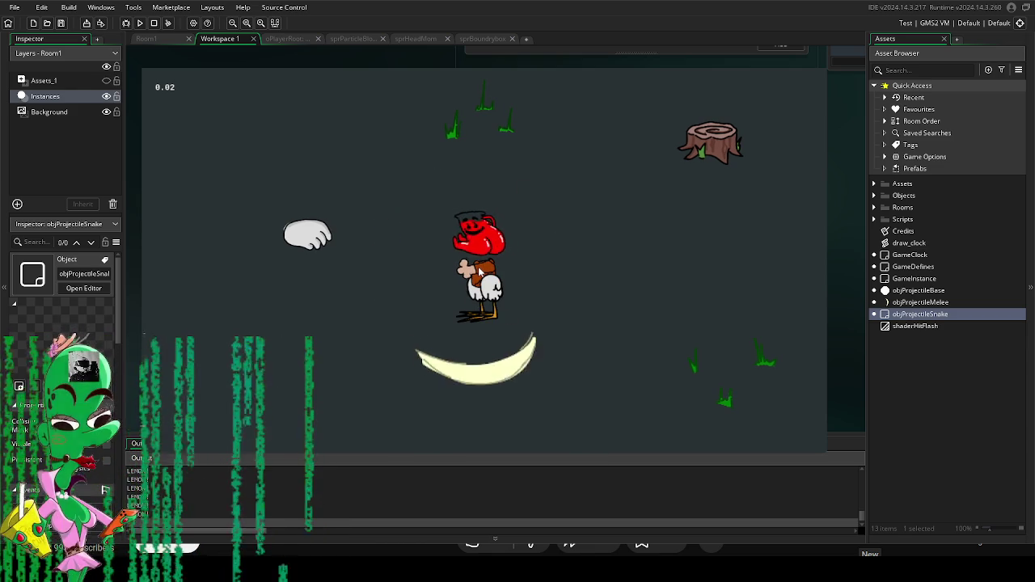
click(483, 274)
click(482, 273)
click(483, 273)
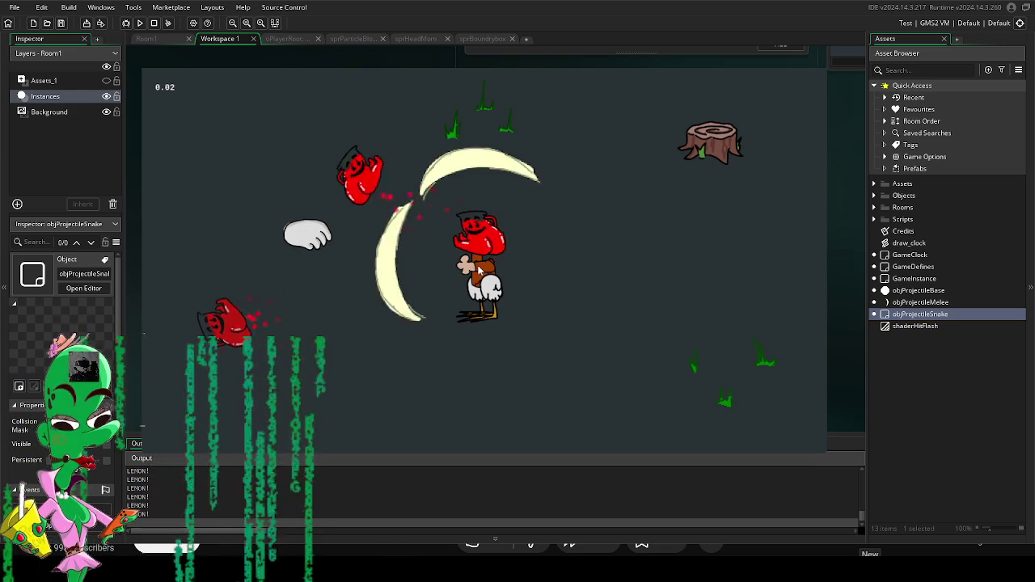
click(482, 274)
click(481, 275)
click(480, 275)
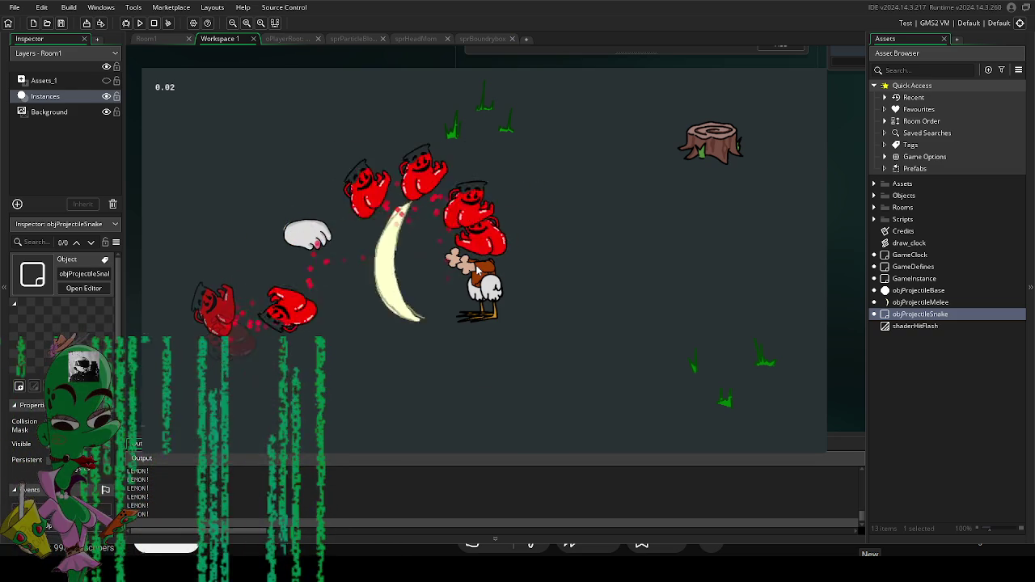
click(479, 273)
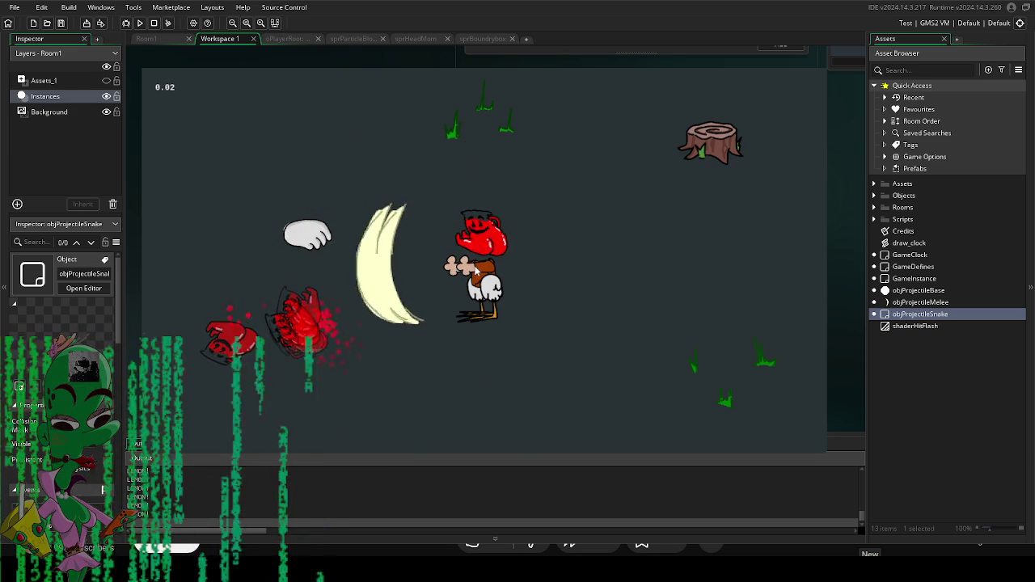
Step: Walk the player left past the trees and around the level, slashing with Space and Z
key(a)
key(a)
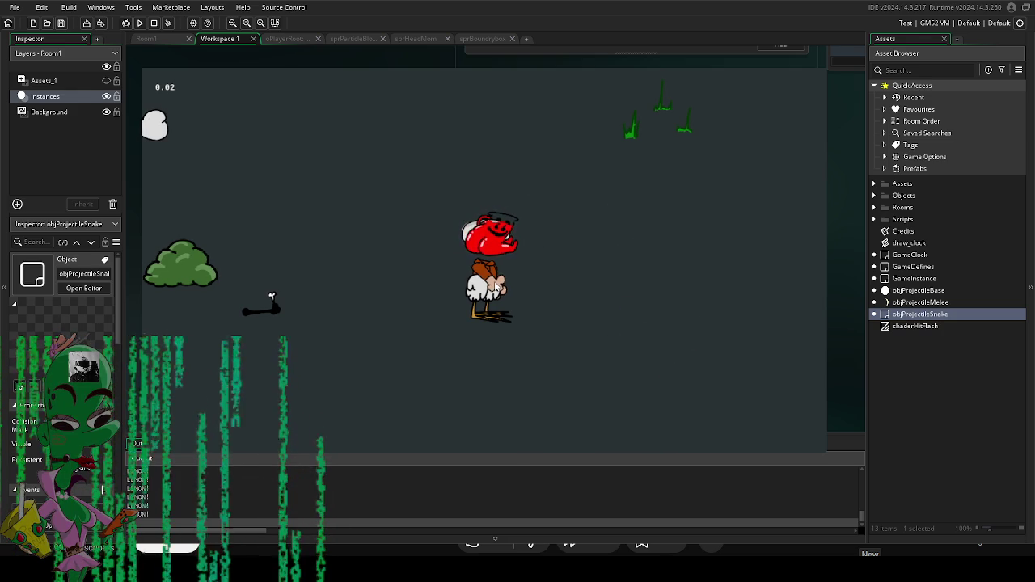
key(a)
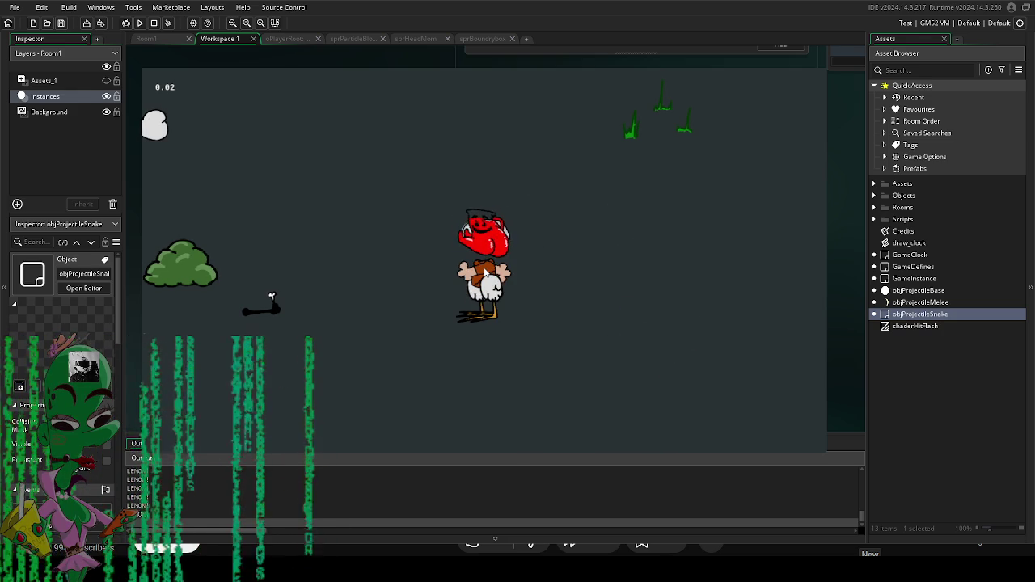
key(space)
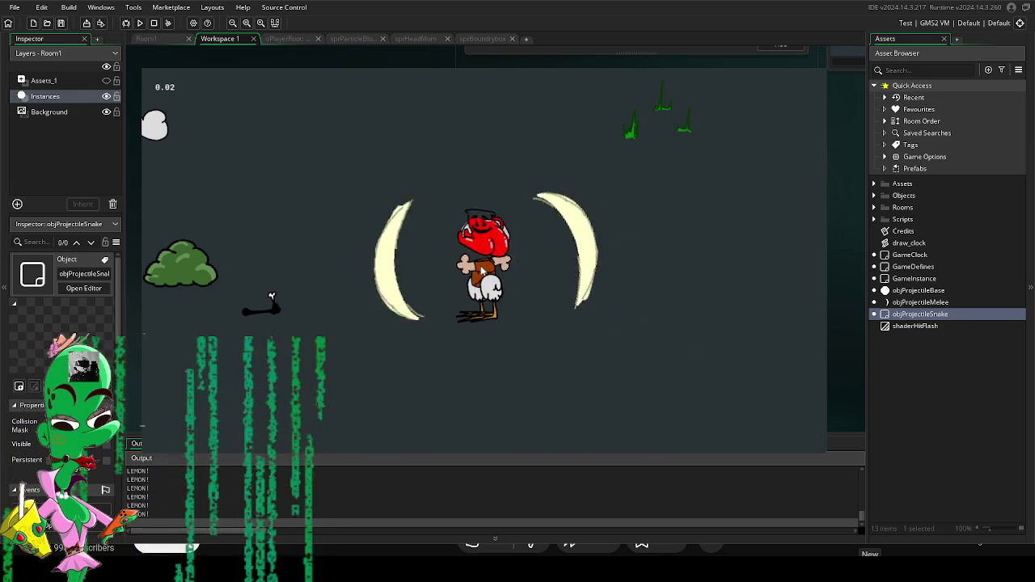
key(a)
key(w)
key(d)
key(a)
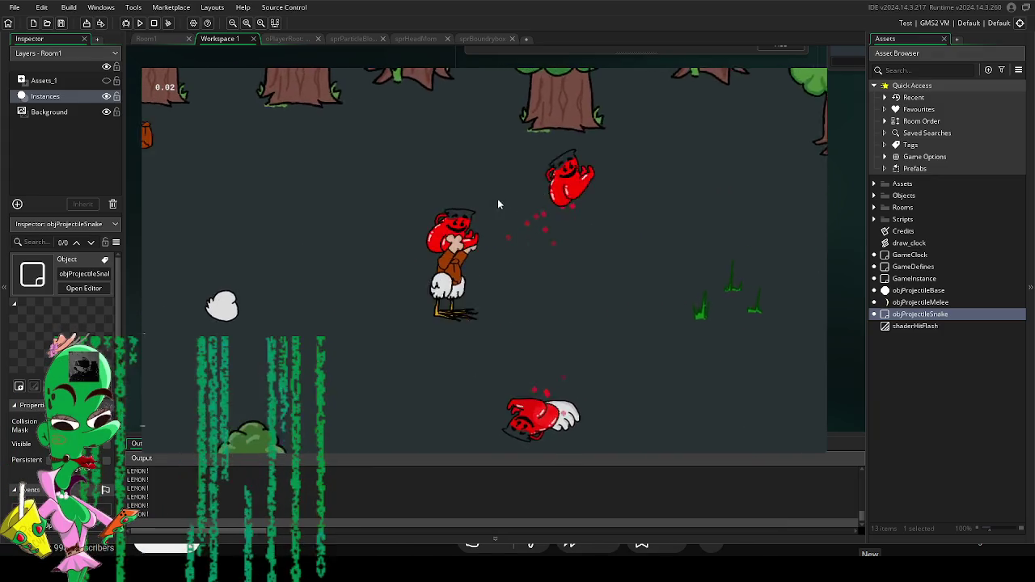
key(s)
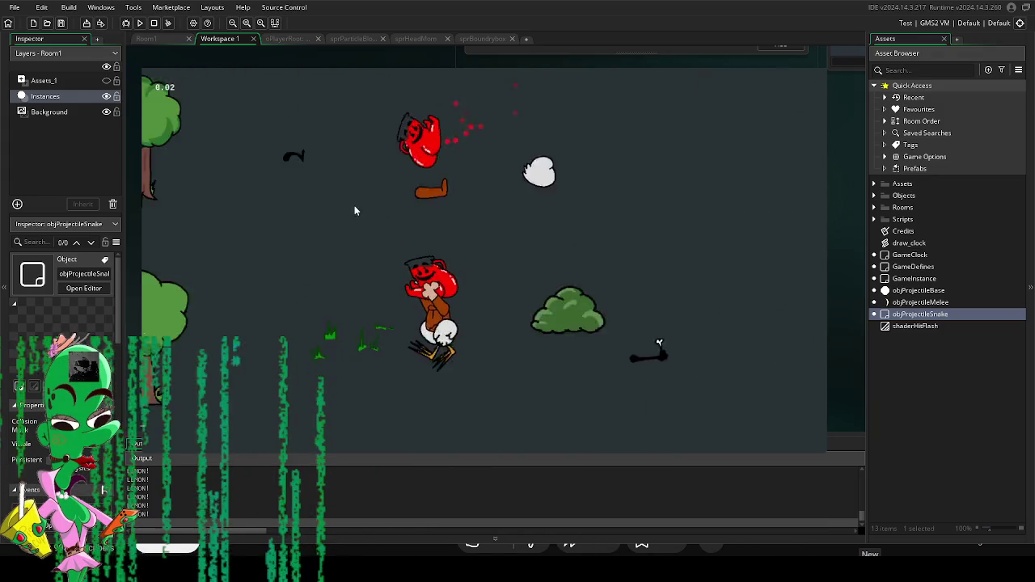
key(a)
key(s)
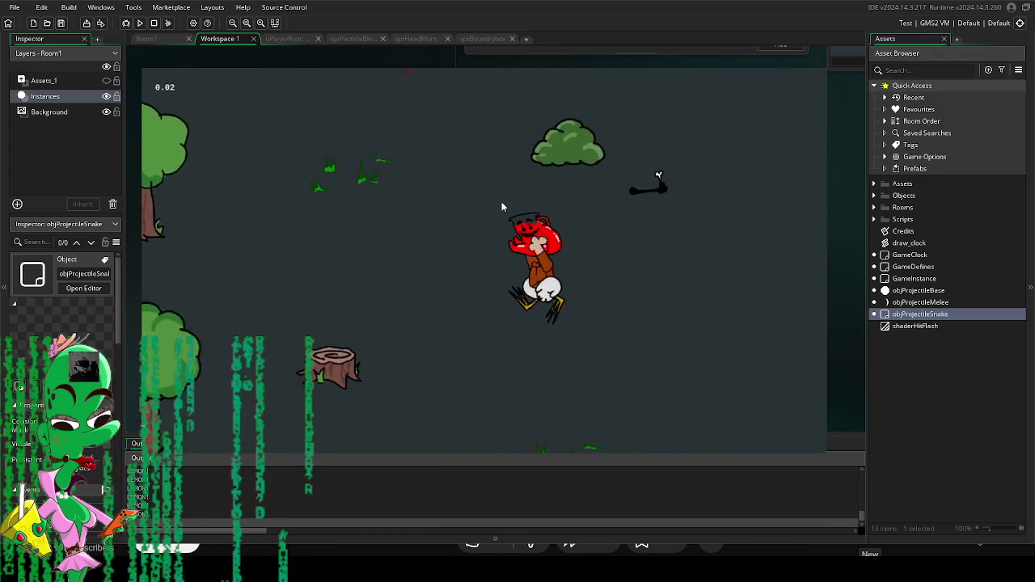
key(Right)
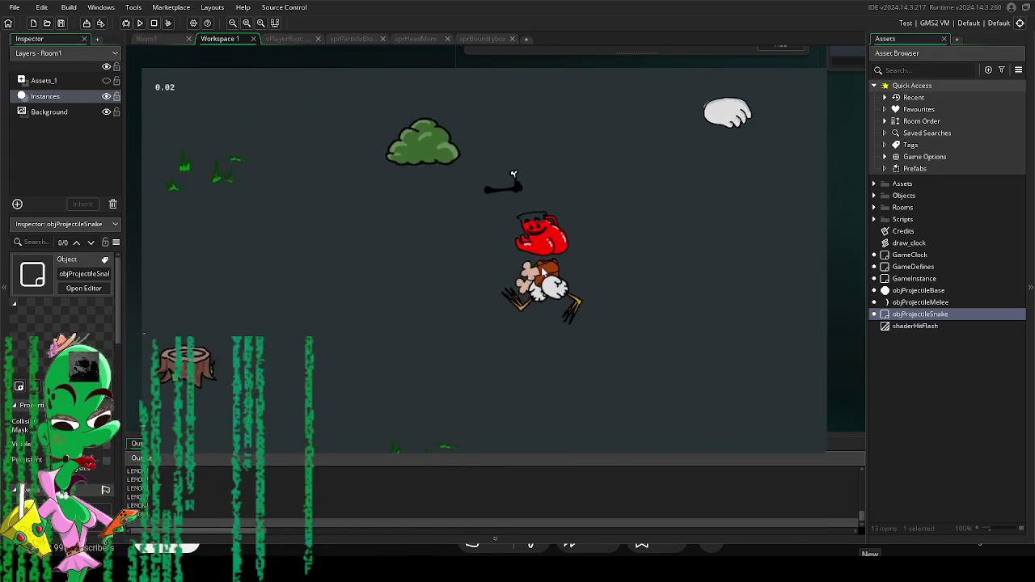
key(z)
key(z)
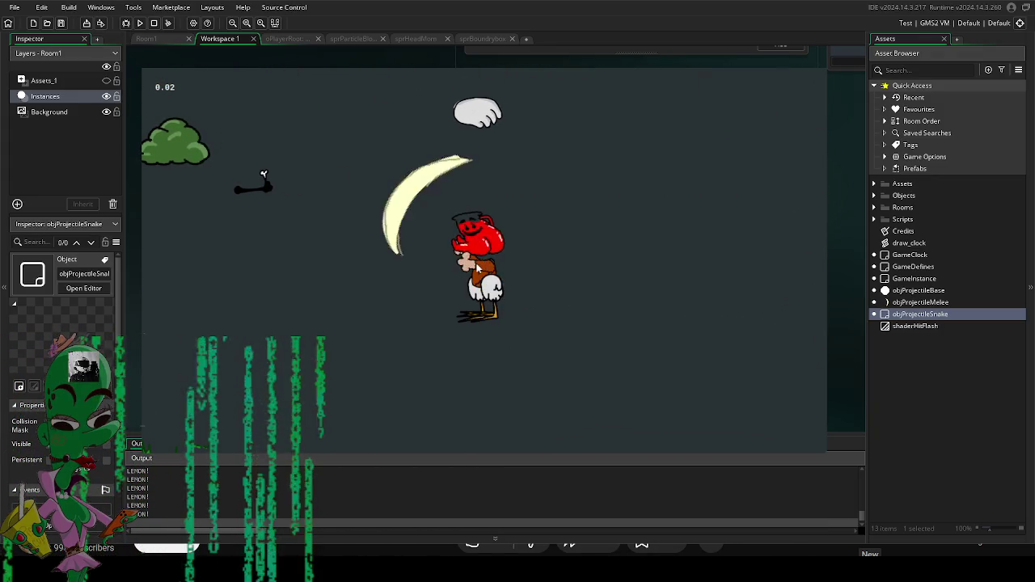
key(z)
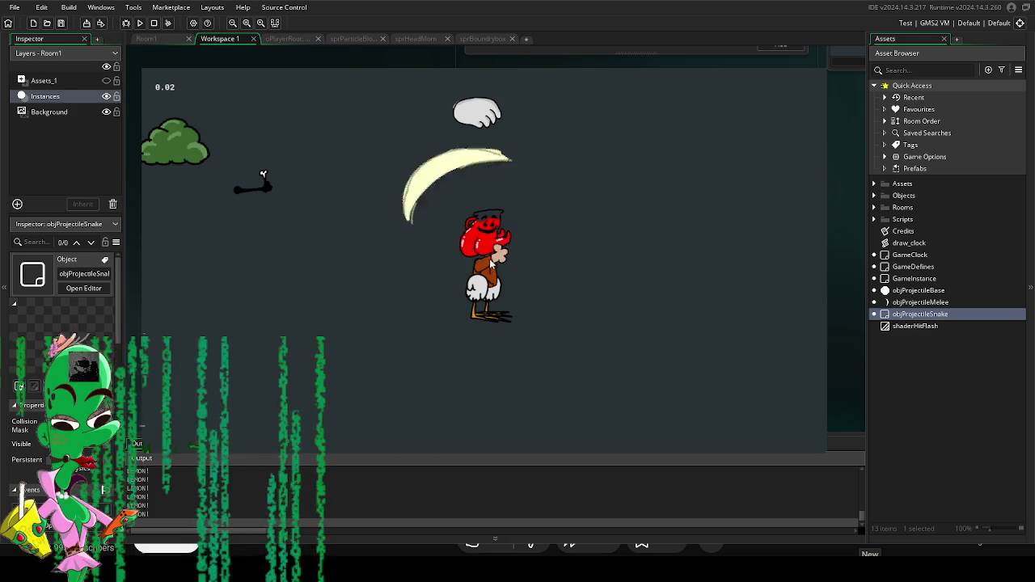
key(z)
key(z)
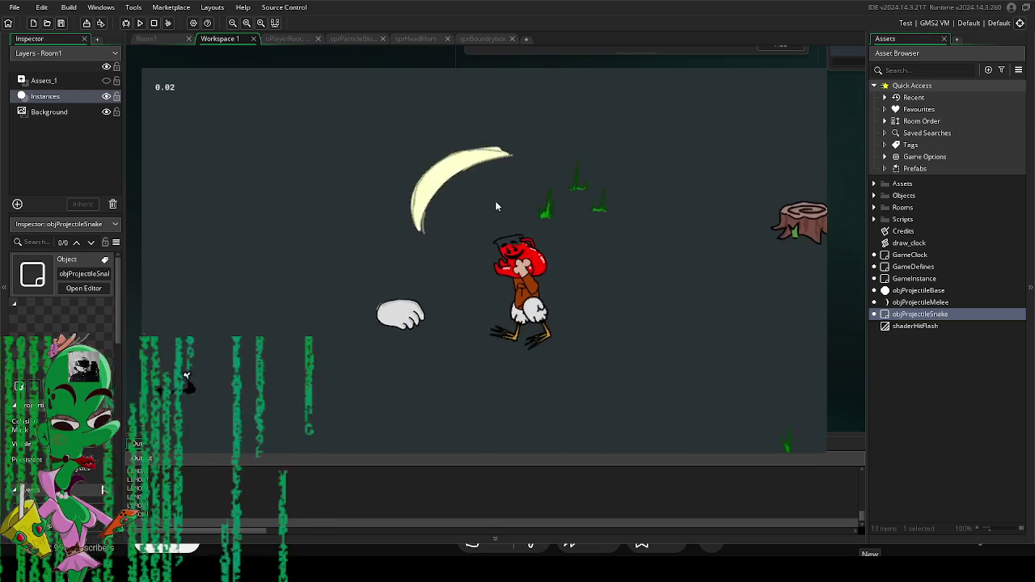
key(z)
key(z)
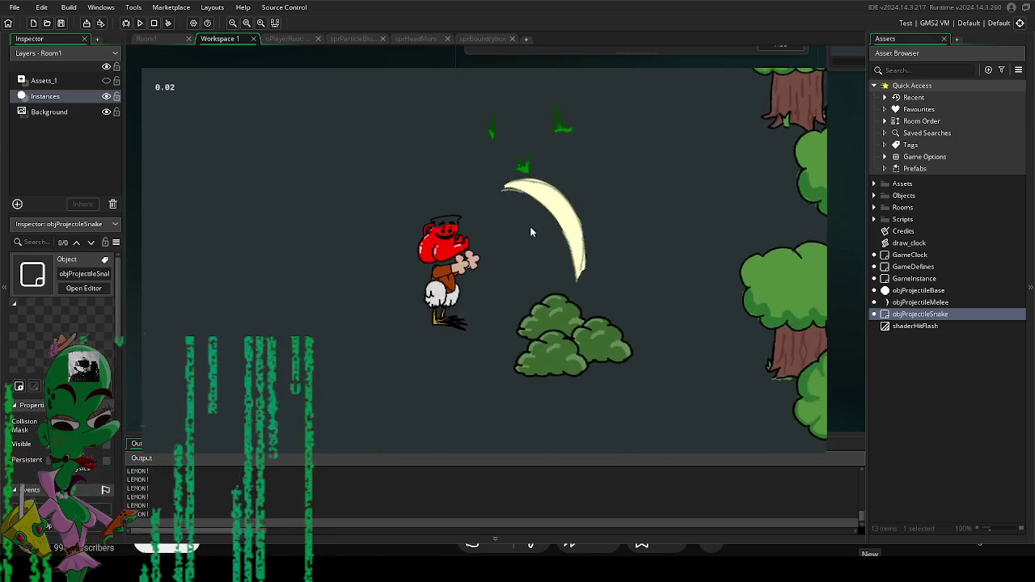
key(Left)
key(Up)
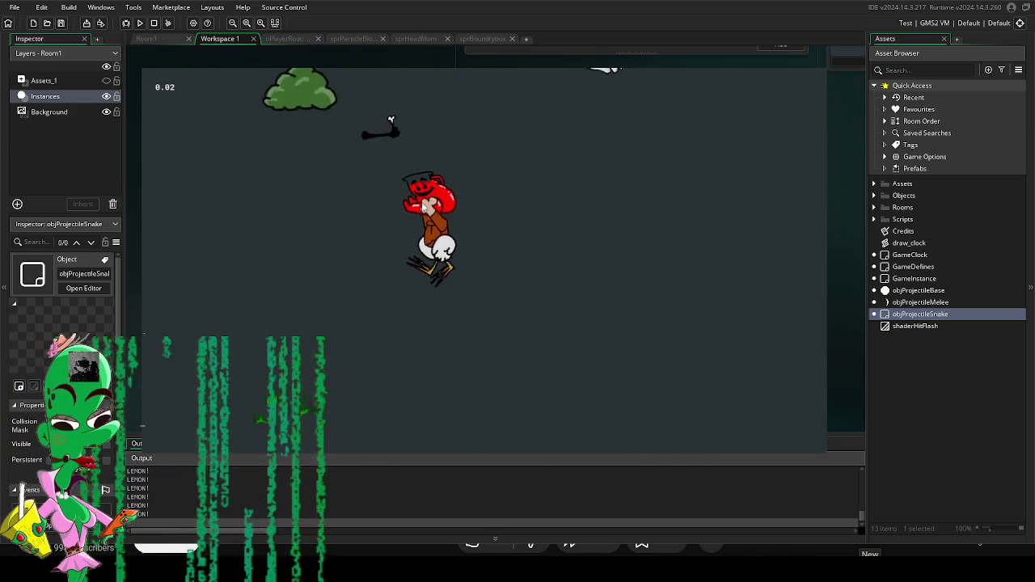
Step: Toggle the in-game pause and Left/Right choice panels, then move down-right and slash
key(Escape)
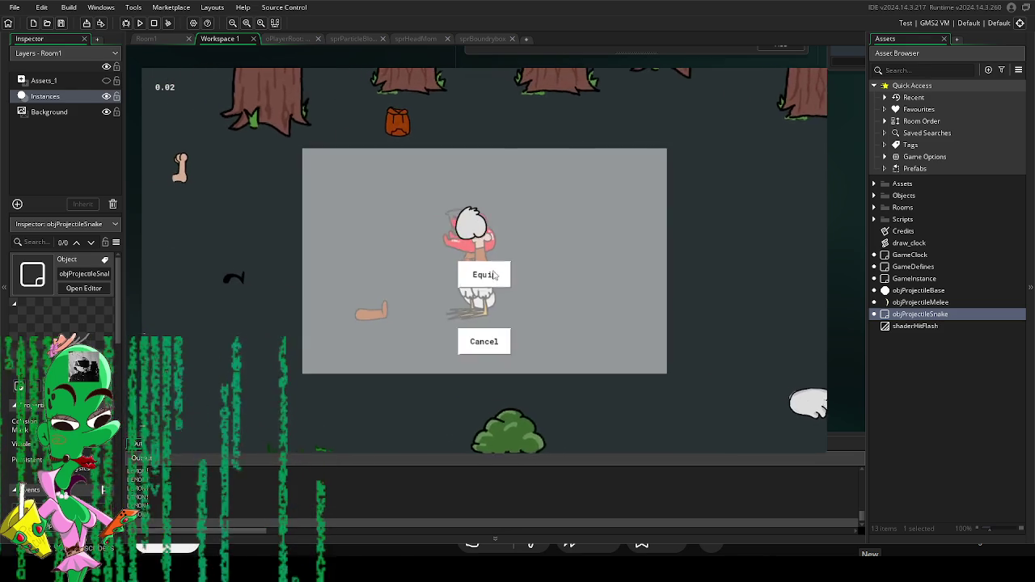
key(Escape)
key(Right)
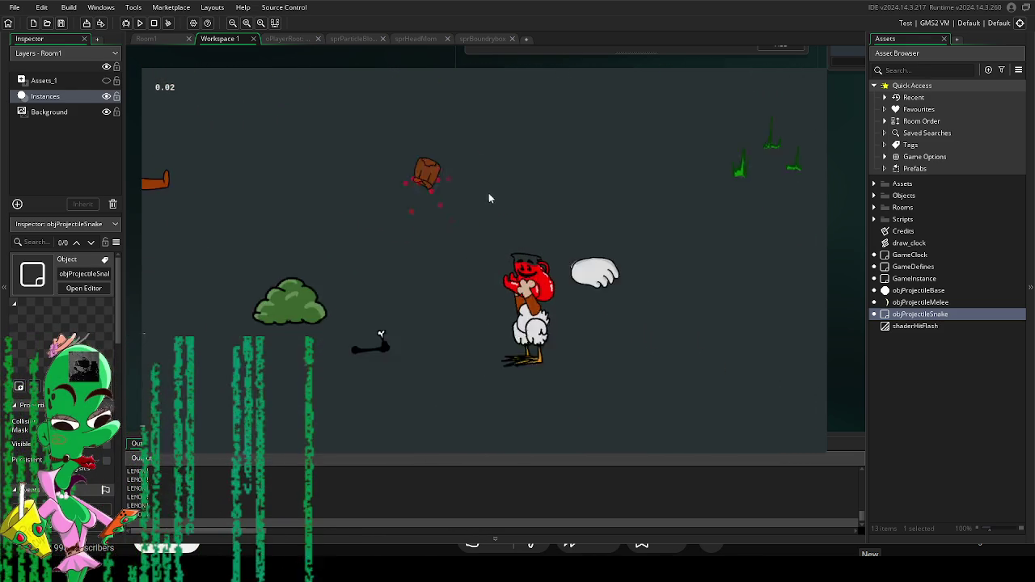
key(Left)
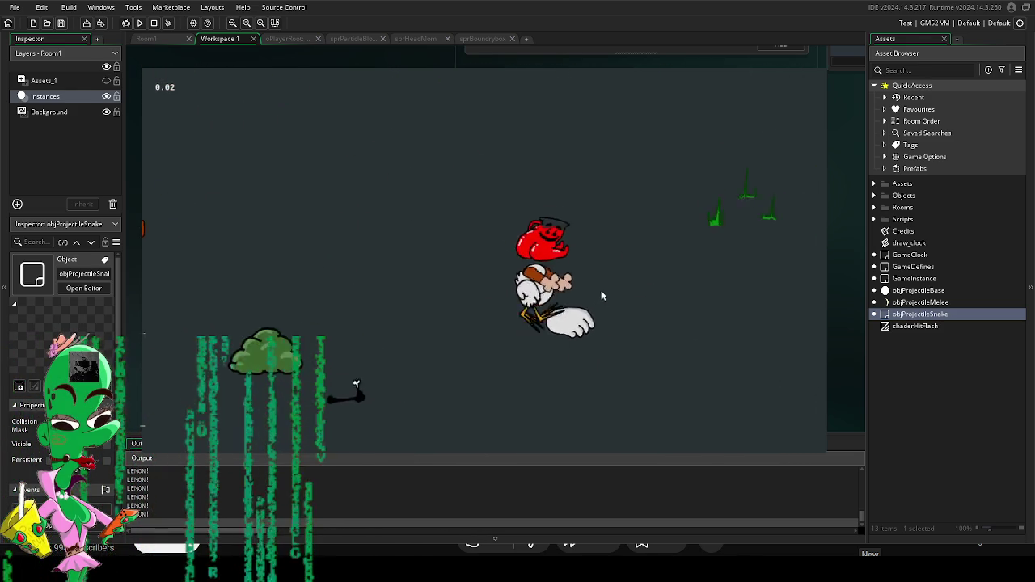
key(Escape)
key(Escape)
key(Right)
key(Left)
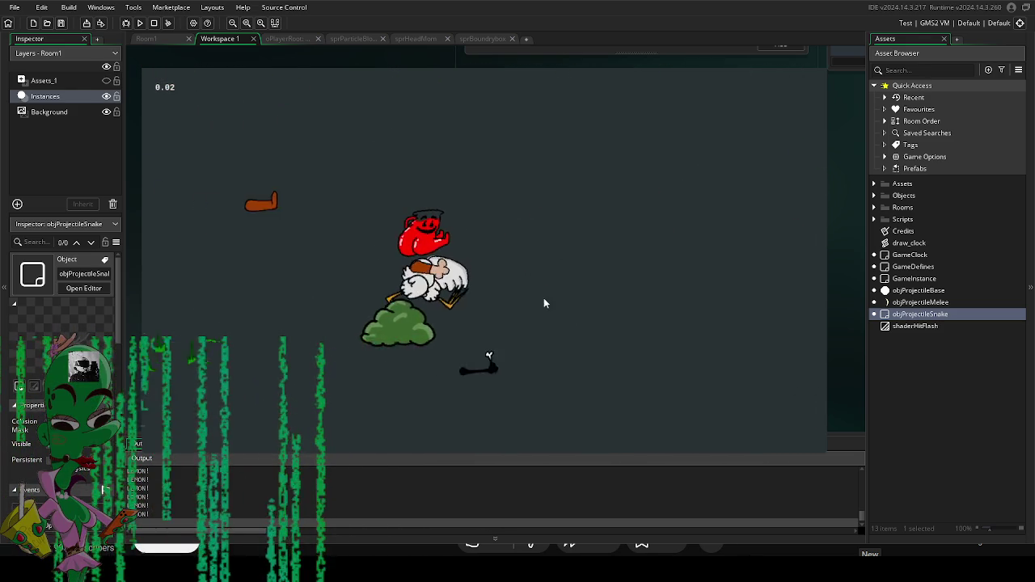
key(Up)
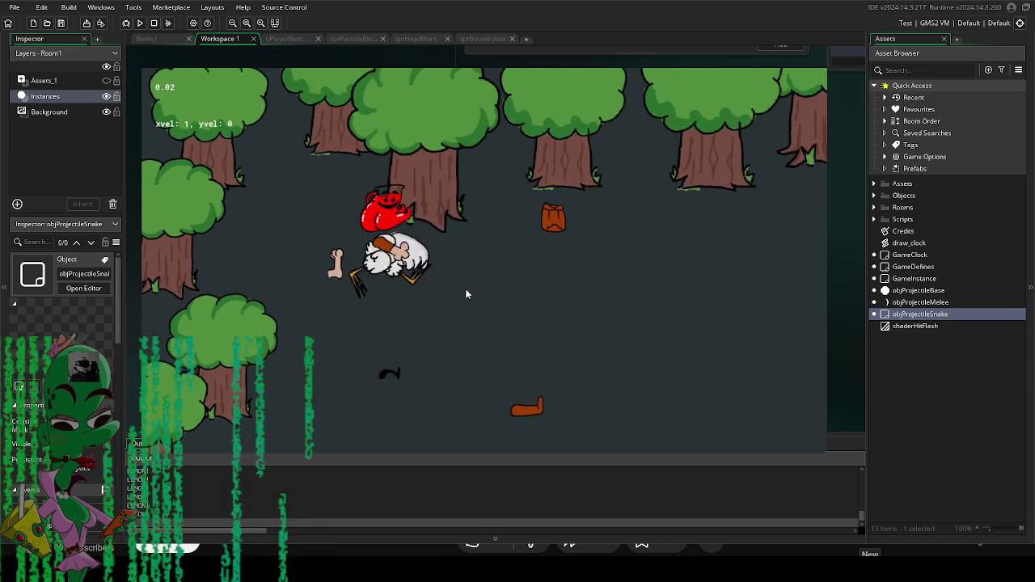
key(Escape)
key(Escape)
key(Right)
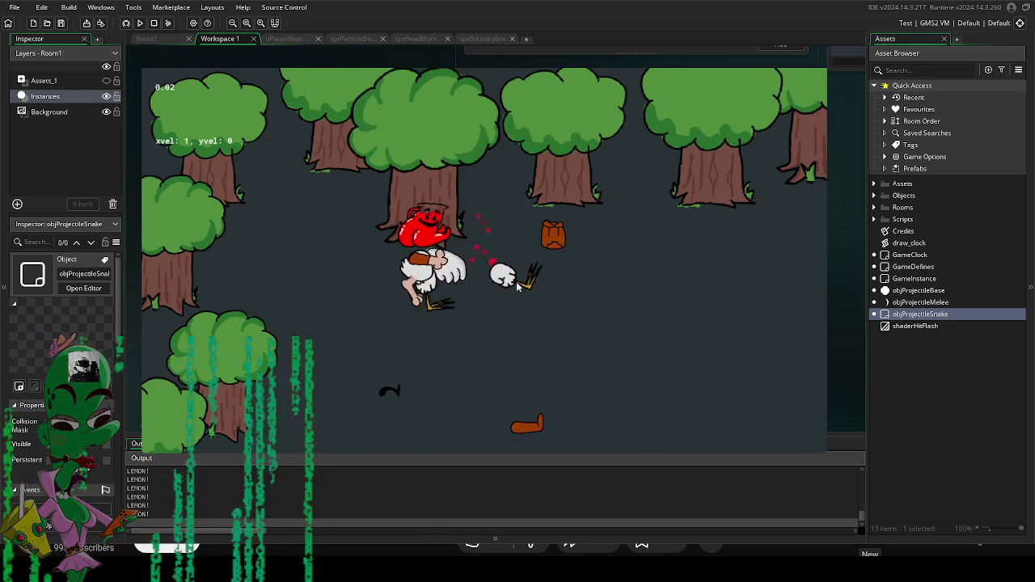
key(Down)
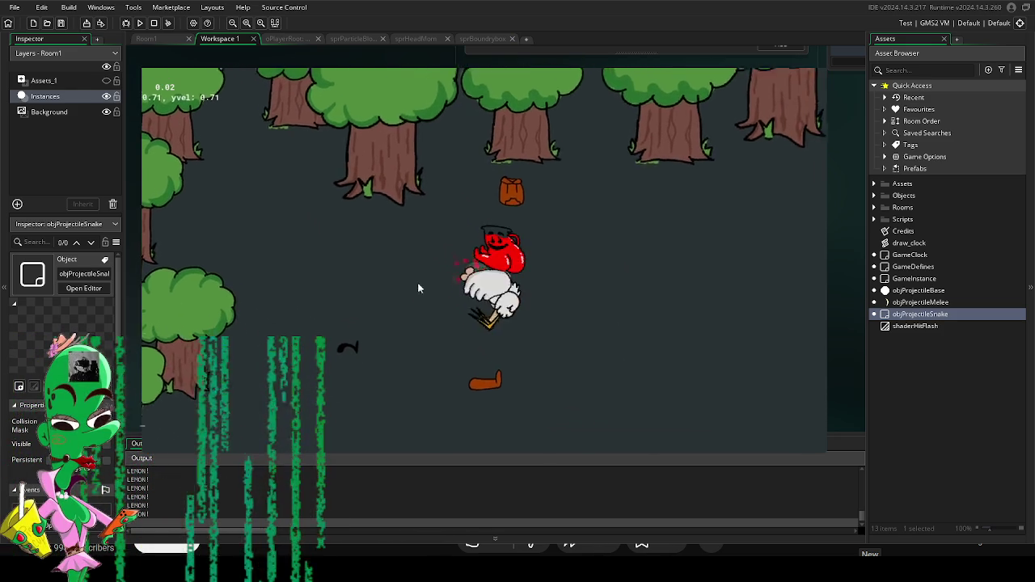
key(Right)
key(Down)
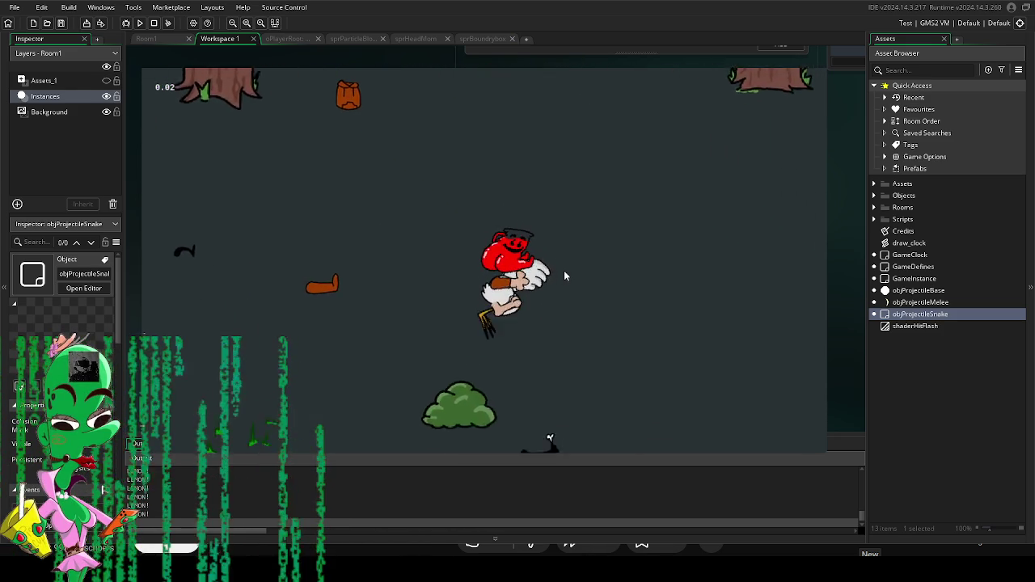
key(Right)
key(Down)
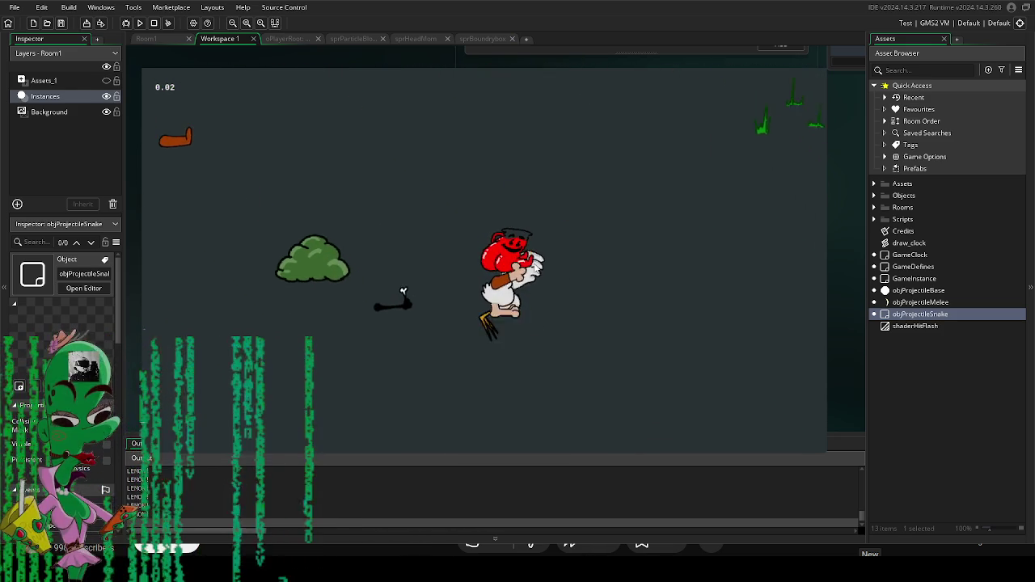
key(Right)
key(Down)
key(z)
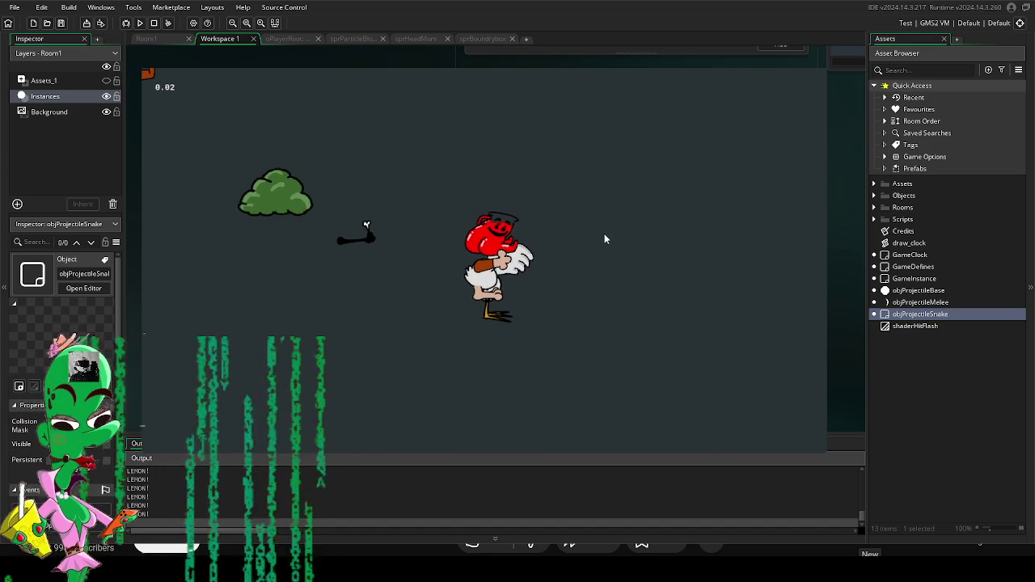
Step: Fight across the level with arrow-key movement and mouse-aimed melee slashes
key(Left)
key(z)
key(Up)
key(Left)
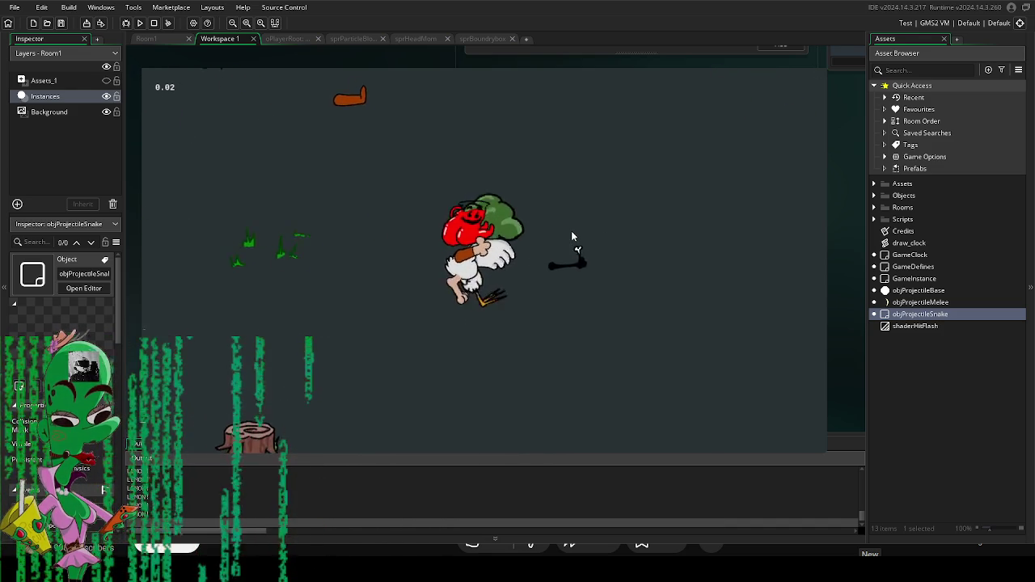
key(Left)
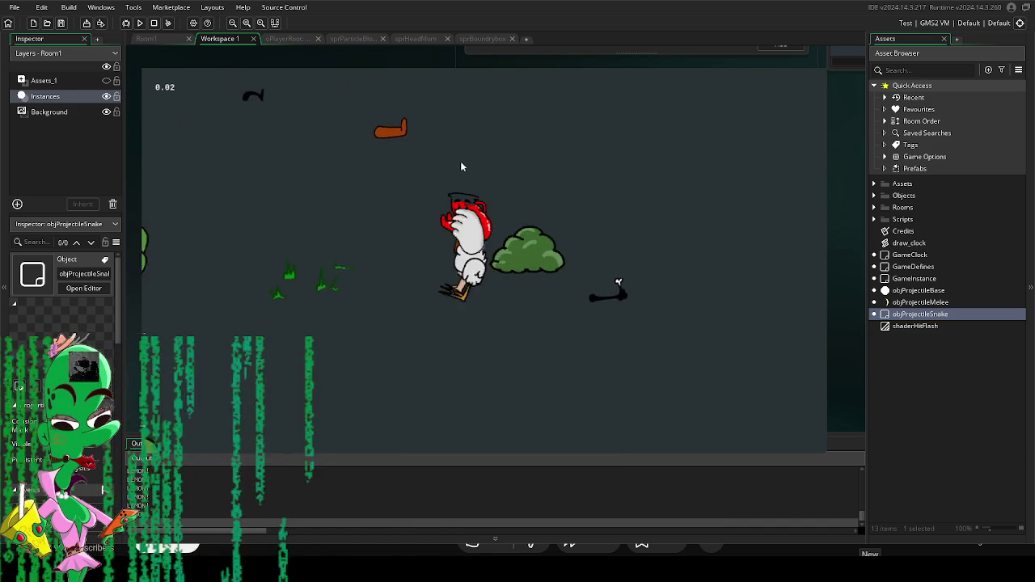
key(Up)
click(466, 168)
click(454, 171)
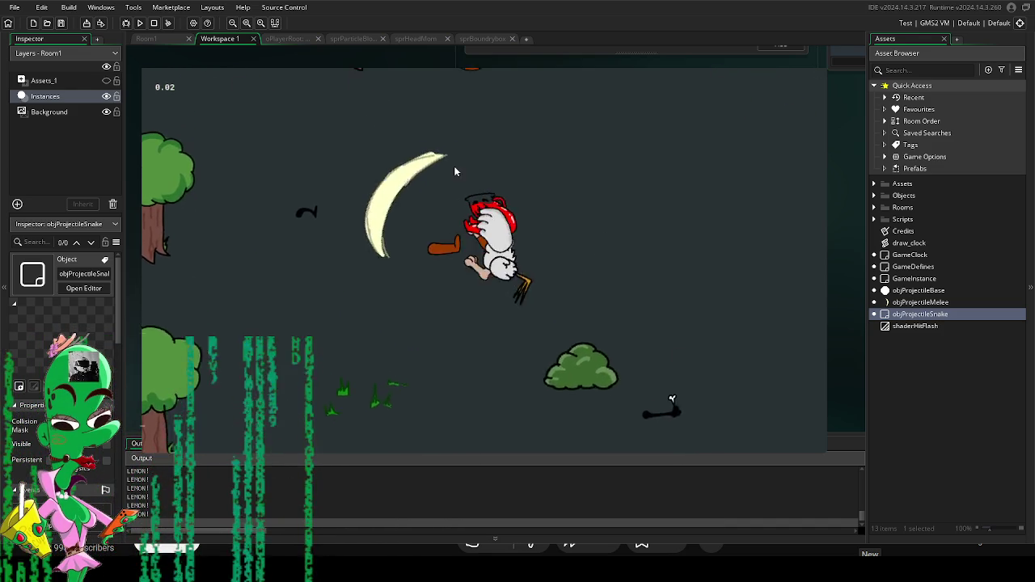
key(Up)
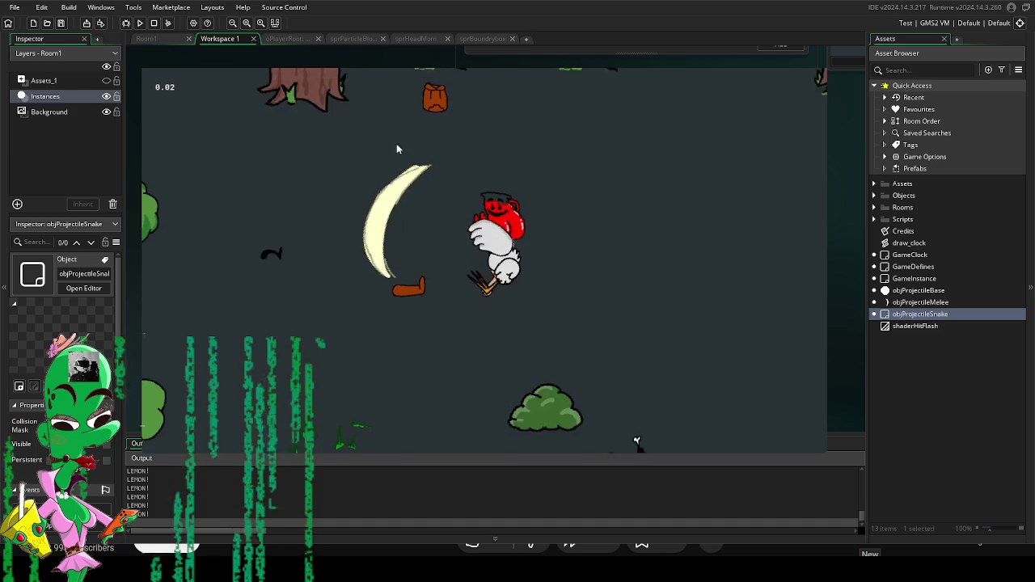
key(Right)
click(658, 231)
click(644, 309)
key(Down)
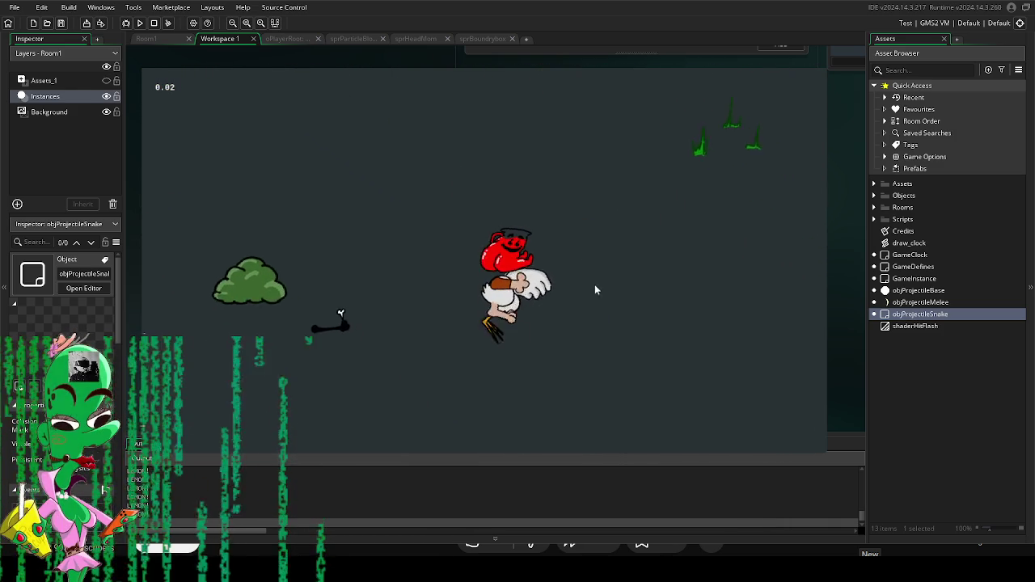
click(333, 269)
key(Down)
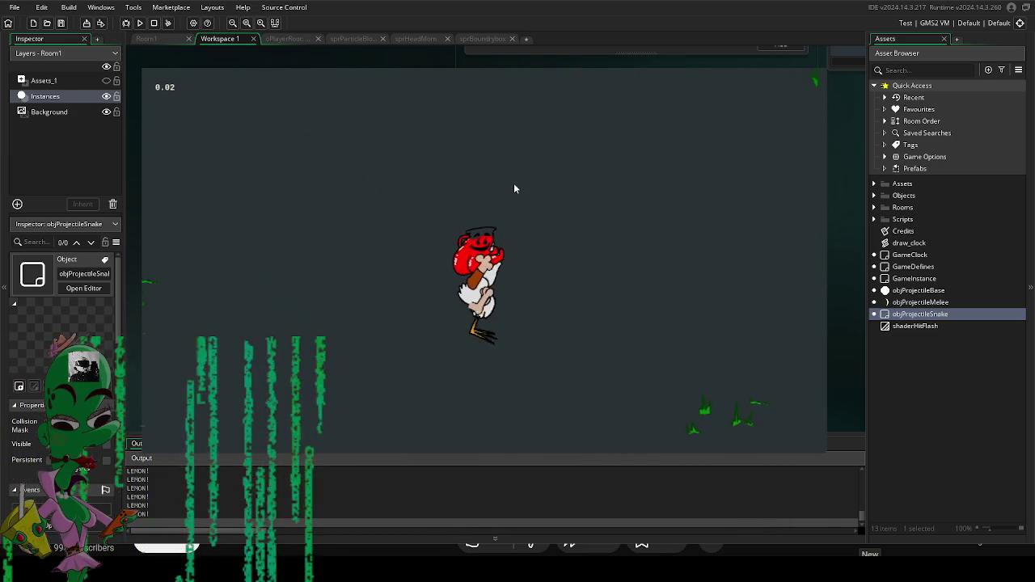
key(Left)
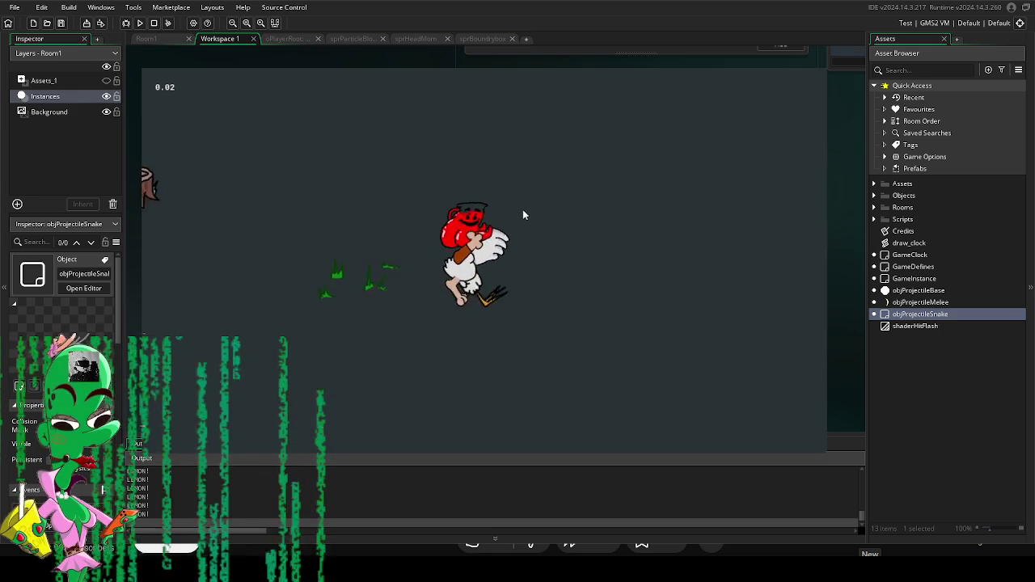
key(Up)
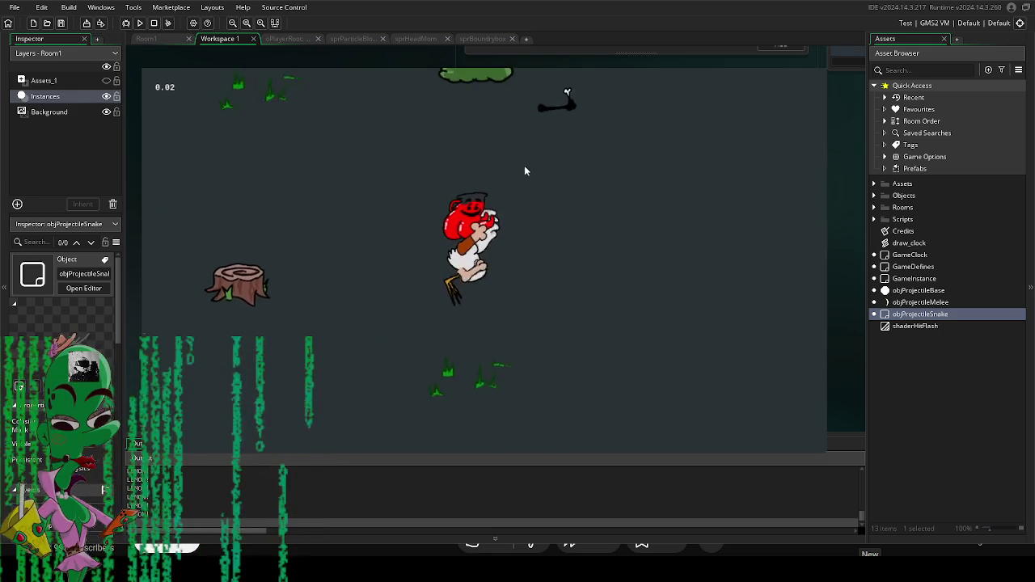
click(524, 165)
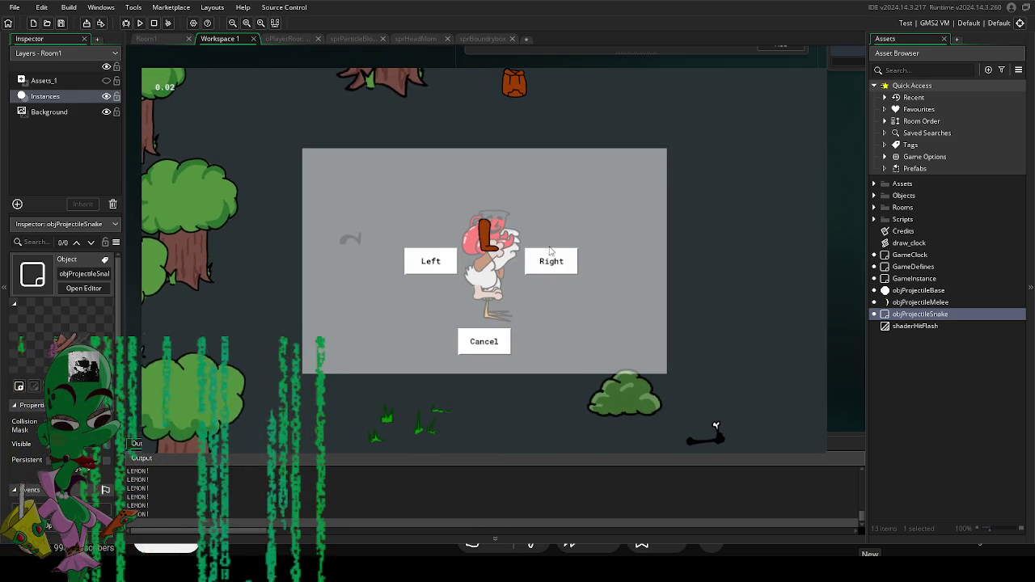
Step: Choose Left in the choice panel, slash around the character, and quit with Escape
click(441, 262)
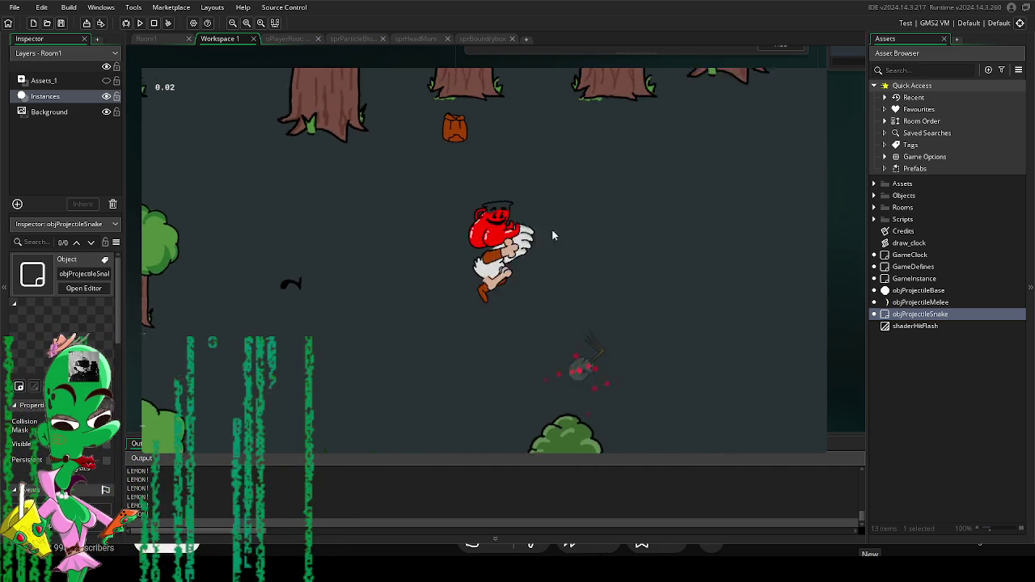
click(566, 251)
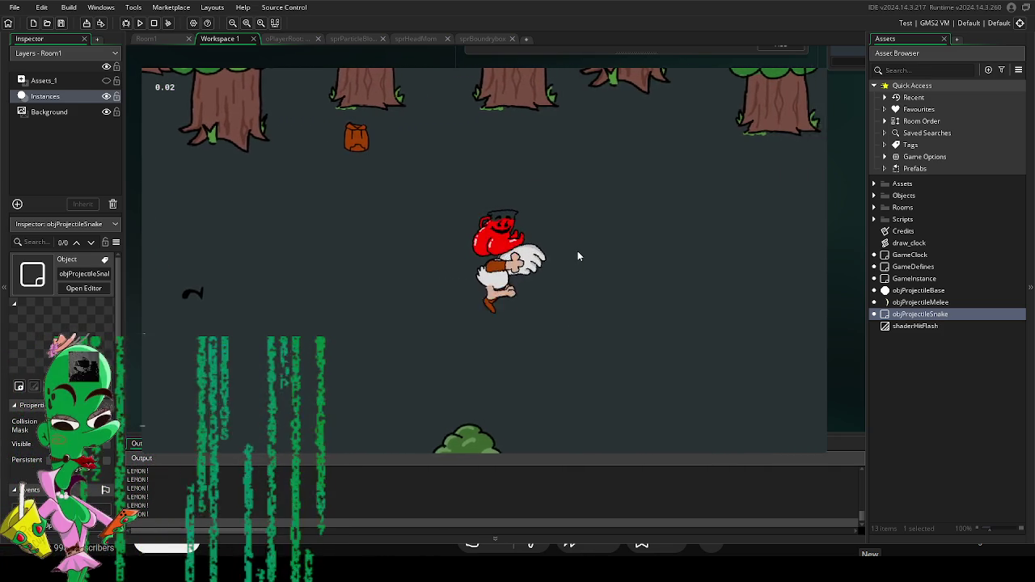
click(574, 250)
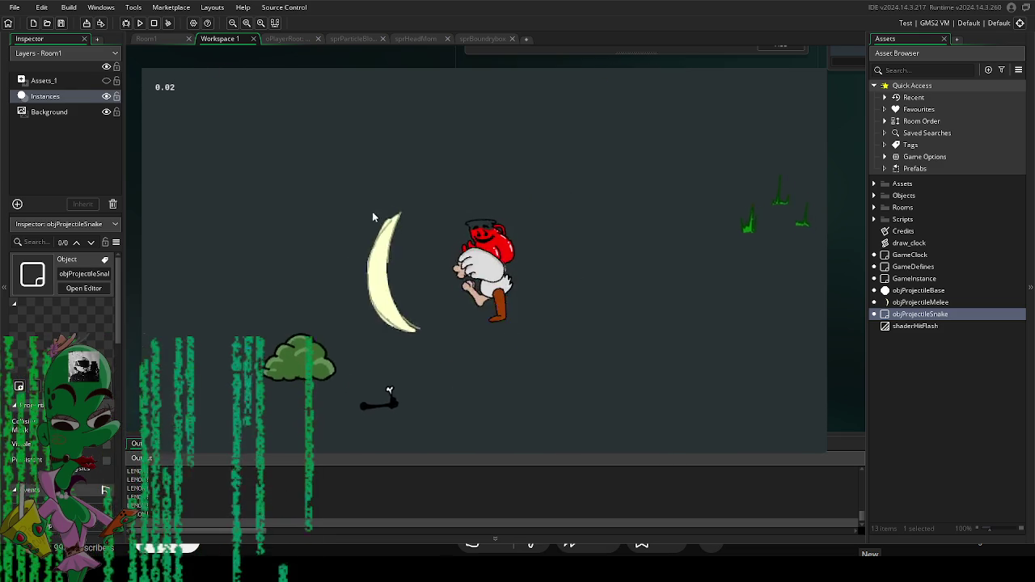
click(396, 198)
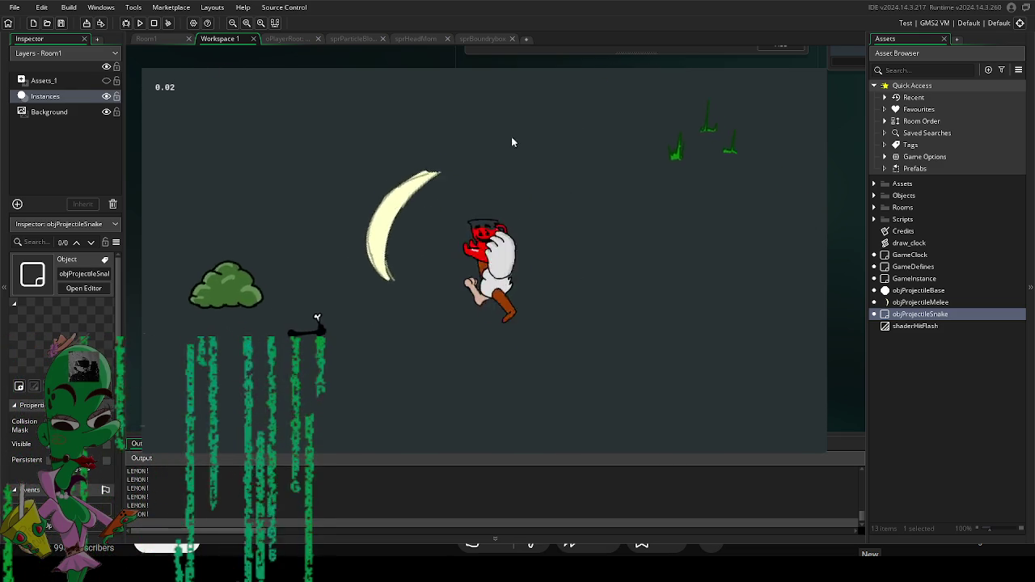
click(671, 234)
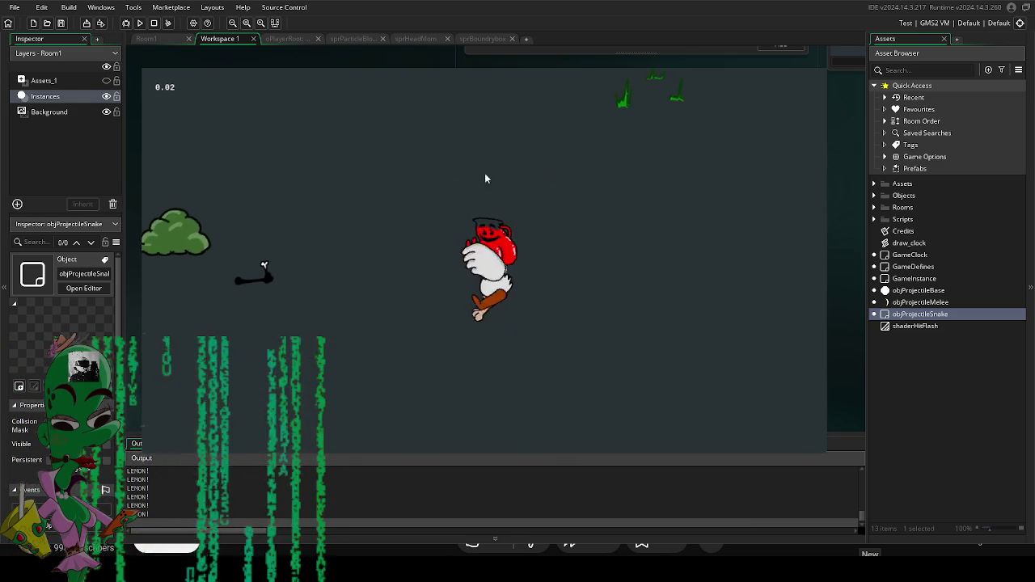
click(485, 179)
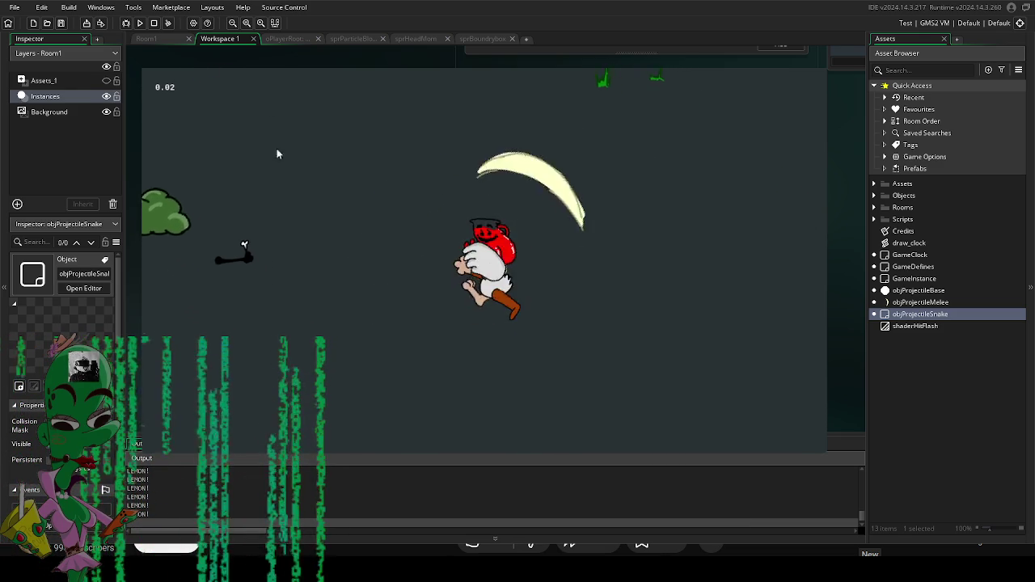
click(677, 232)
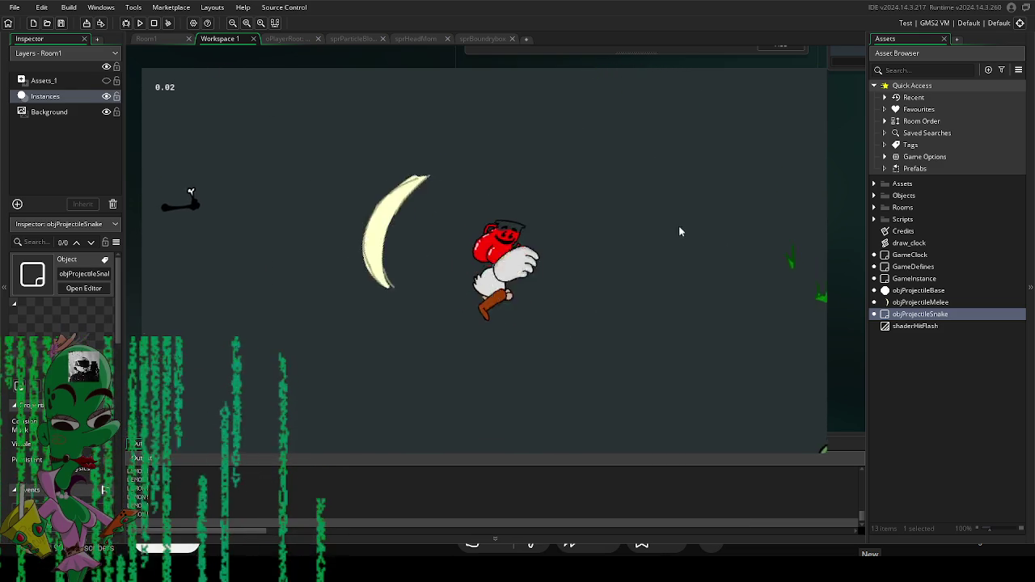
click(679, 232)
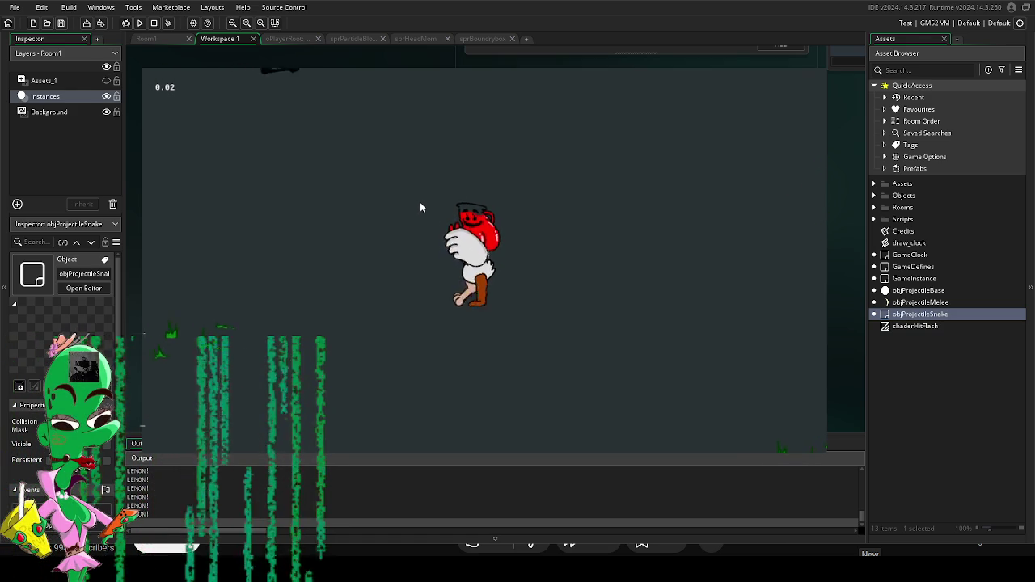
click(452, 202)
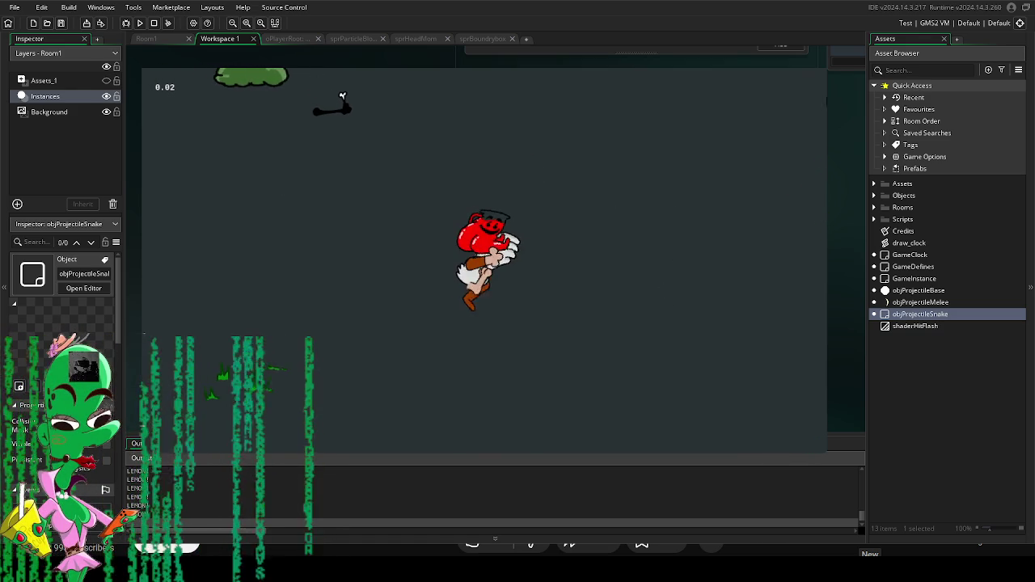
key(Escape)
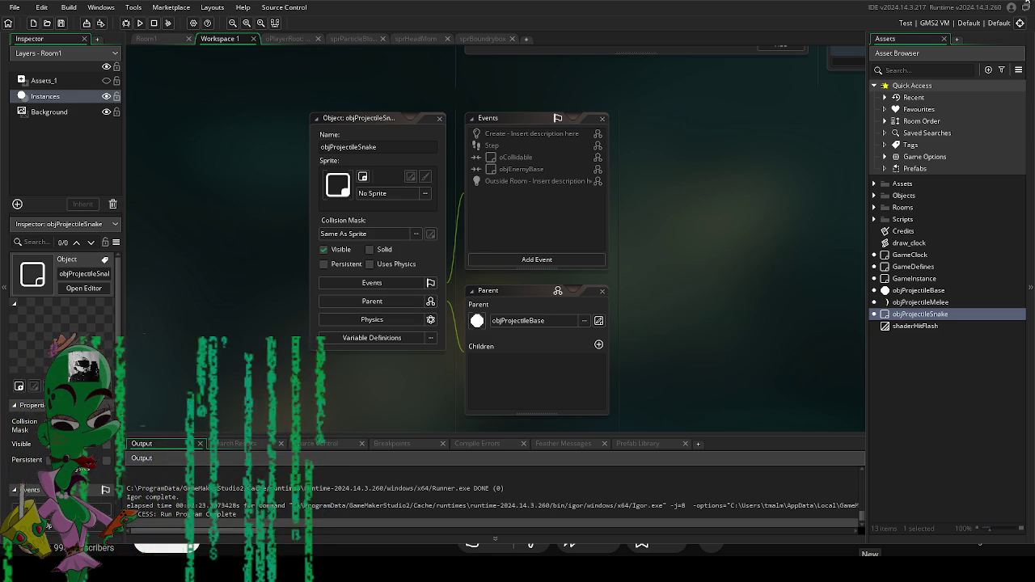
Step: Quit the game with Alt+F4 and scroll down to objEnemyBase's Destroy code
key(alt+F4)
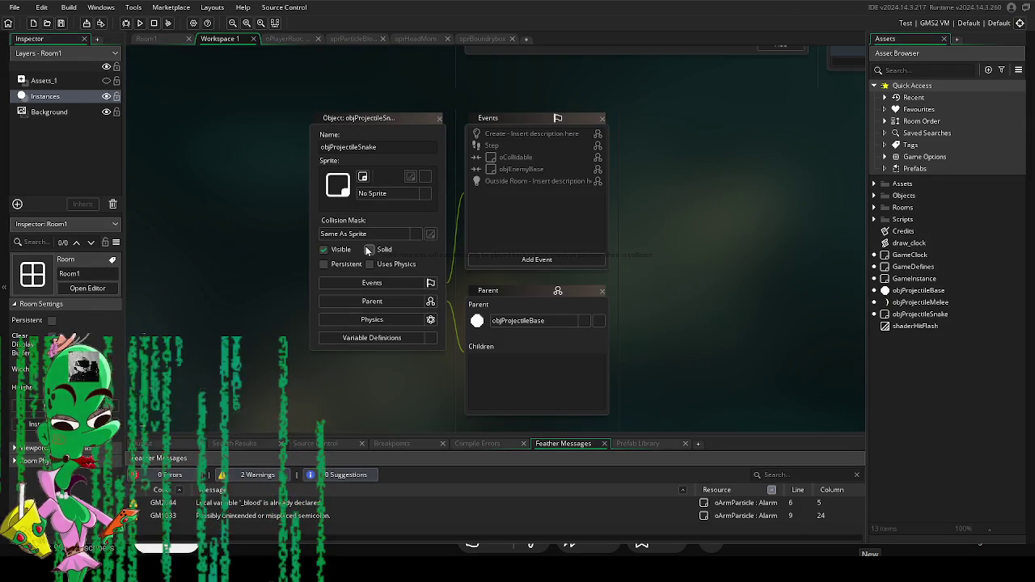
scroll(625, 259, down, 10)
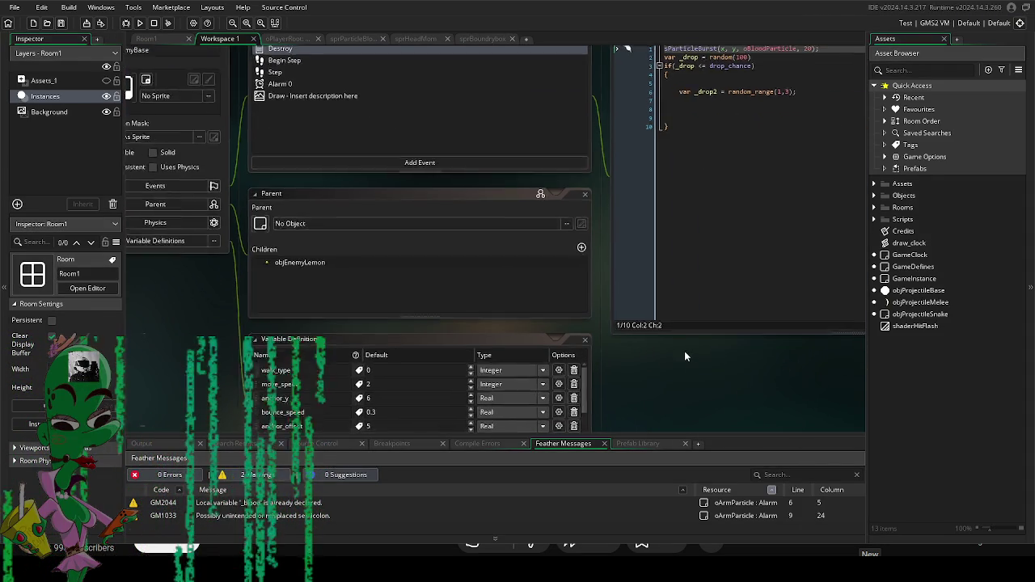
Step: Launch a test run, slash at the lemons, and decline the repeated left/right equip prompts
click(140, 23)
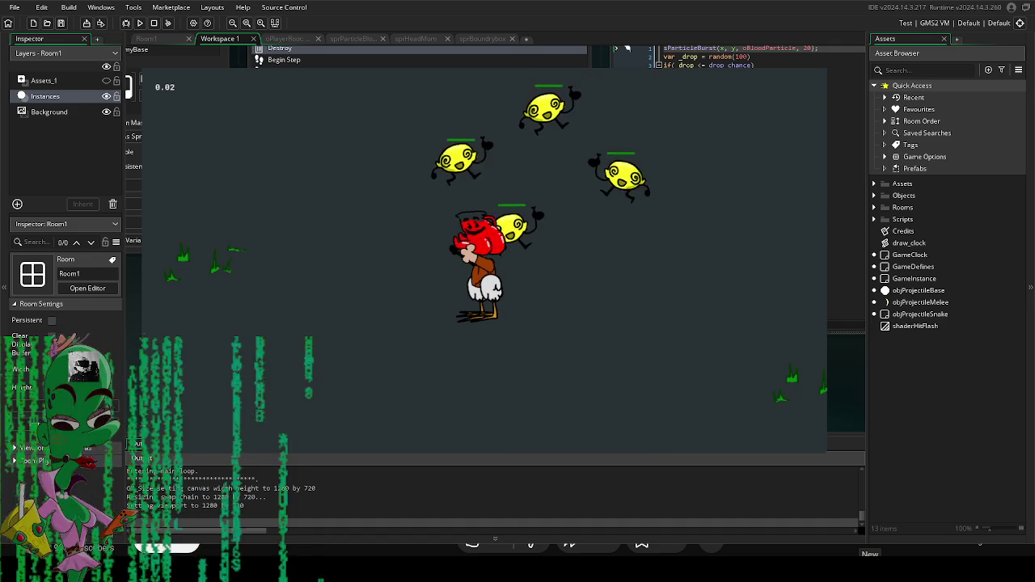
click(605, 225)
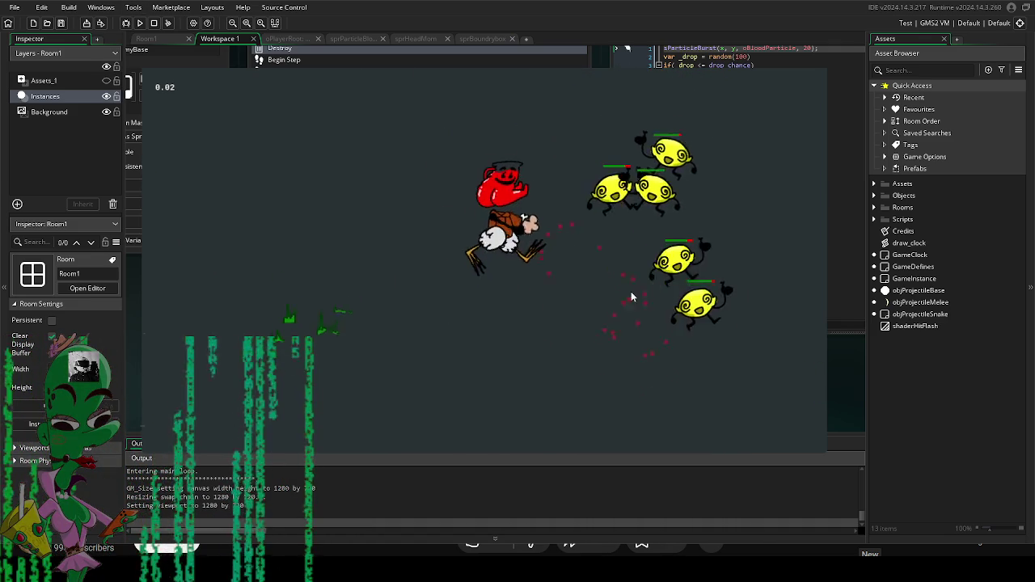
click(558, 291)
click(493, 343)
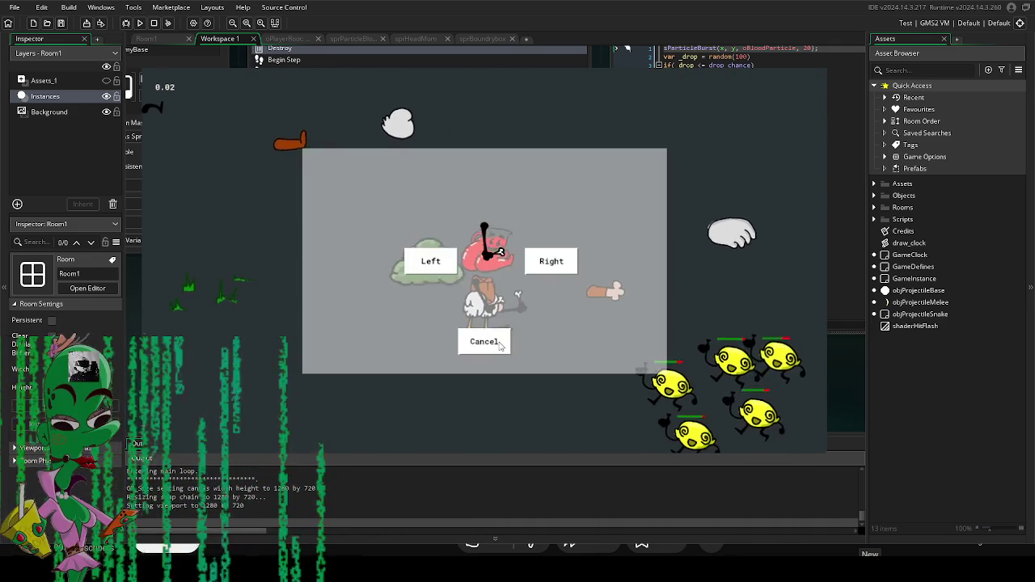
click(495, 340)
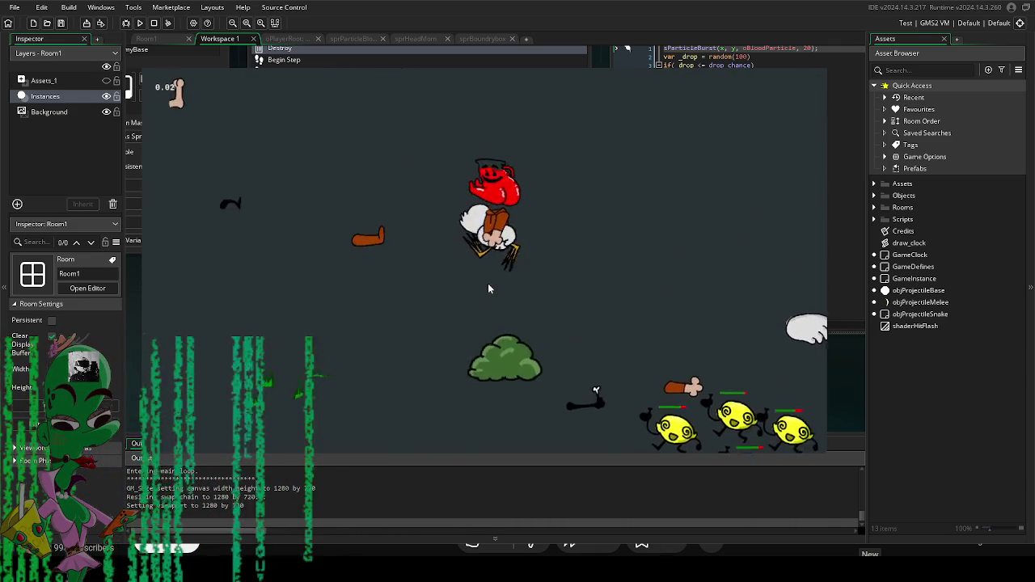
click(494, 343)
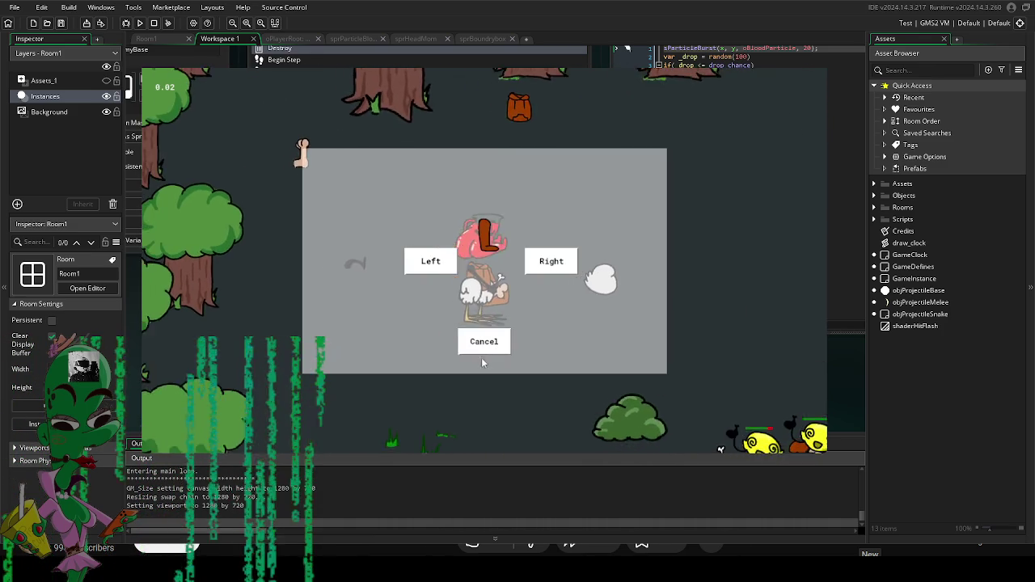
click(485, 346)
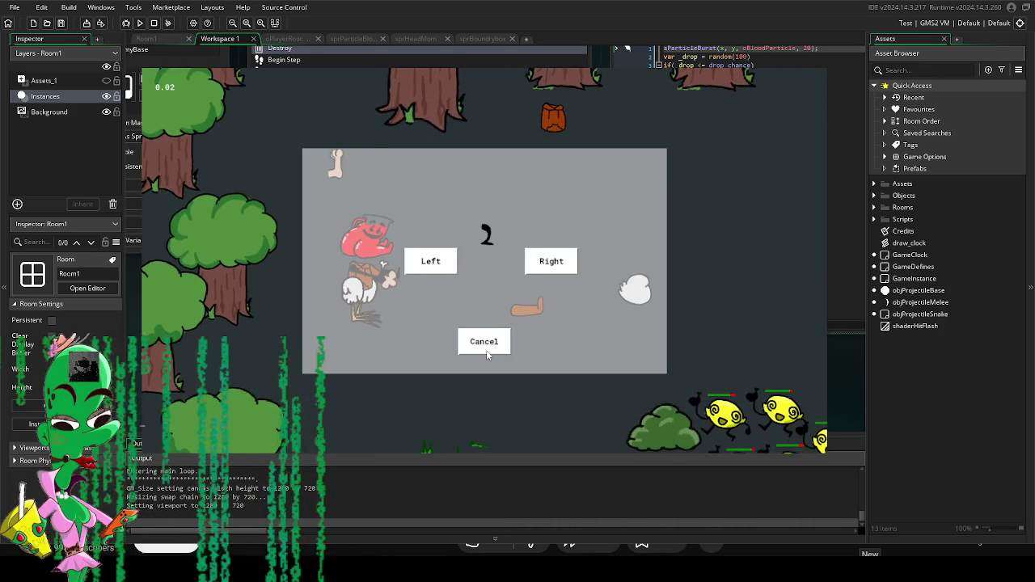
click(495, 344)
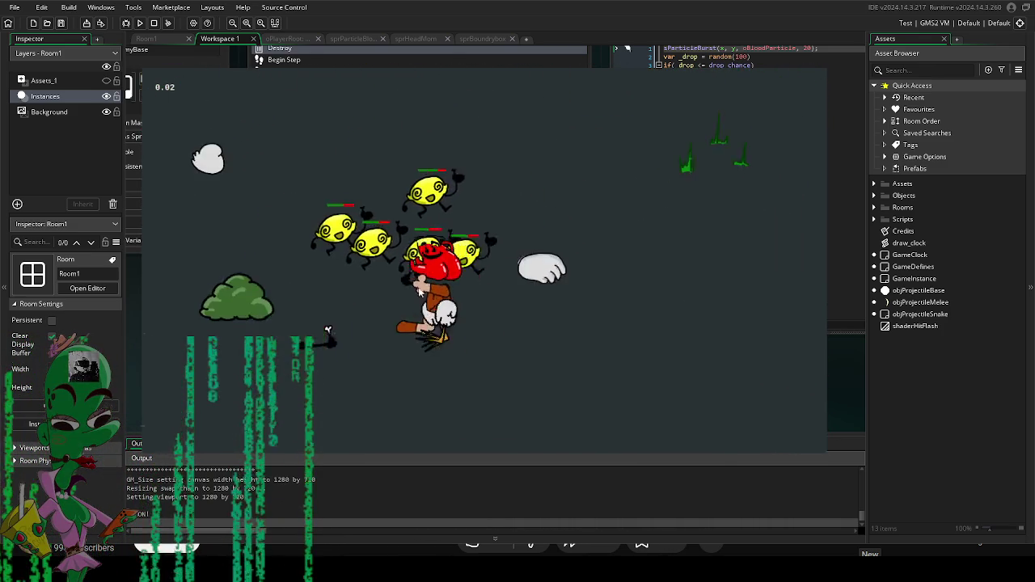
click(554, 266)
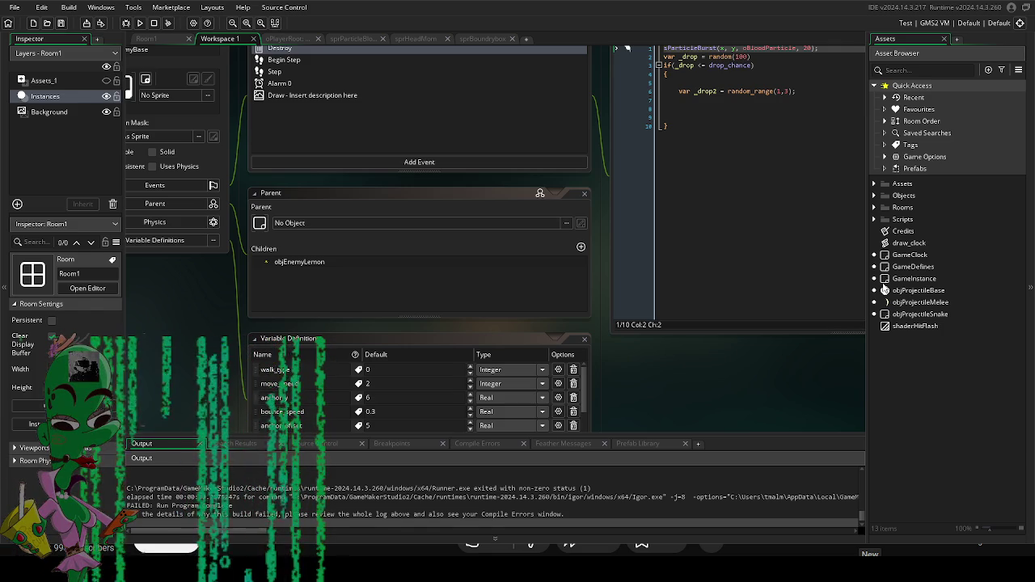
Step: Open objEnemyBase from the Objects > Enemies folder
click(890, 196)
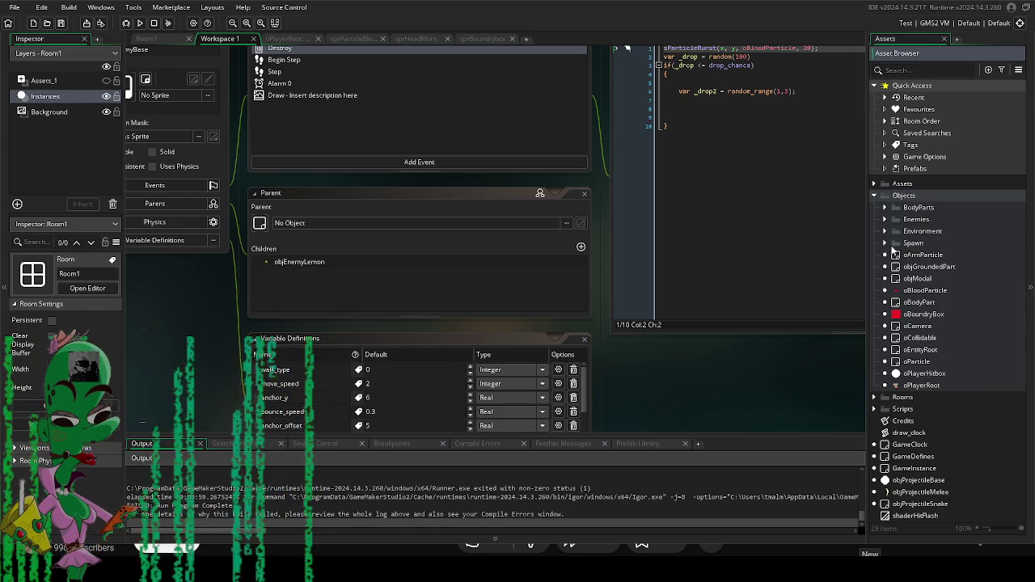
click(886, 220)
double_click(935, 231)
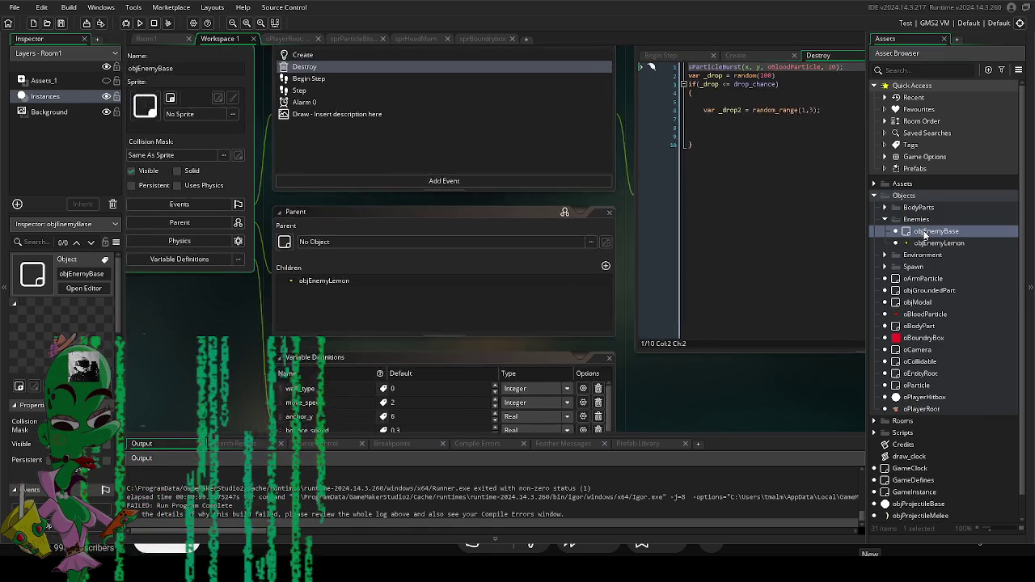
Step: Change sParticleBurst to ParticleBurst in the Destroy event and run the game again
drag(738, 425, 689, 437)
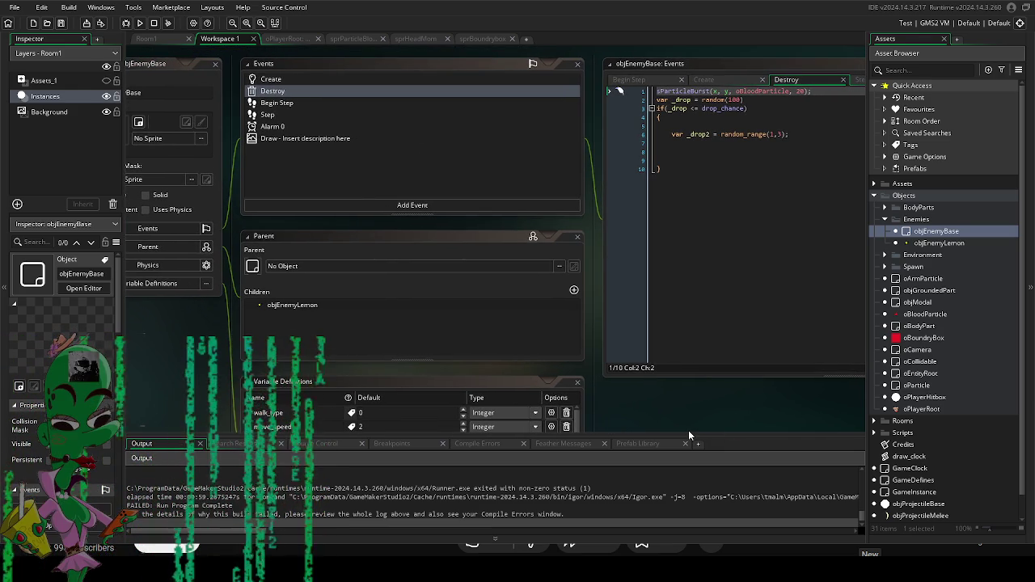
drag(701, 412, 607, 463)
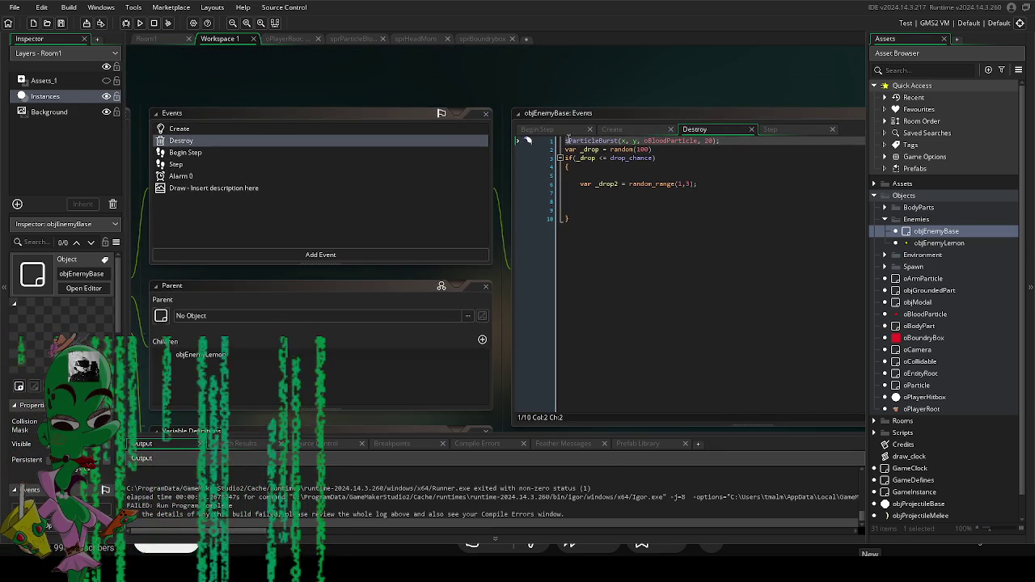
key(BackSpace)
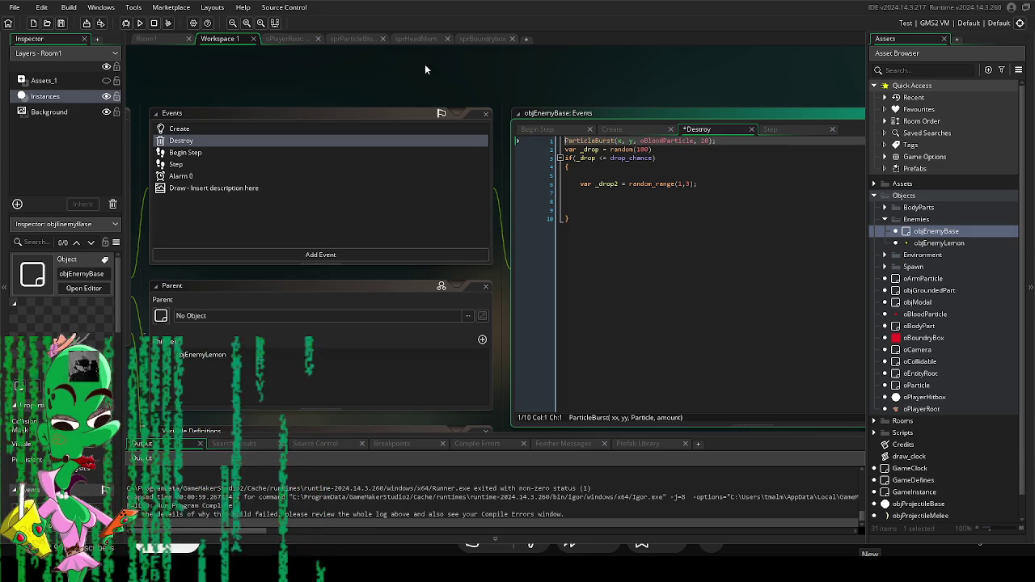
click(139, 23)
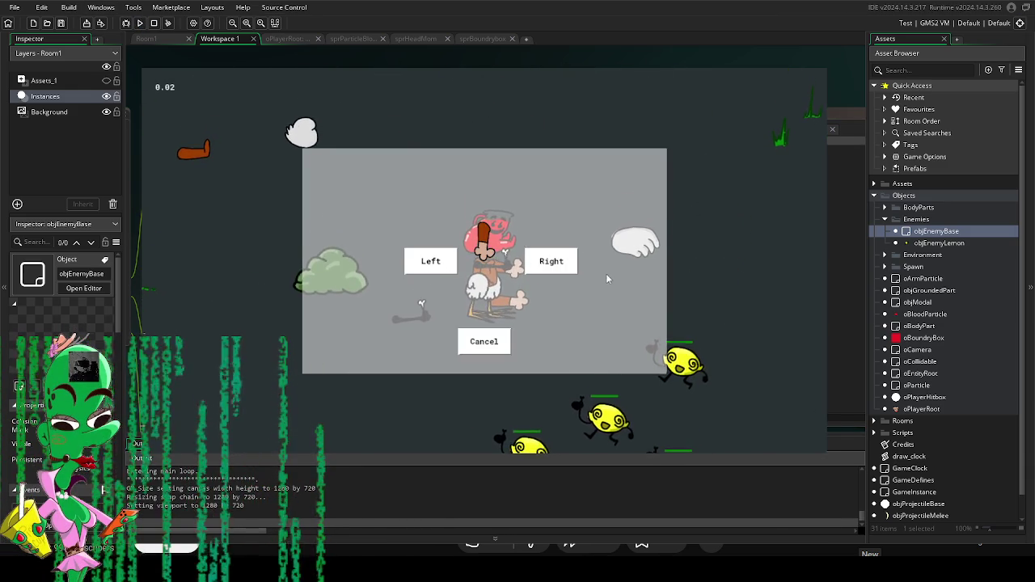
Step: Decline the in-game equip prompt and slash repeatedly at the pursuing lemon enemies
click(551, 262)
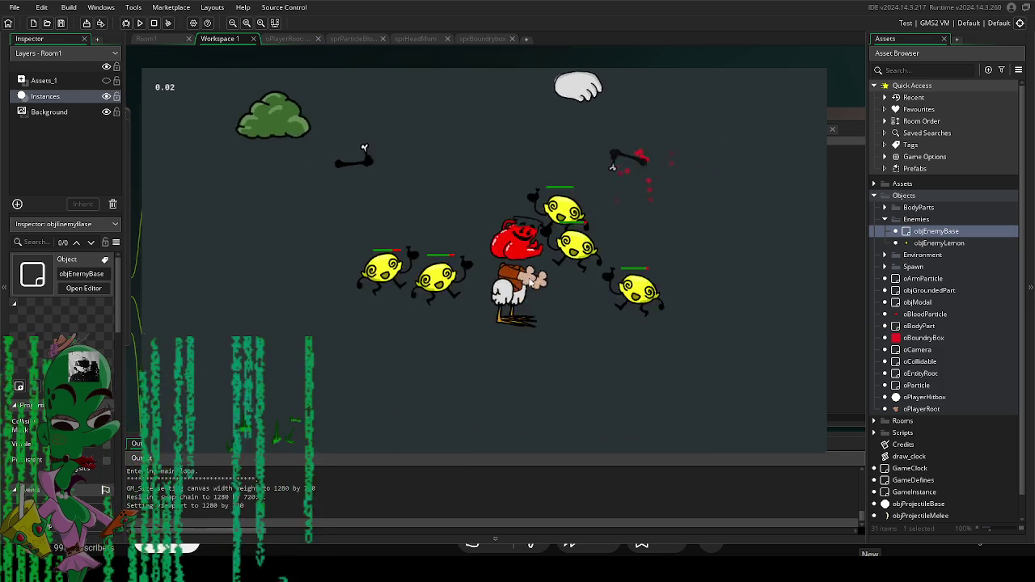
click(450, 261)
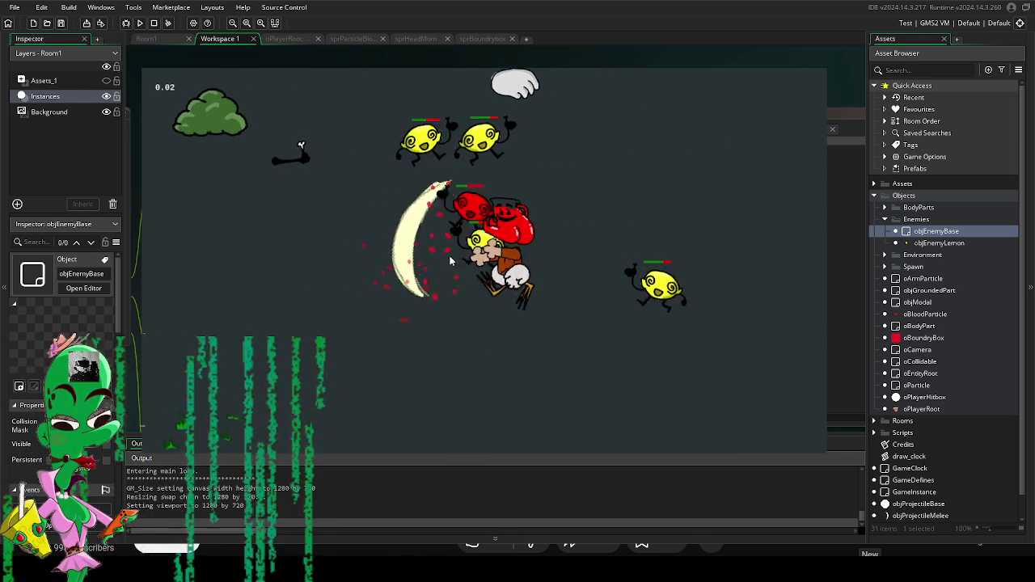
click(578, 335)
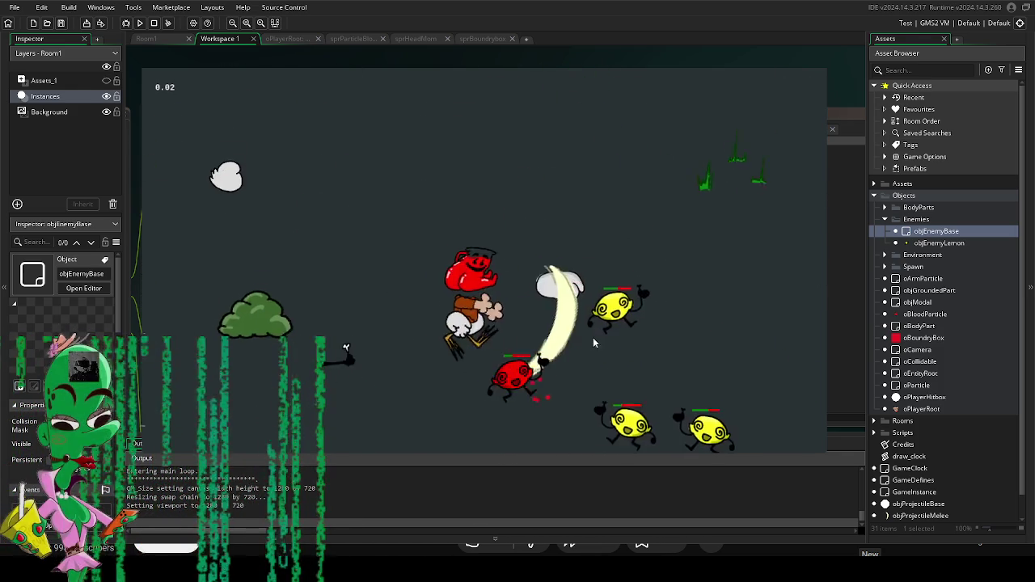
click(589, 178)
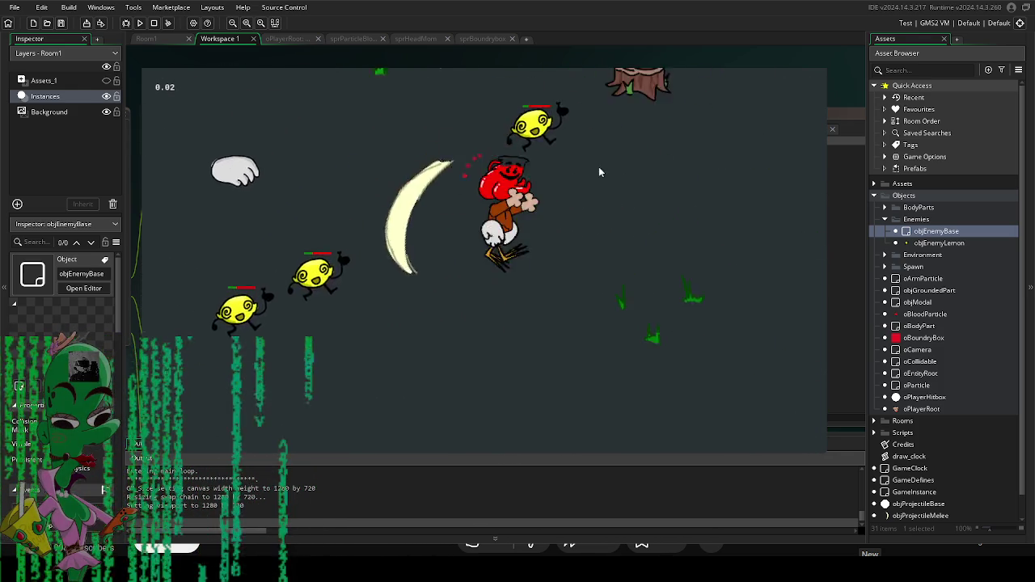
click(365, 205)
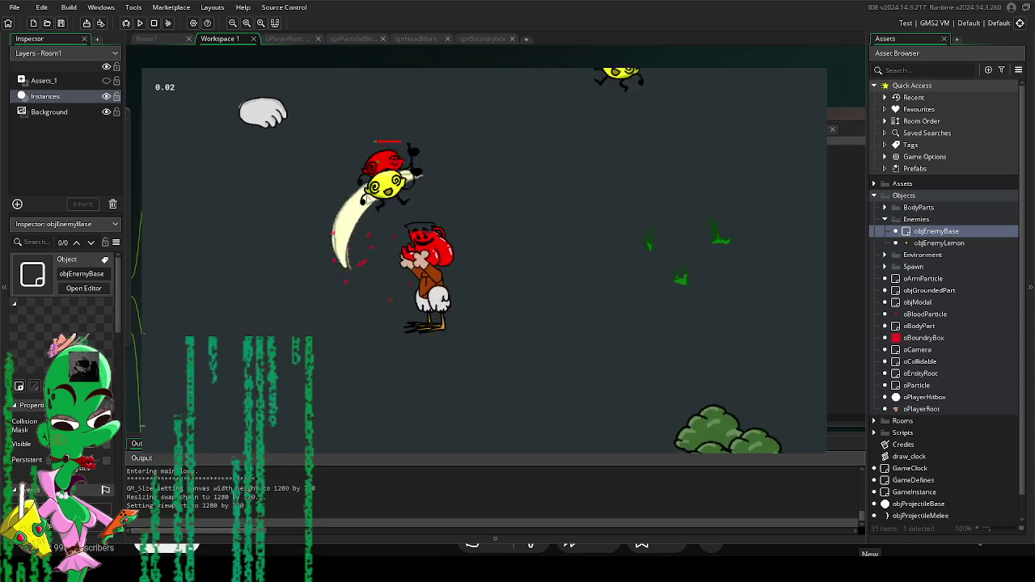
click(486, 108)
click(663, 237)
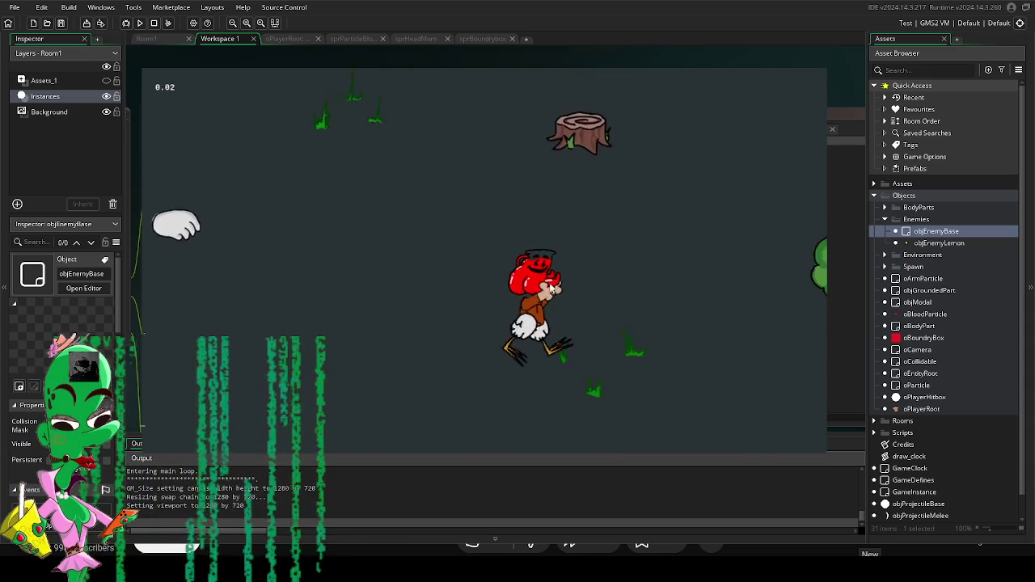
click(598, 210)
click(389, 174)
click(349, 186)
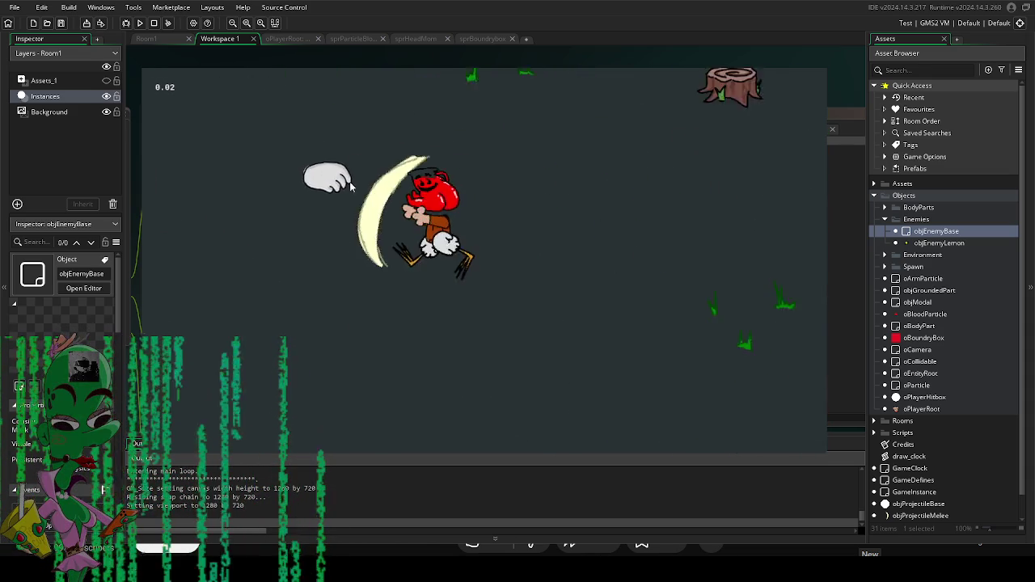
click(388, 202)
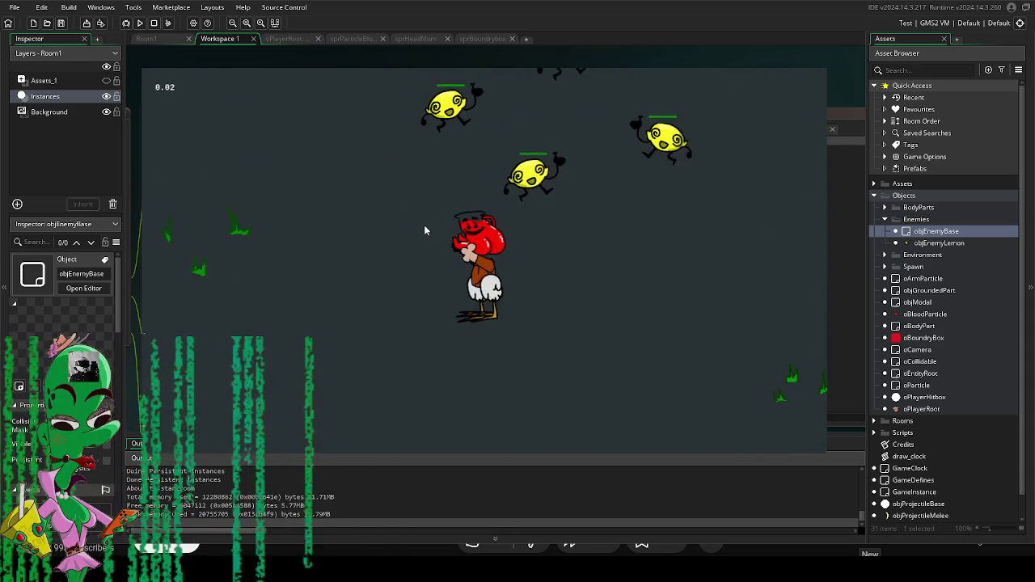
click(542, 320)
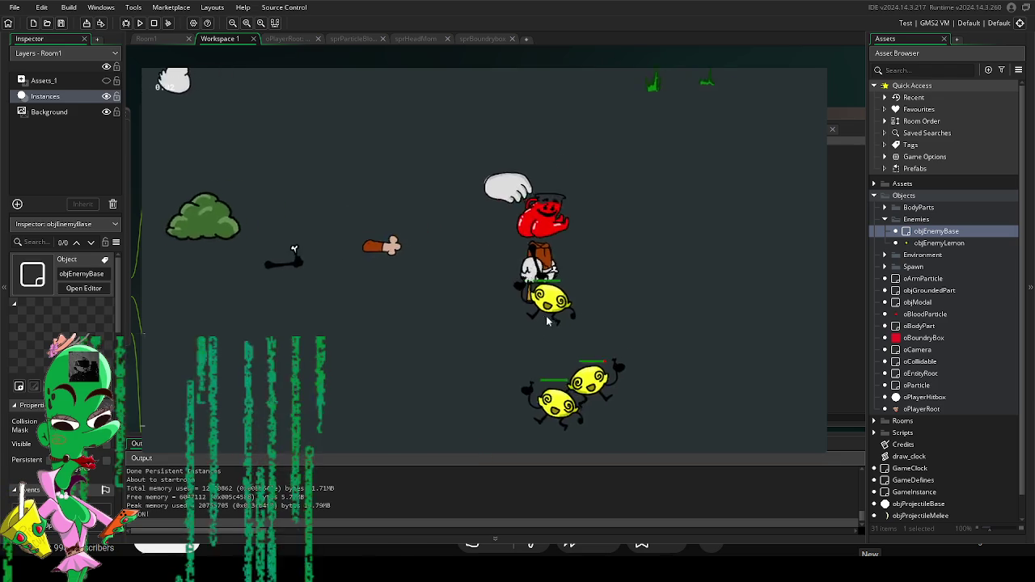
click(425, 275)
click(384, 186)
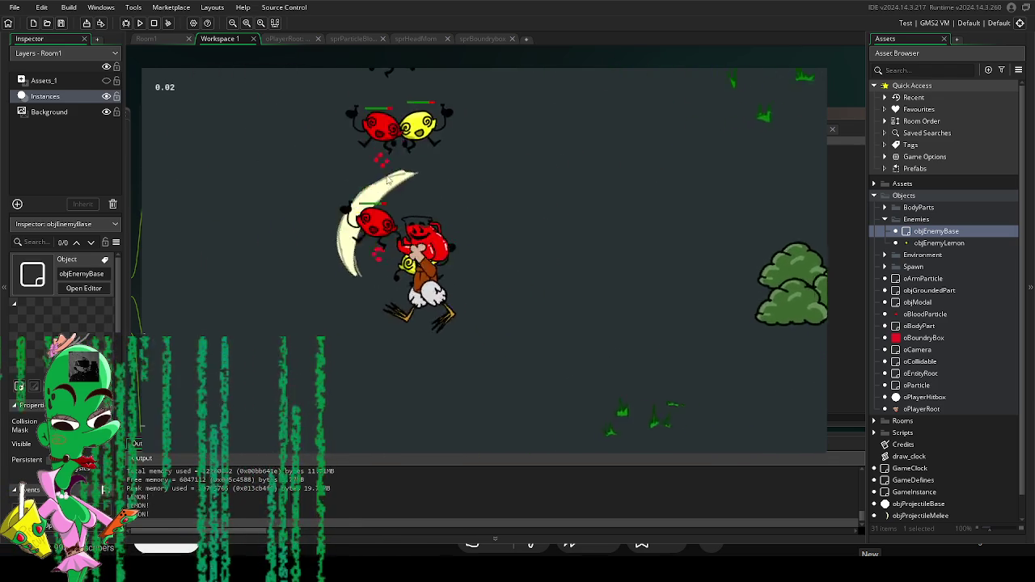
click(502, 127)
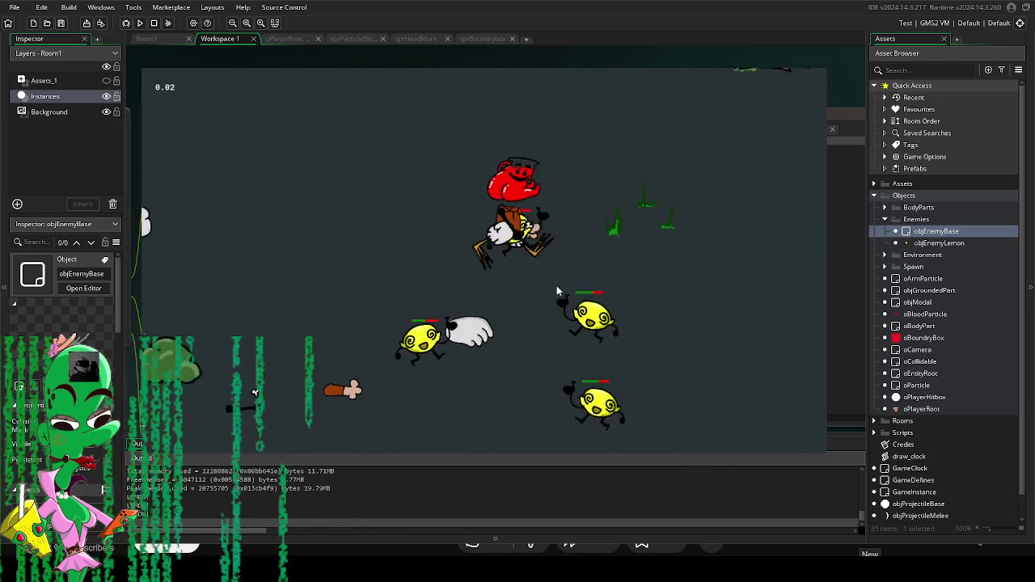
click(533, 323)
click(452, 316)
click(410, 281)
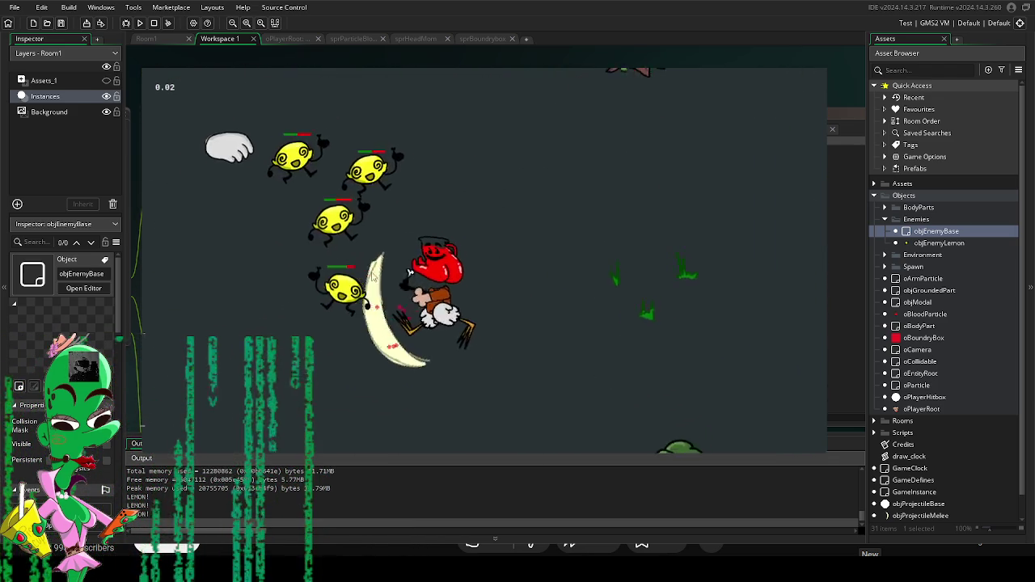
click(439, 169)
click(477, 186)
click(493, 373)
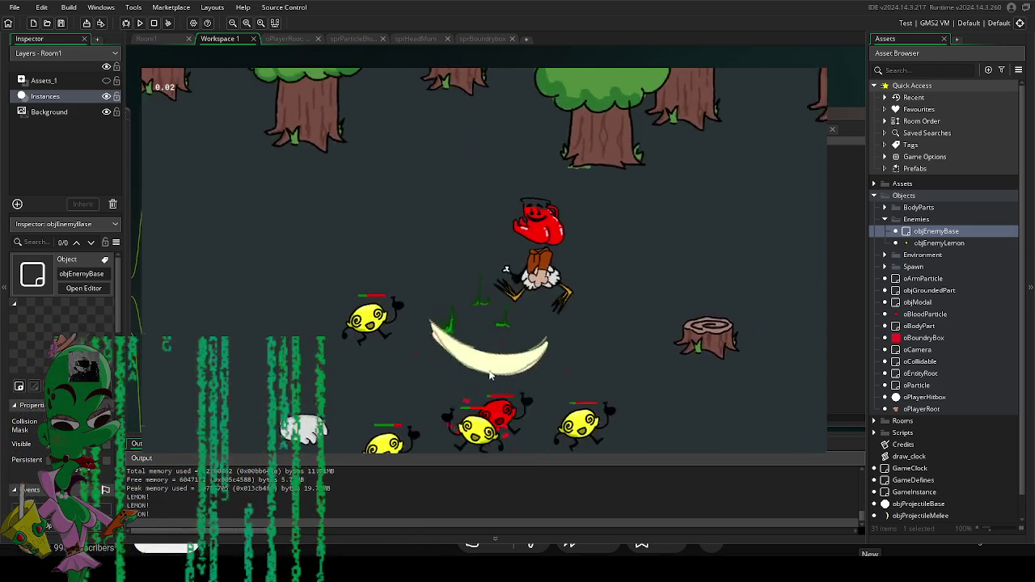
click(363, 233)
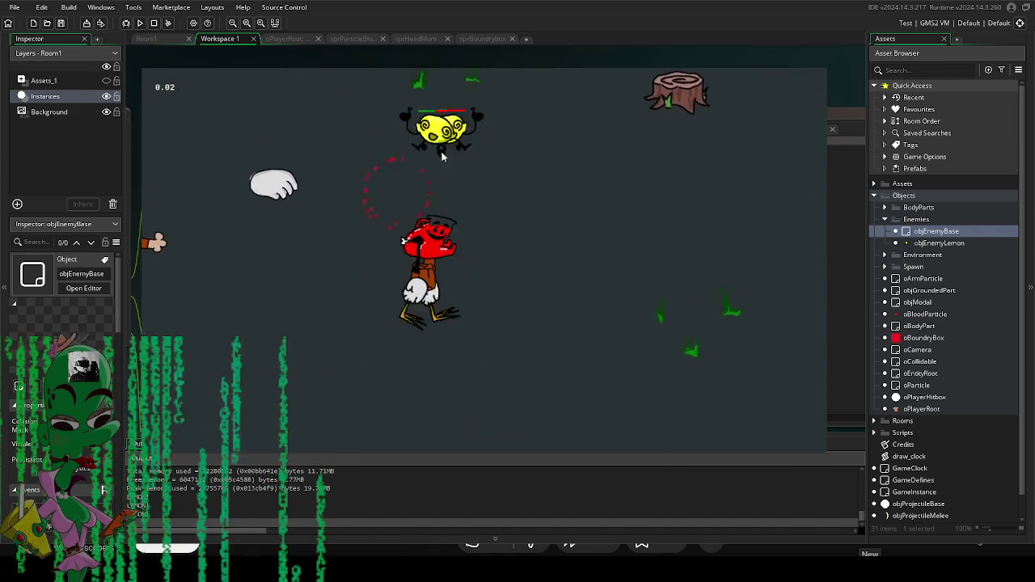
click(521, 241)
click(599, 309)
click(440, 353)
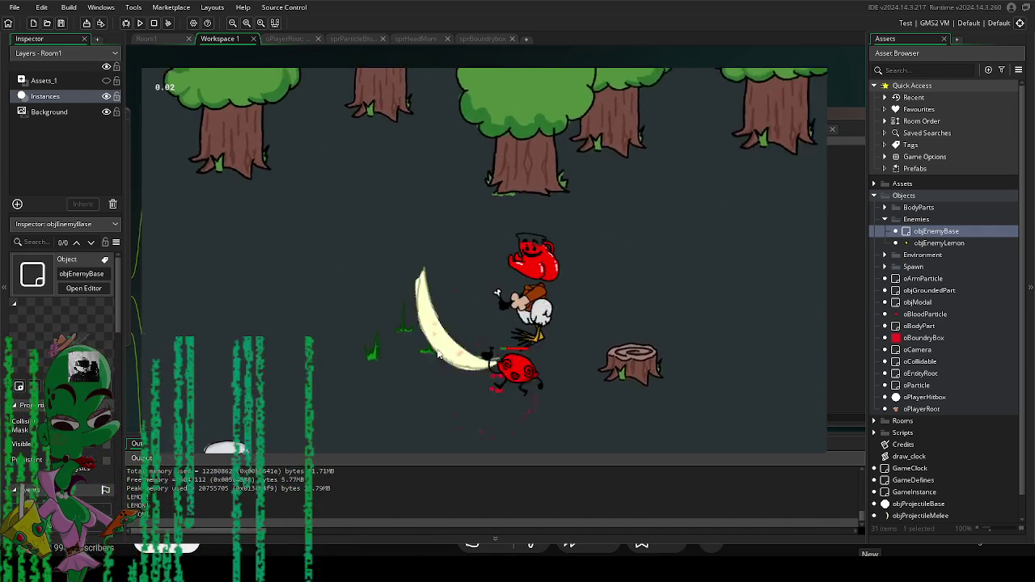
Step: Walk with WASD to the dropped body part, equip it, and keep slashing the lemons
key(s)
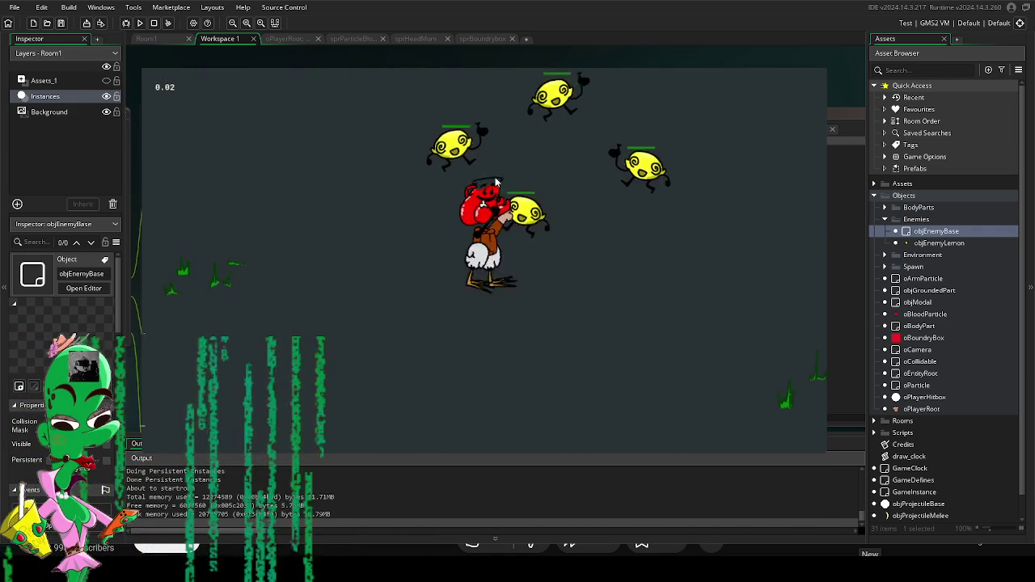
click(553, 174)
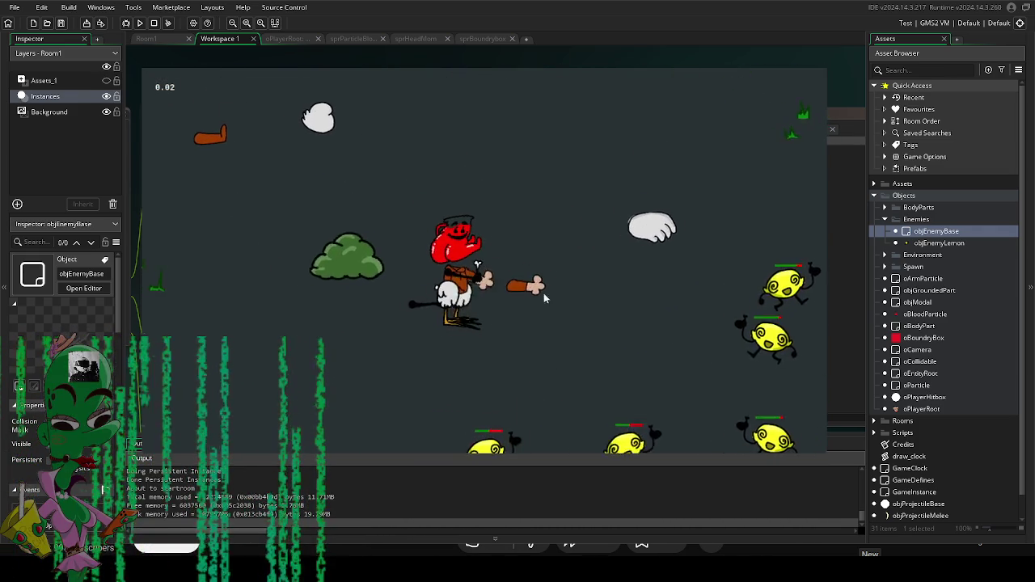
key(a)
key(w)
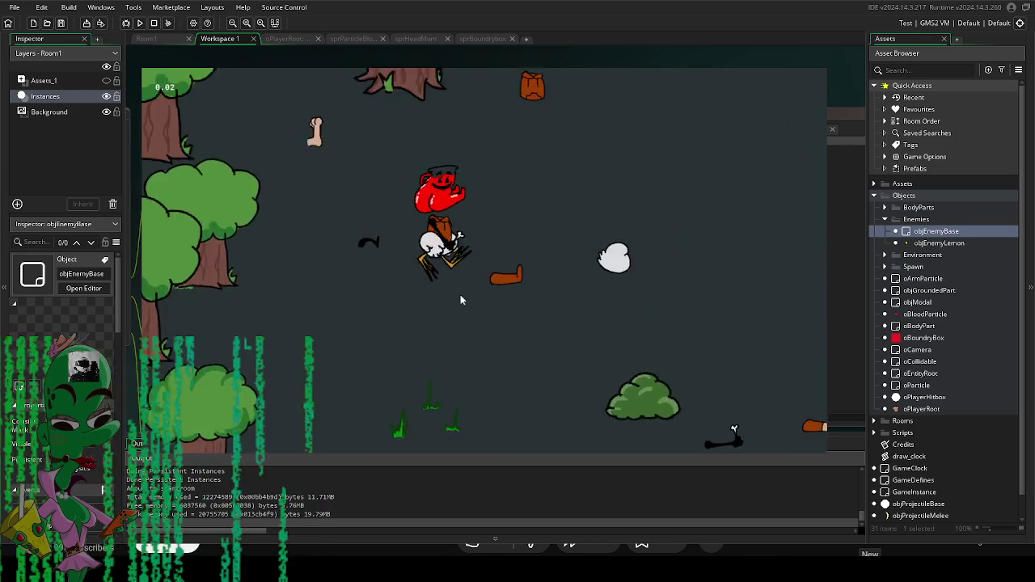
key(w)
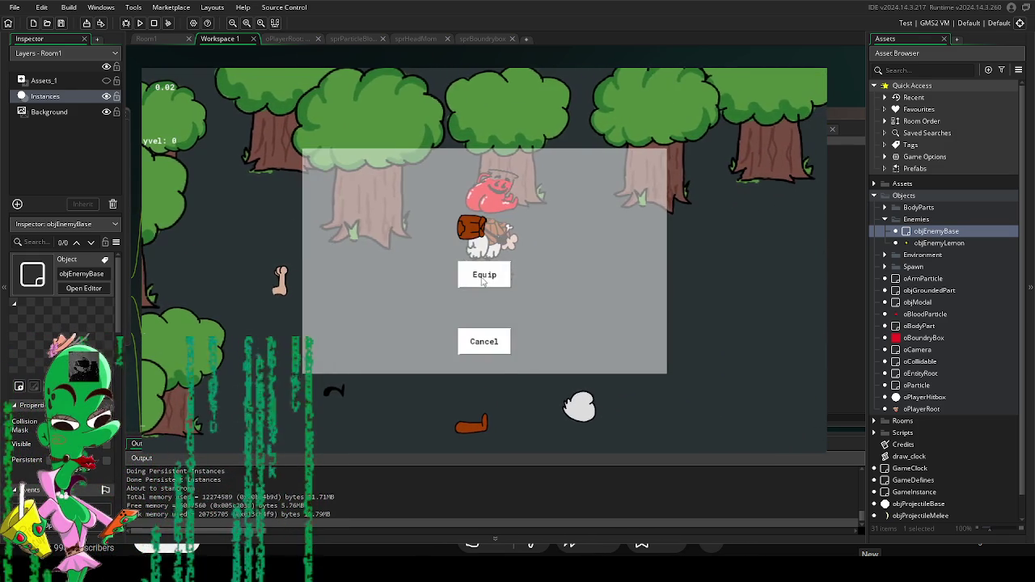
click(483, 275)
key(s)
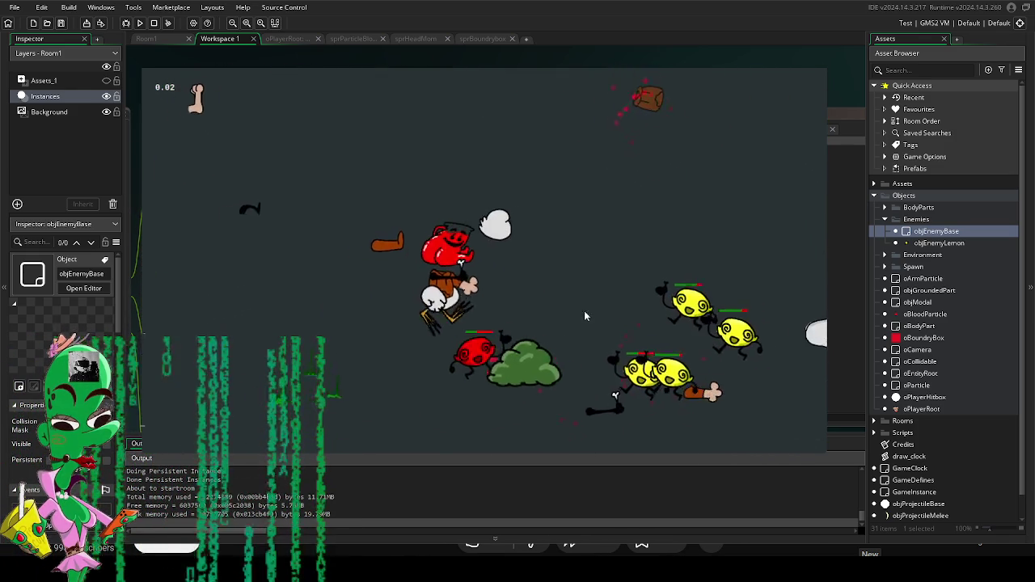
click(569, 305)
click(566, 206)
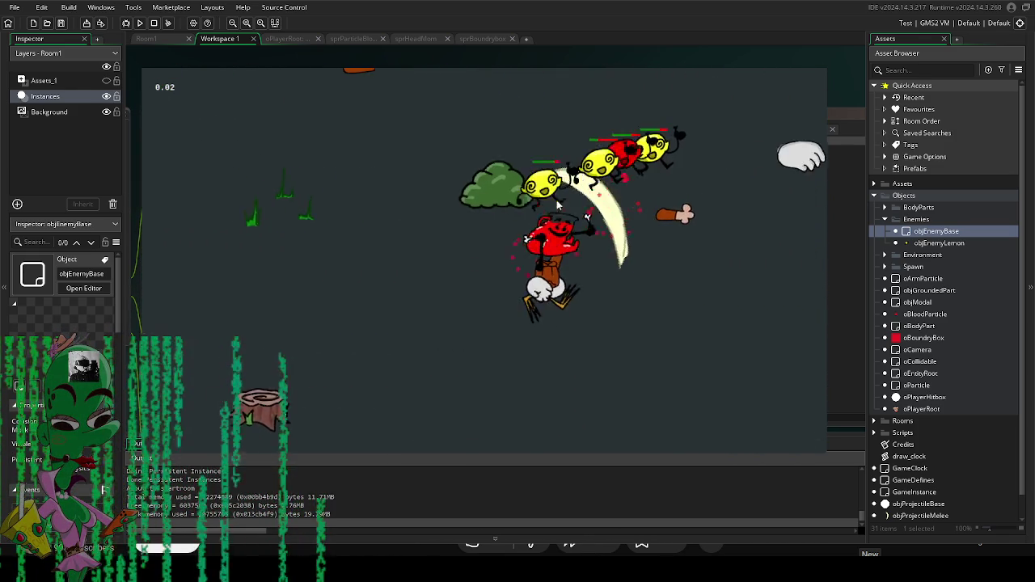
key(d)
click(426, 234)
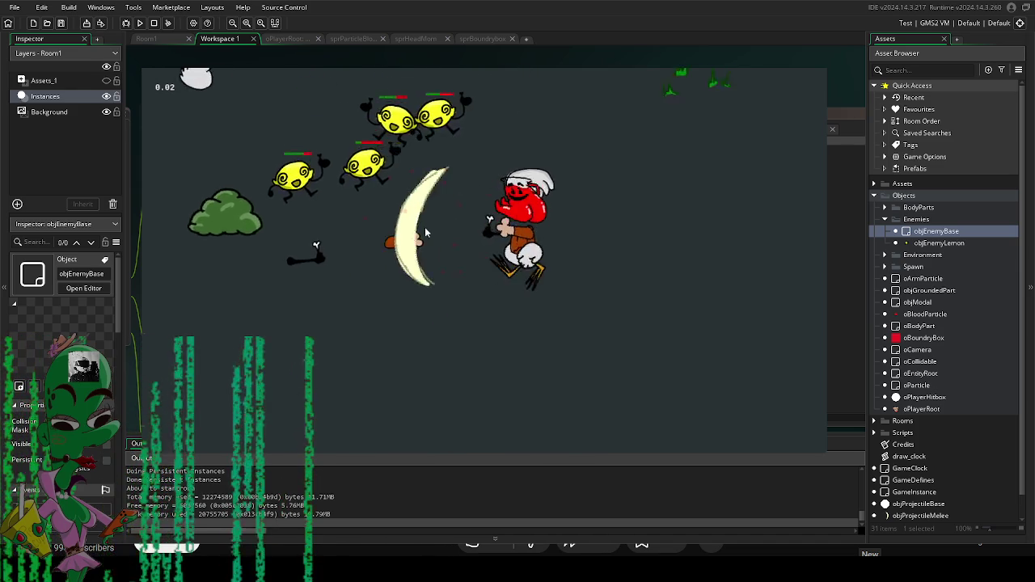
key(w)
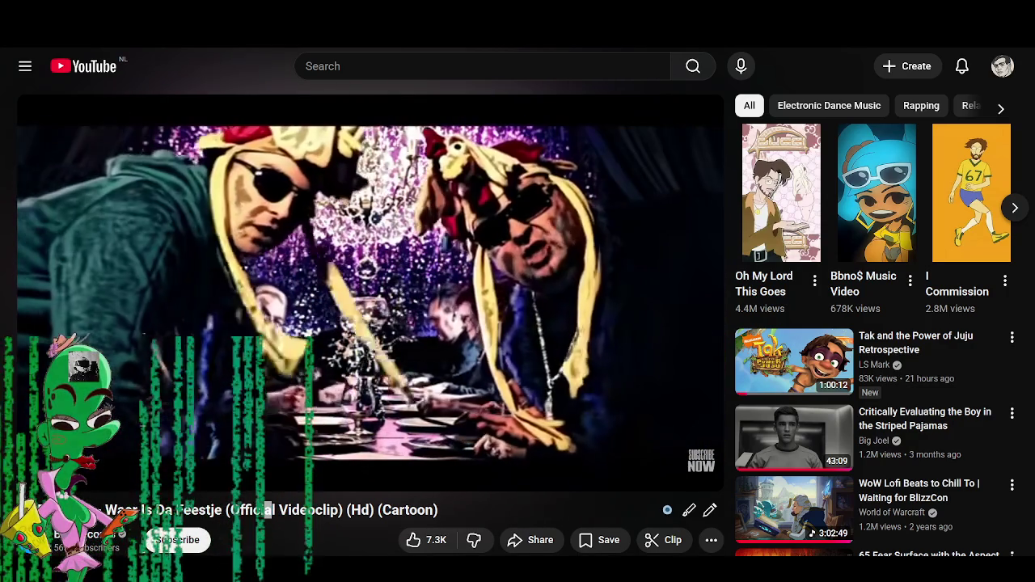
Step: Scroll the YouTube page down and back up while the Waar Is Da Feestje video plays
scroll(517, 323, down, 1)
scroll(518, 323, up, 1)
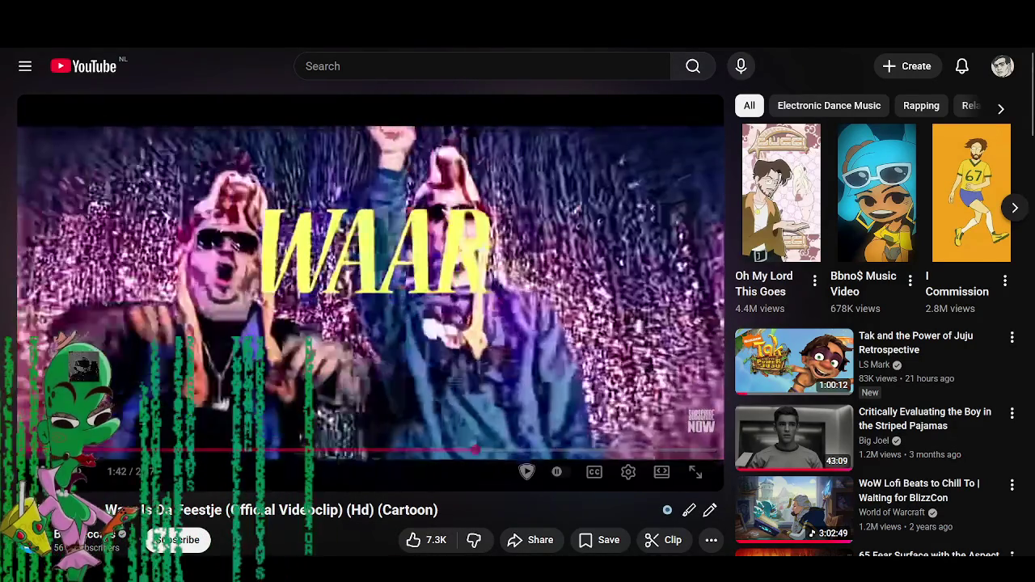
Step: Pause the music video, browse its comments, then return to GameMaker's Room1 editor
click(344, 386)
scroll(326, 520, down, 5)
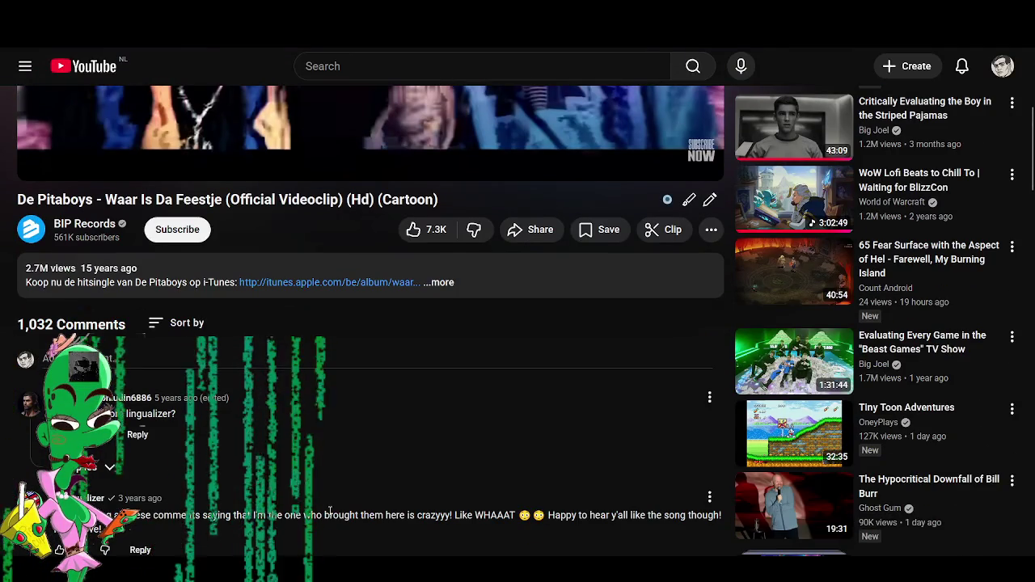
scroll(328, 514, down, 1)
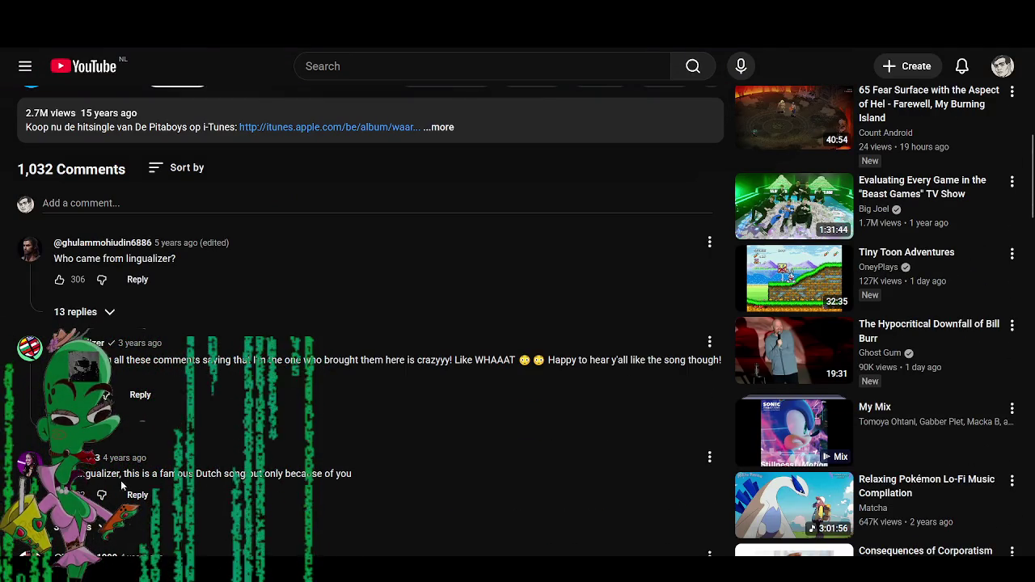
scroll(370, 324, up, 4)
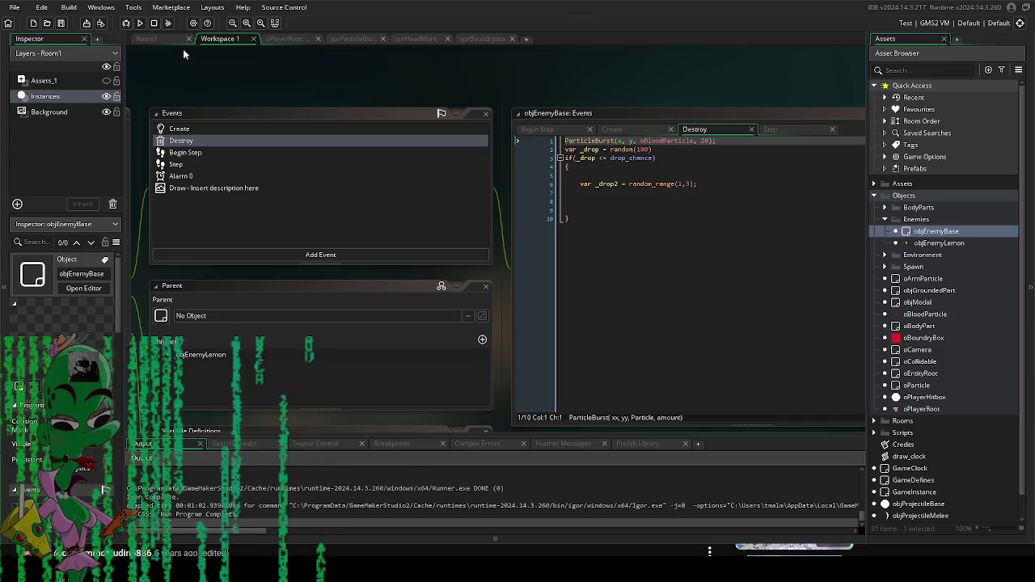
click(154, 39)
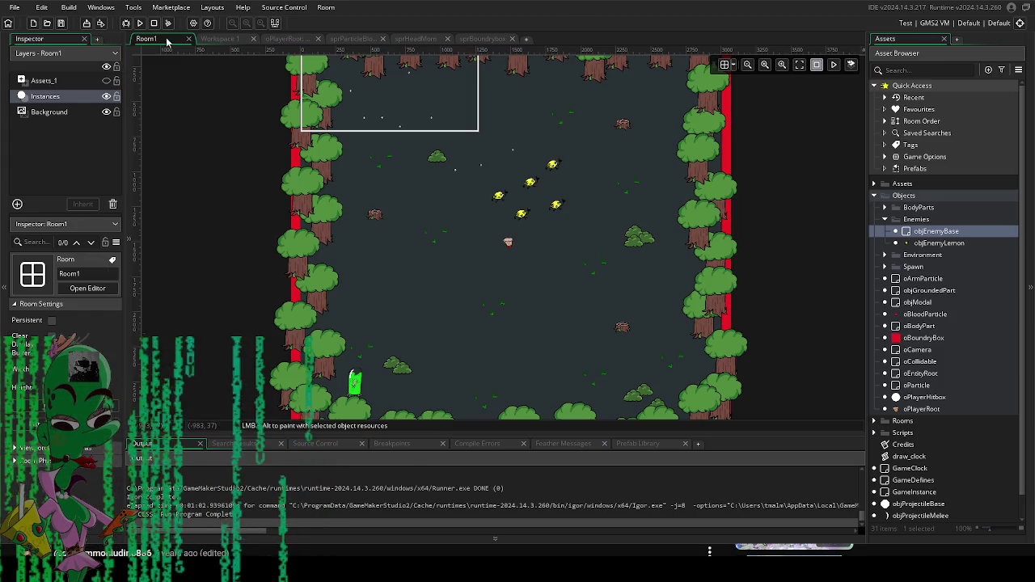
Step: Pan Room1 to its top edge, expand the Assets and Art groups, and dismiss the Art menu
drag(436, 218, 444, 261)
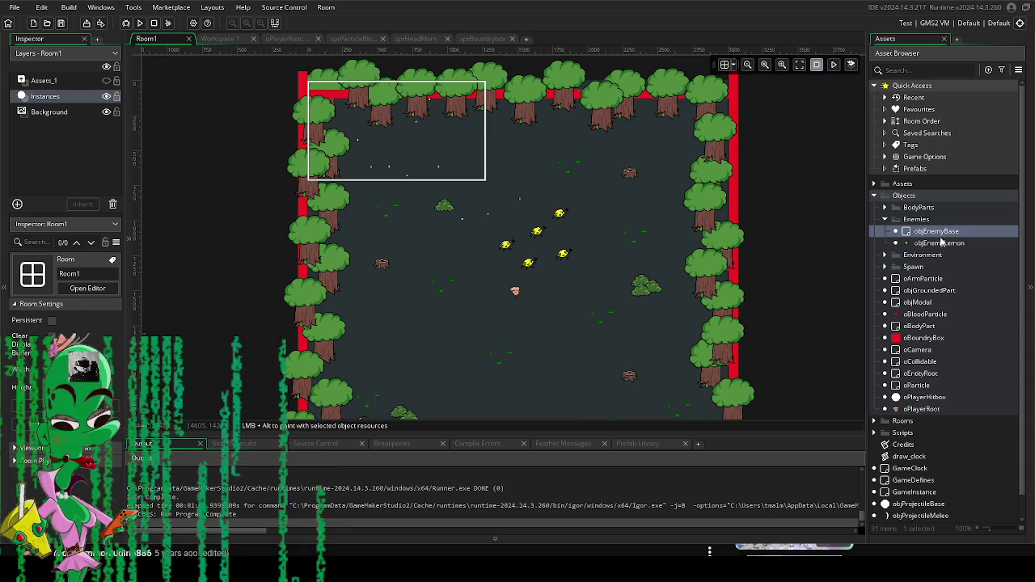
click(874, 184)
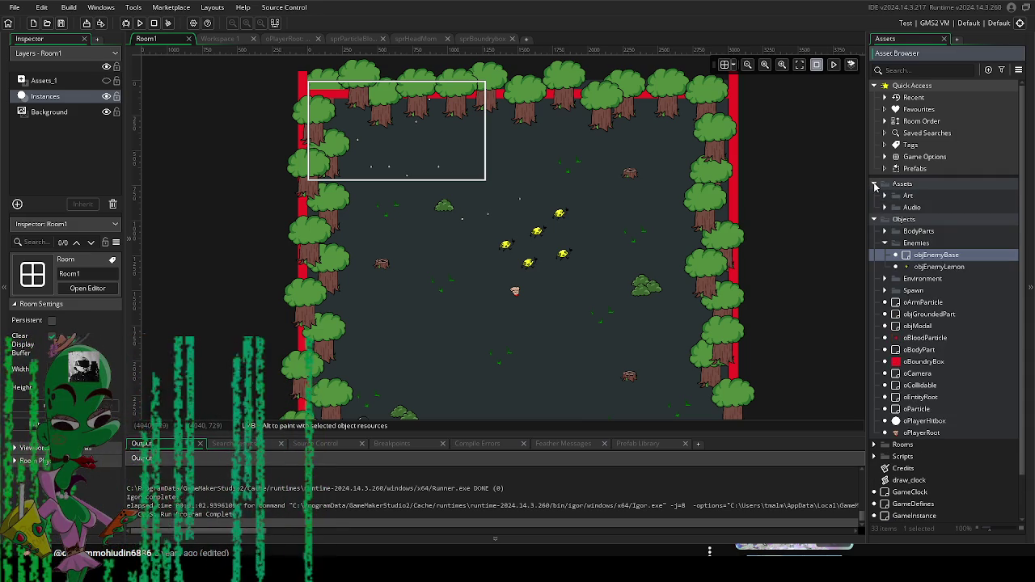
click(884, 196)
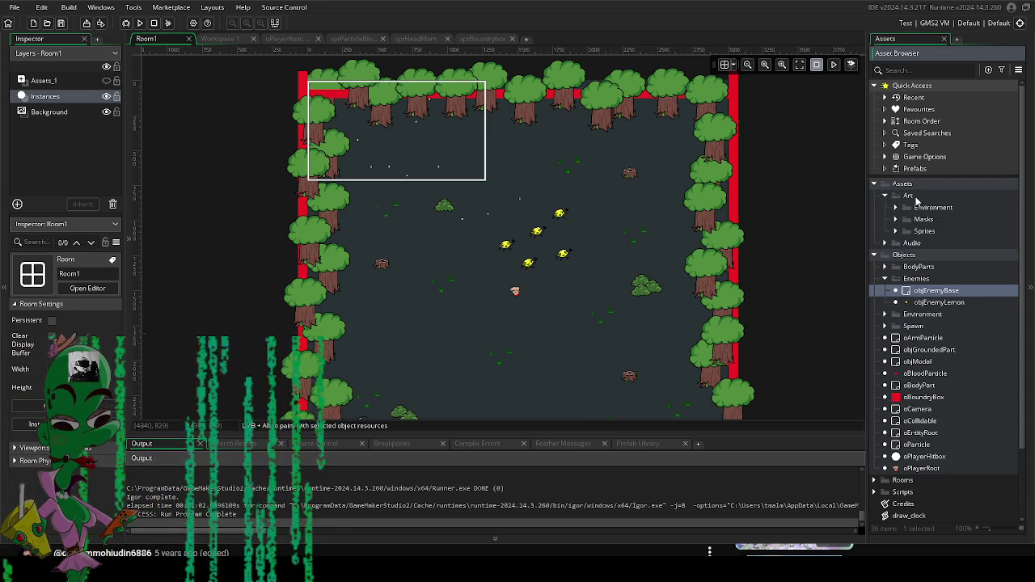
right_click(914, 200)
mouse_move(926, 203)
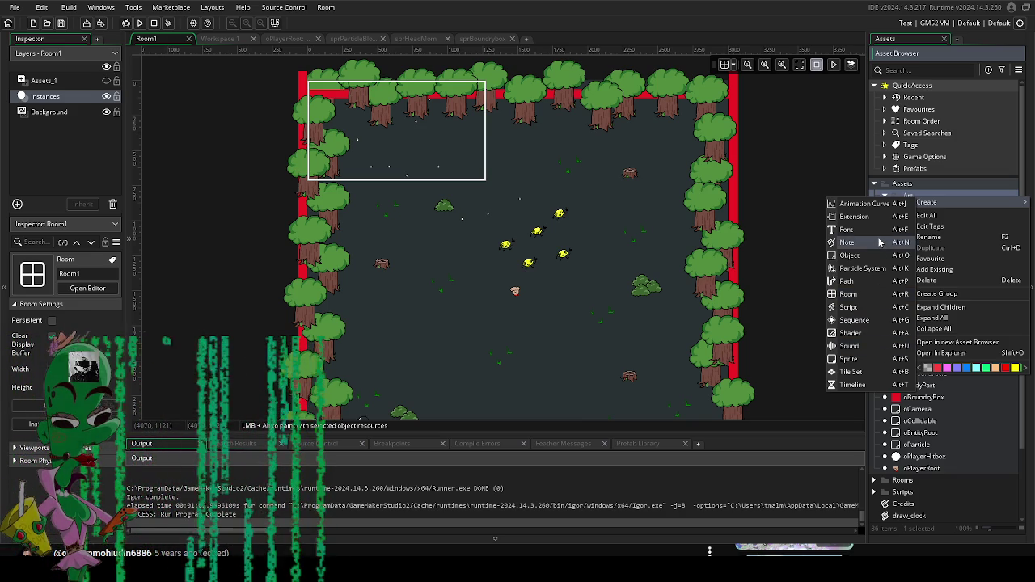
click(768, 284)
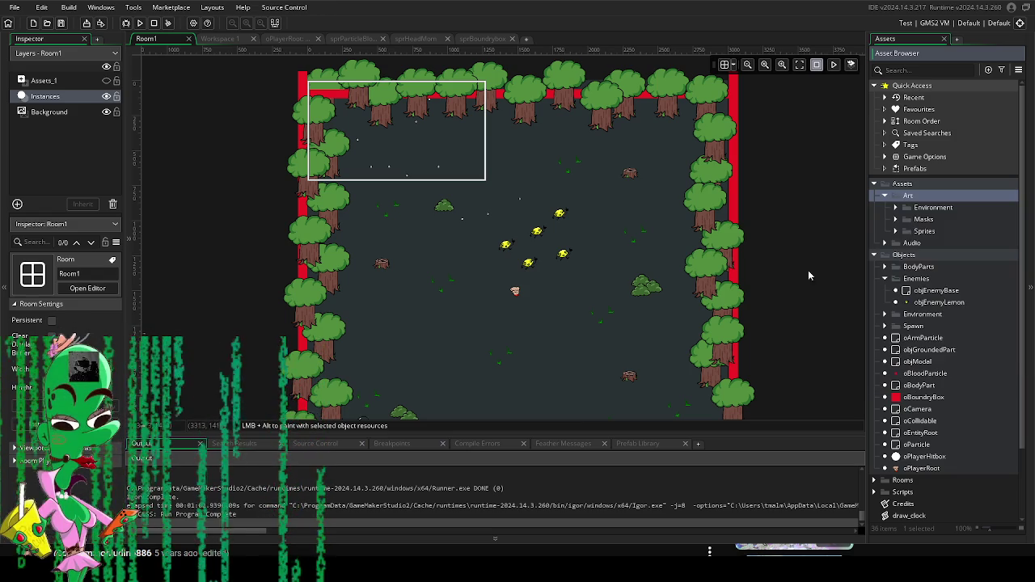
Step: Create a new group named Tileset inside the Art group
right_click(907, 196)
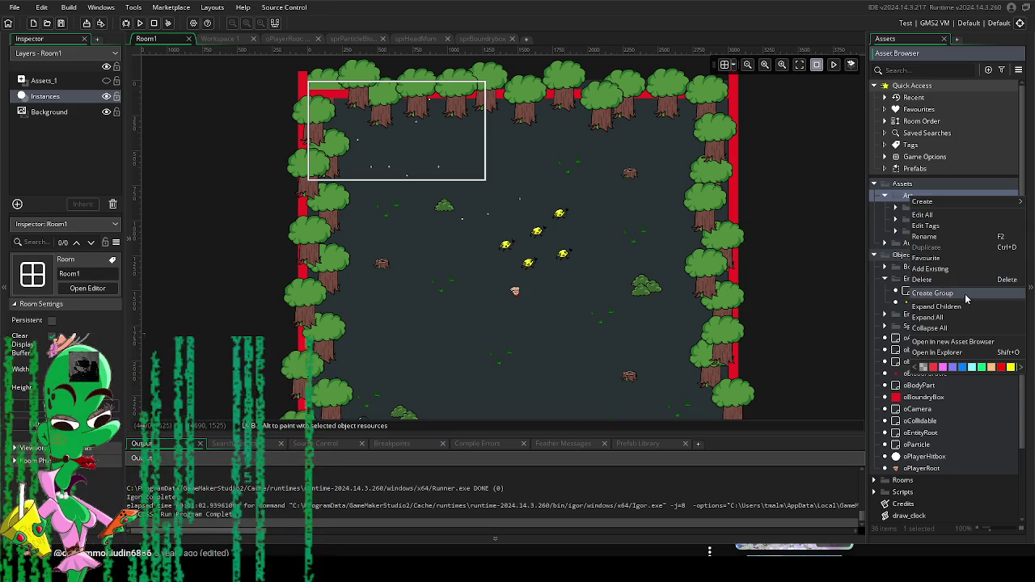
click(965, 298)
text(Tilese)
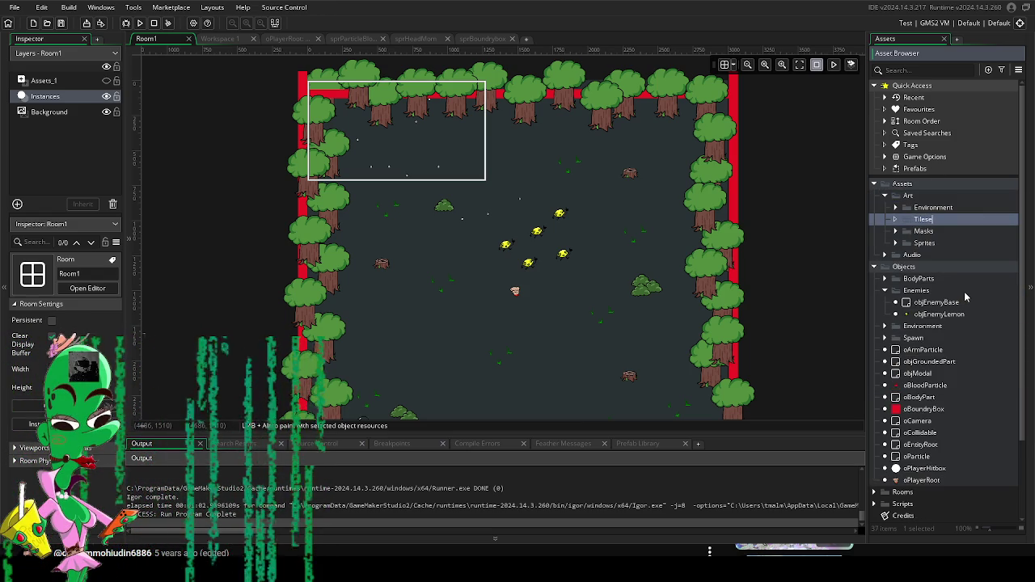
text(t)
key(Return)
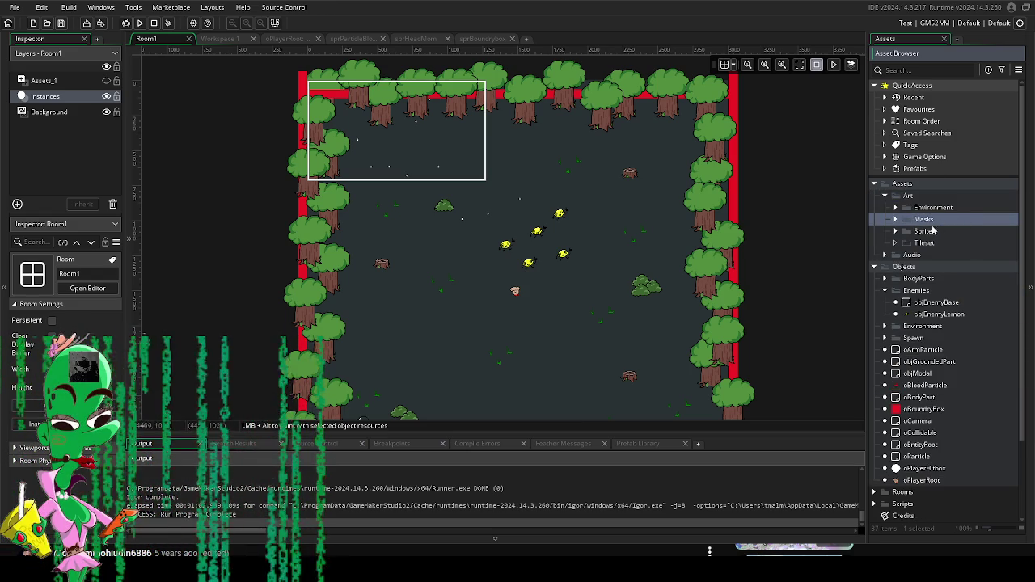
Step: Add a new sprite to the Tileset group and name it sprTileset1
right_click(926, 243)
mouse_move(882, 258)
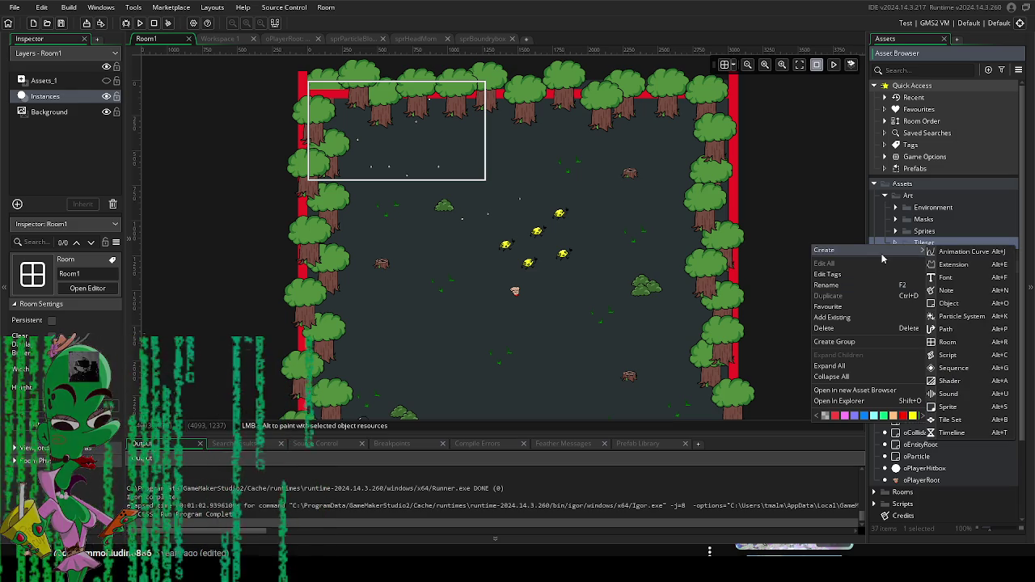
click(966, 406)
text(sprTiles)
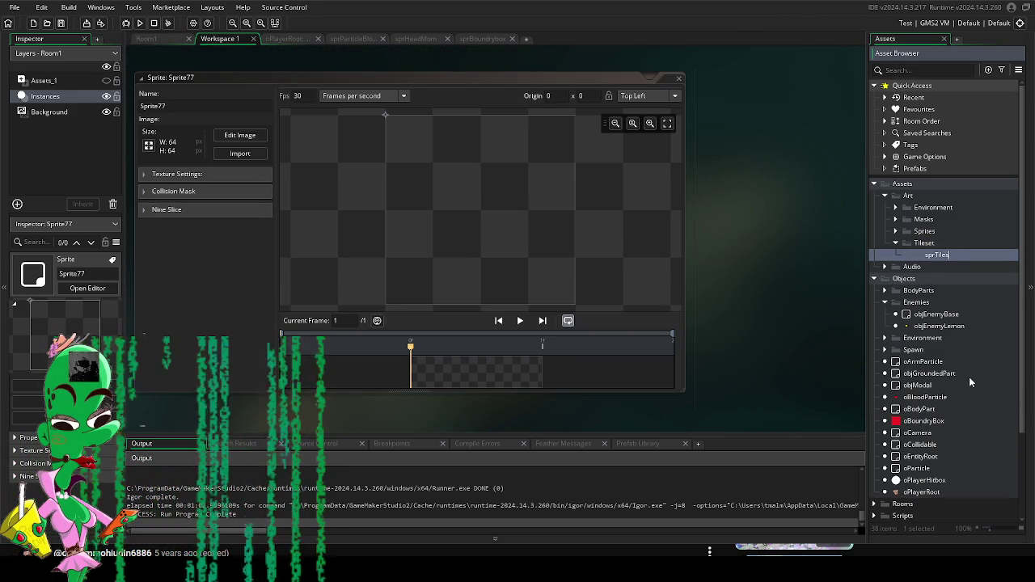
text(et1)
Step: Confirm the name sprTileset1 and import the 384×192 grass-and-dirt tileset image into it
key(Return)
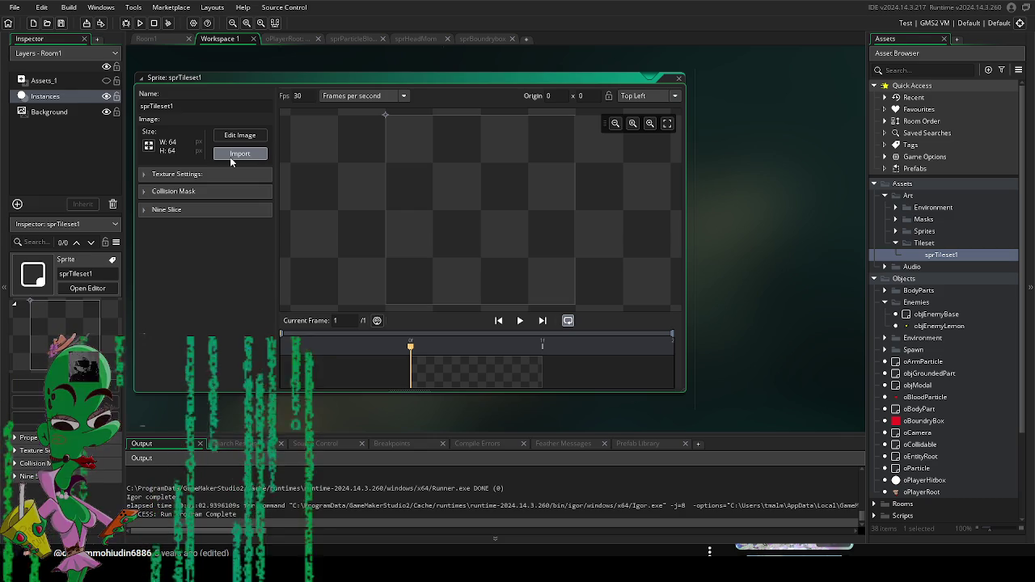
click(229, 157)
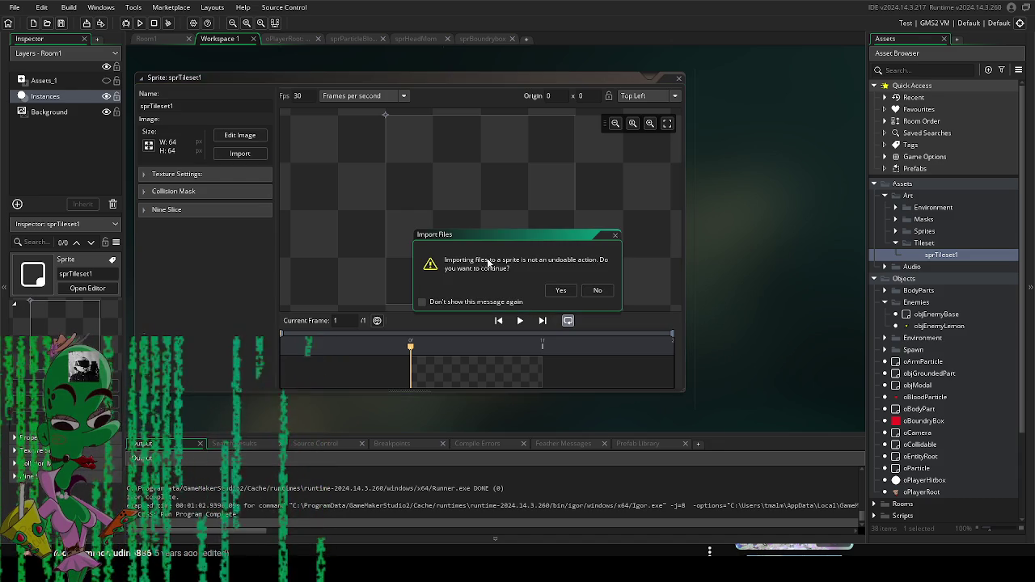
click(558, 288)
scroll(420, 255, down, 3)
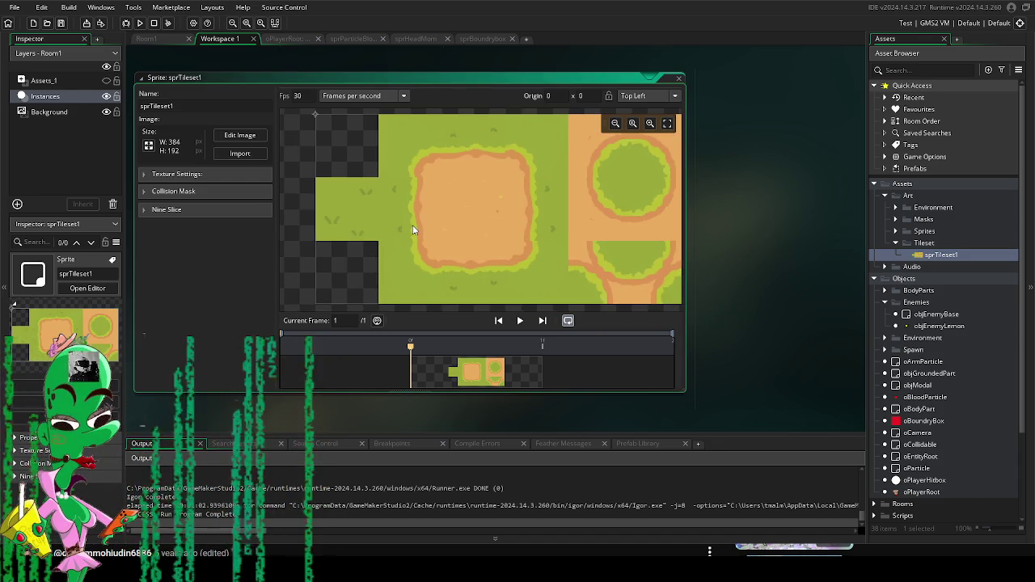
scroll(391, 228, down, 2)
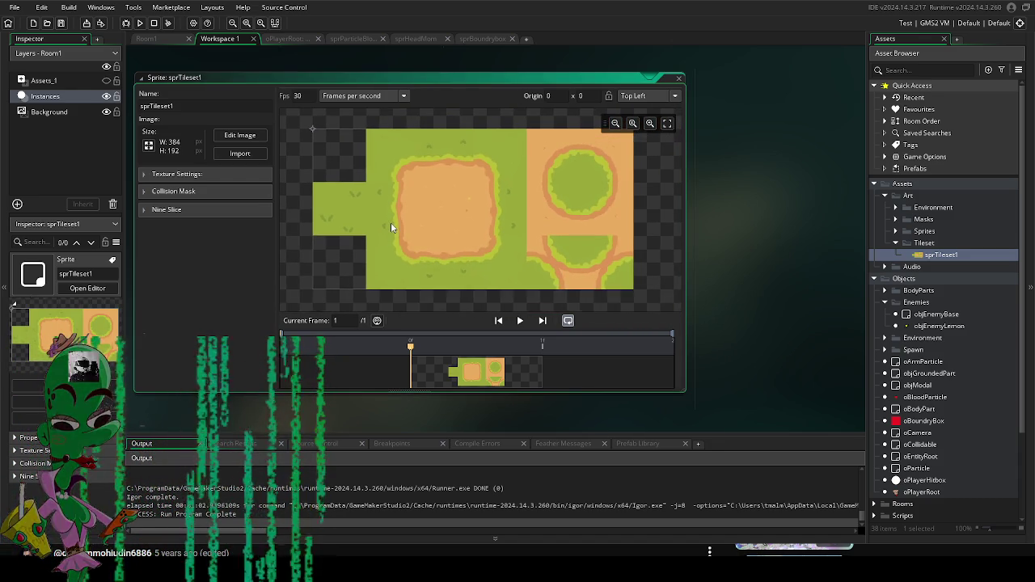
right_click(926, 254)
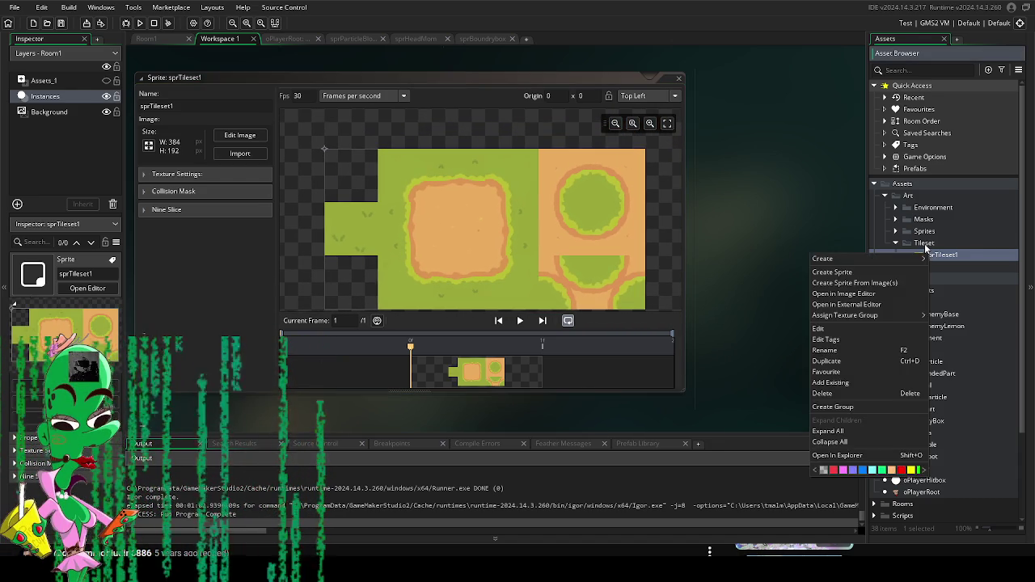
Step: Create a new tile set in the Tileset folder, keeping the default name TileSet1
click(926, 245)
right_click(927, 245)
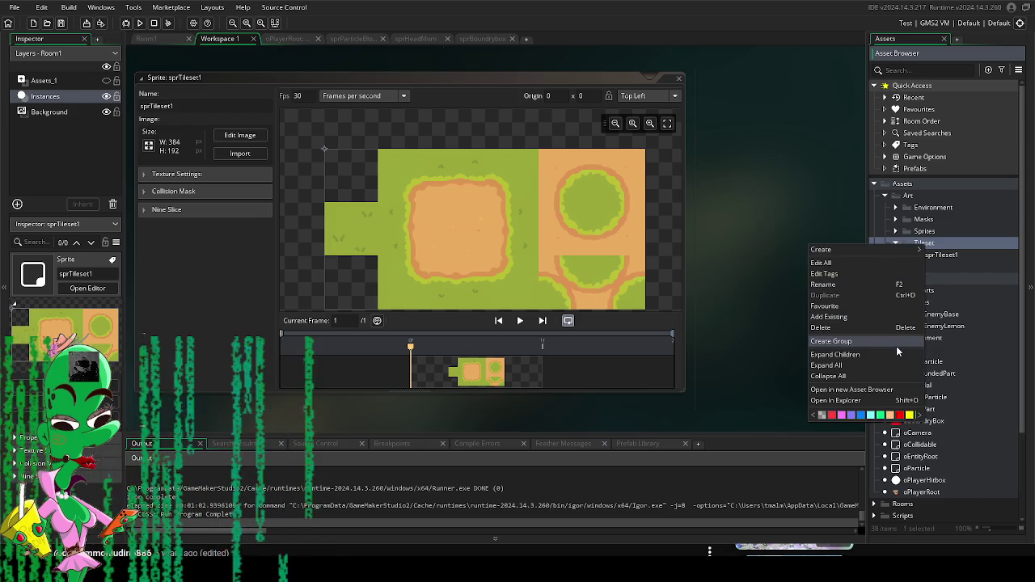
mouse_move(883, 249)
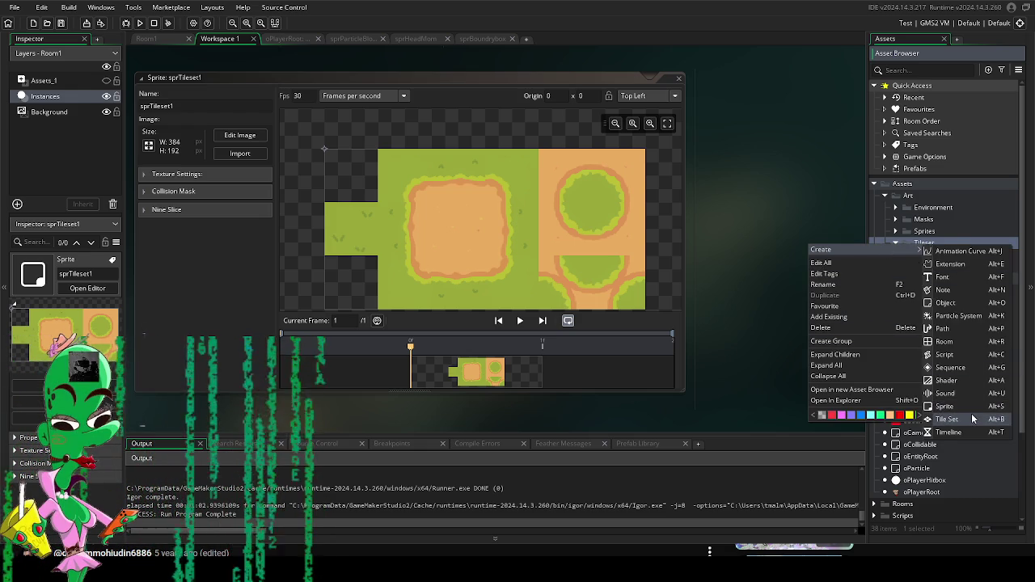
click(970, 418)
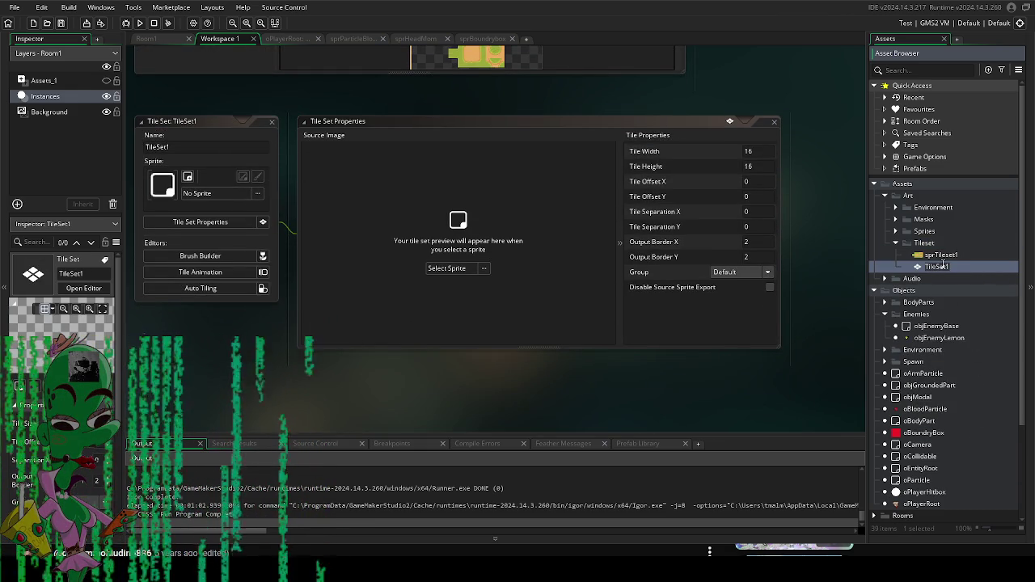
click(501, 354)
Step: Assign sprTileset1 as TileSet1's sprite and set tile width and height to 64
click(248, 194)
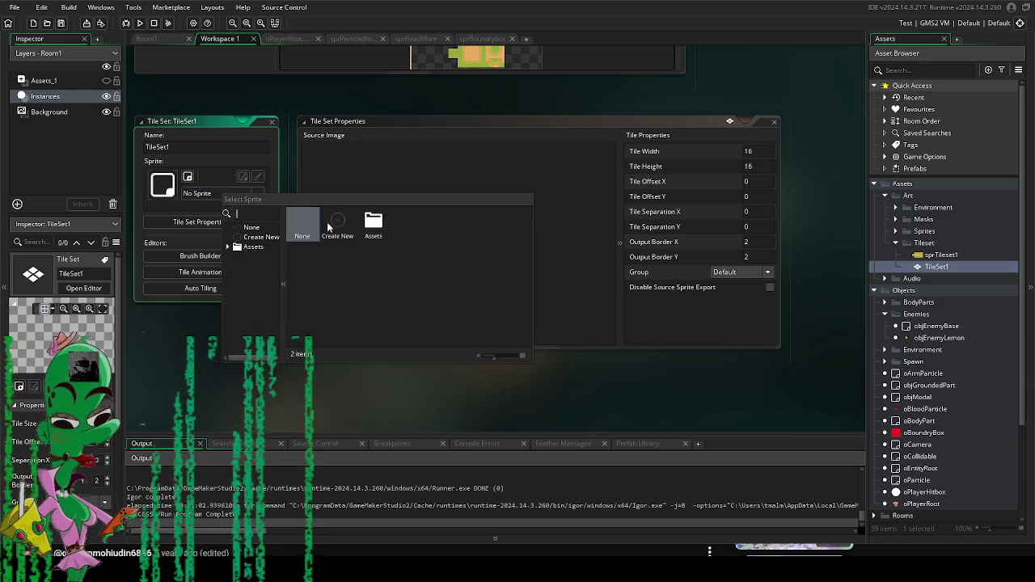
double_click(348, 223)
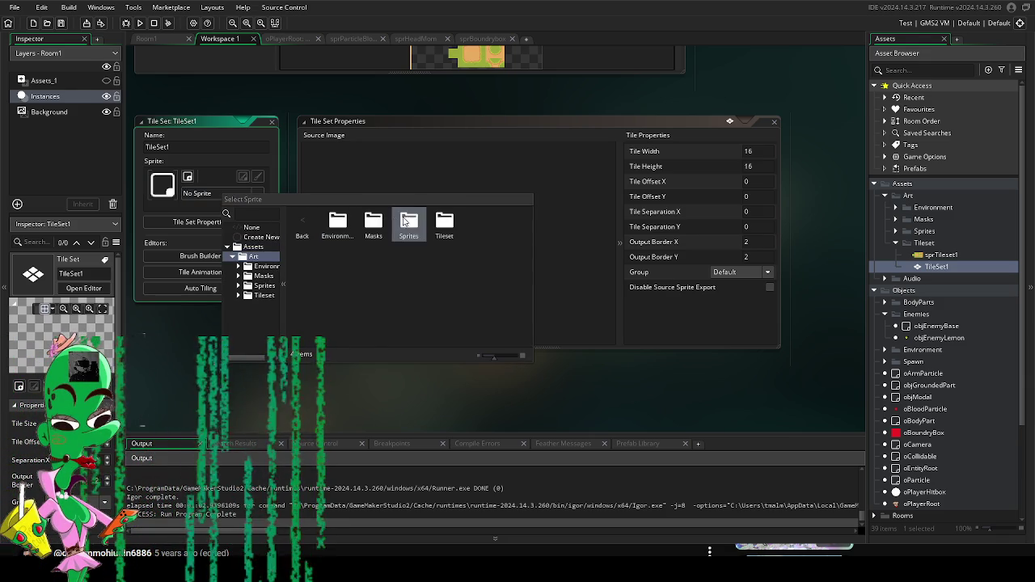
double_click(446, 219)
double_click(337, 225)
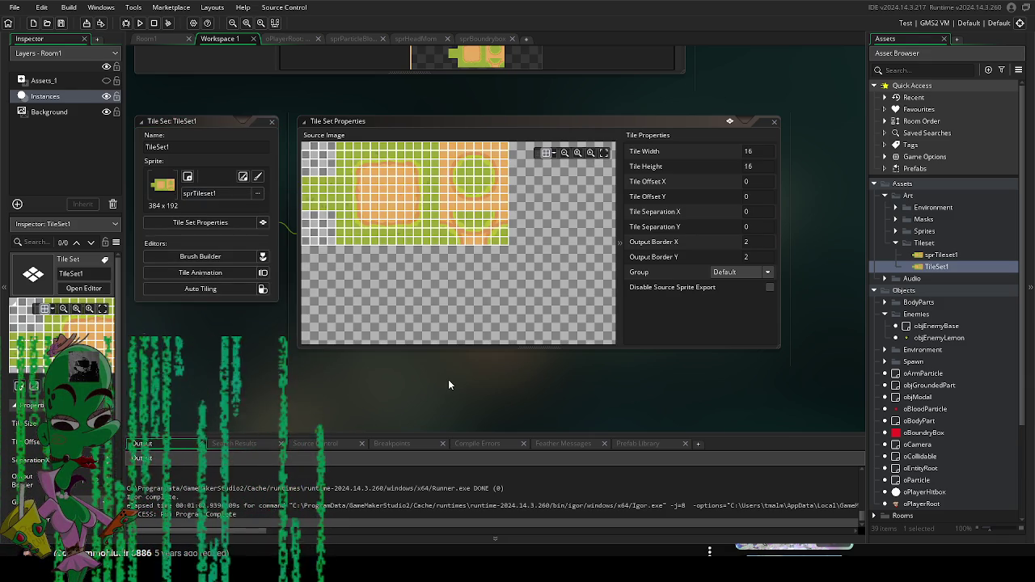
click(823, 192)
text(64)
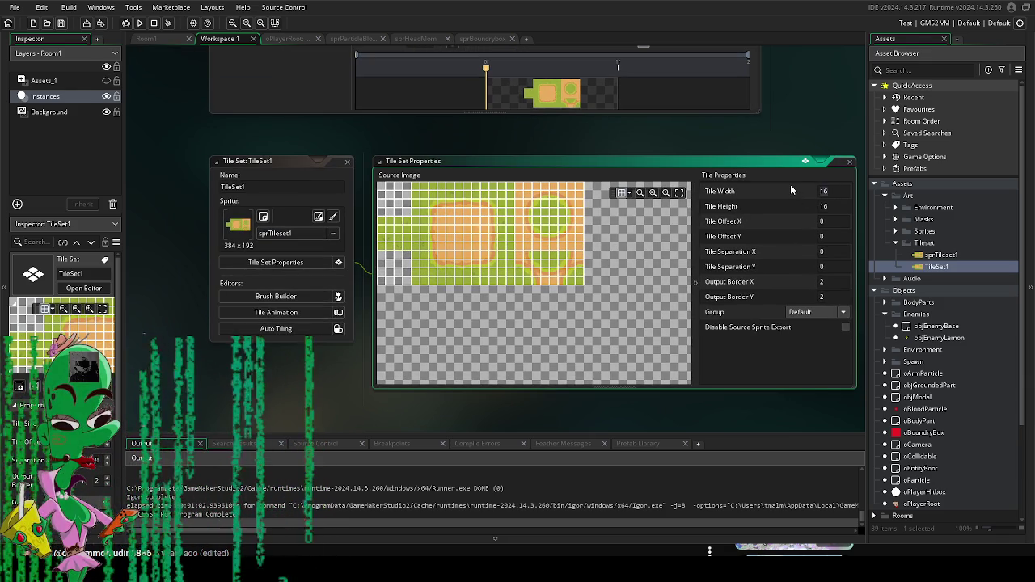
key(Tab)
text(64)
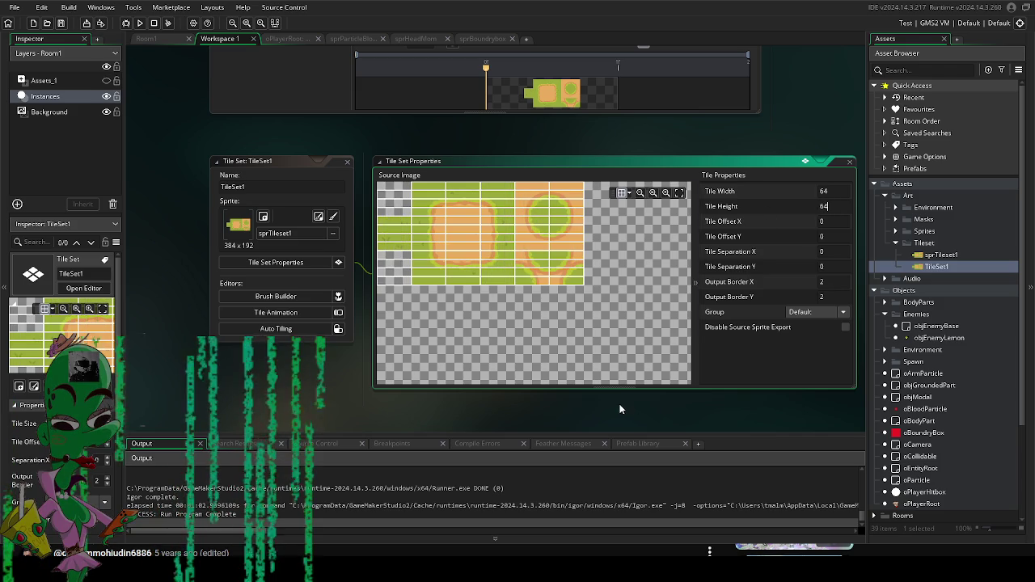
click(630, 403)
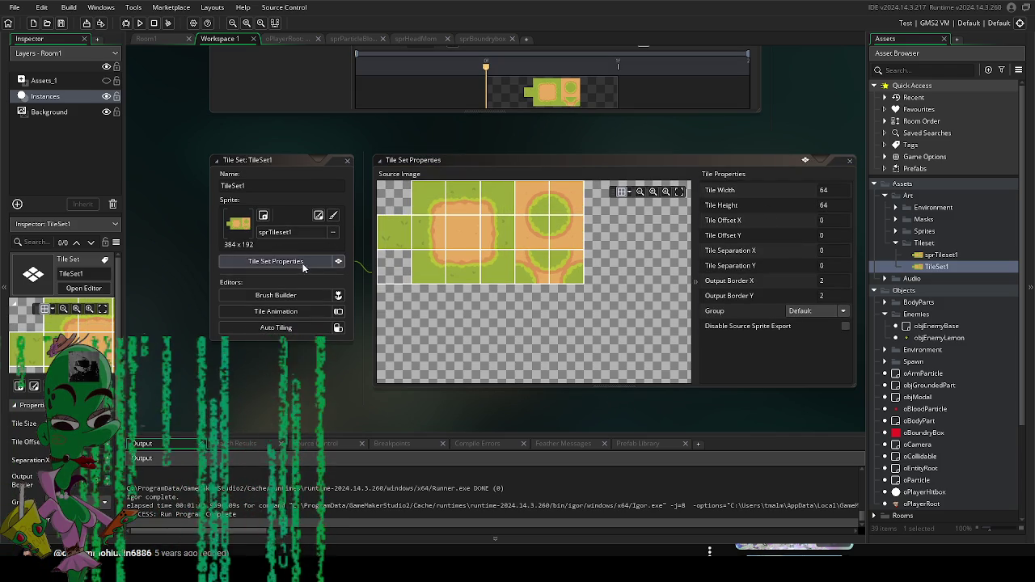
Step: Open TileSet1's Brush Builder and pan the tiles view to show the first tile
click(303, 296)
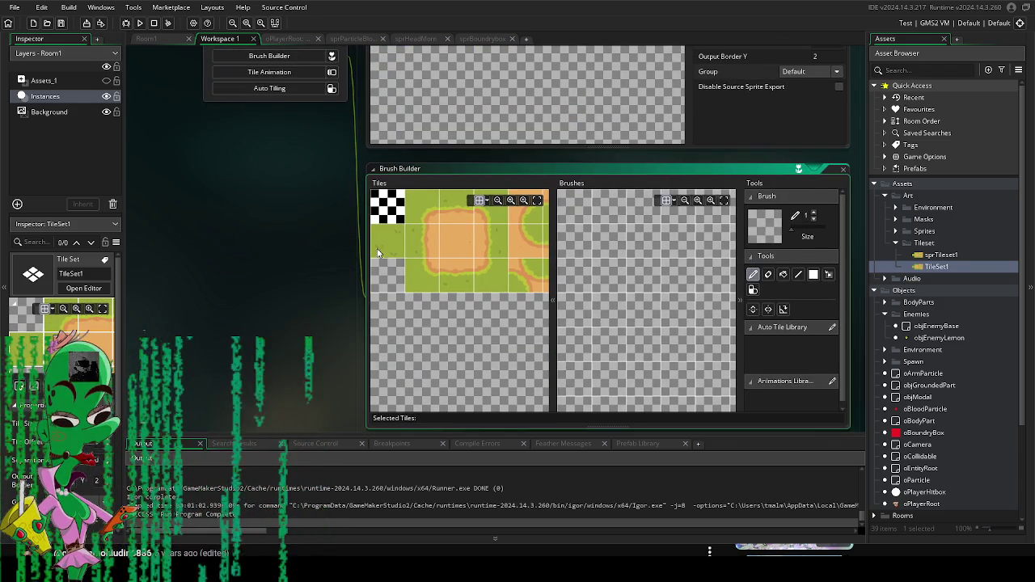
scroll(427, 219, up, 1)
mouse_move(414, 235)
mouse_down()
mouse_move(443, 268)
mouse_move(501, 252)
mouse_up()
scroll(489, 264, down, 1)
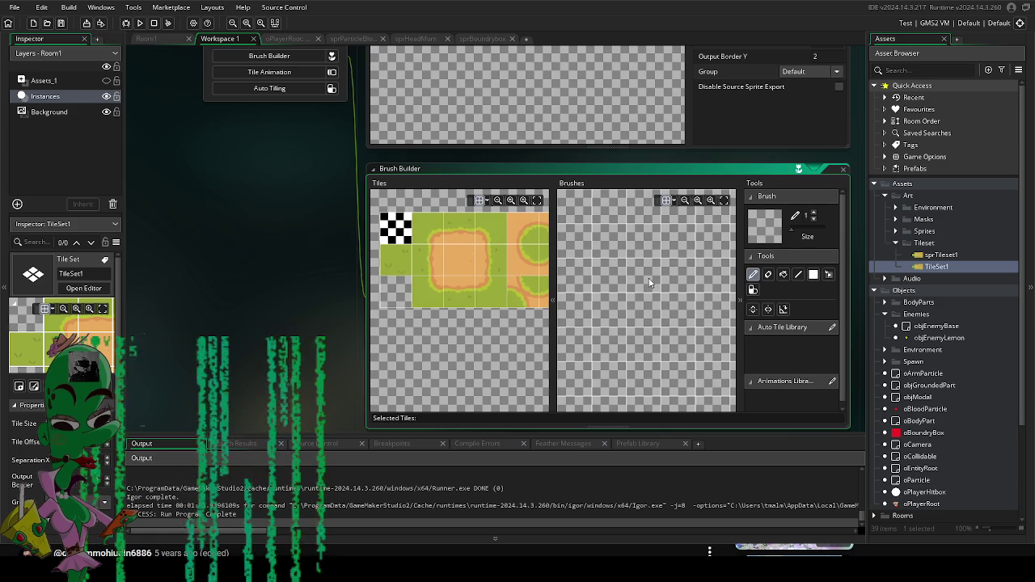
scroll(311, 202, up, 5)
Step: Add a 16-tile autotile_1 template in Auto Tiling and fill its first seven slots with grass tiles
click(277, 182)
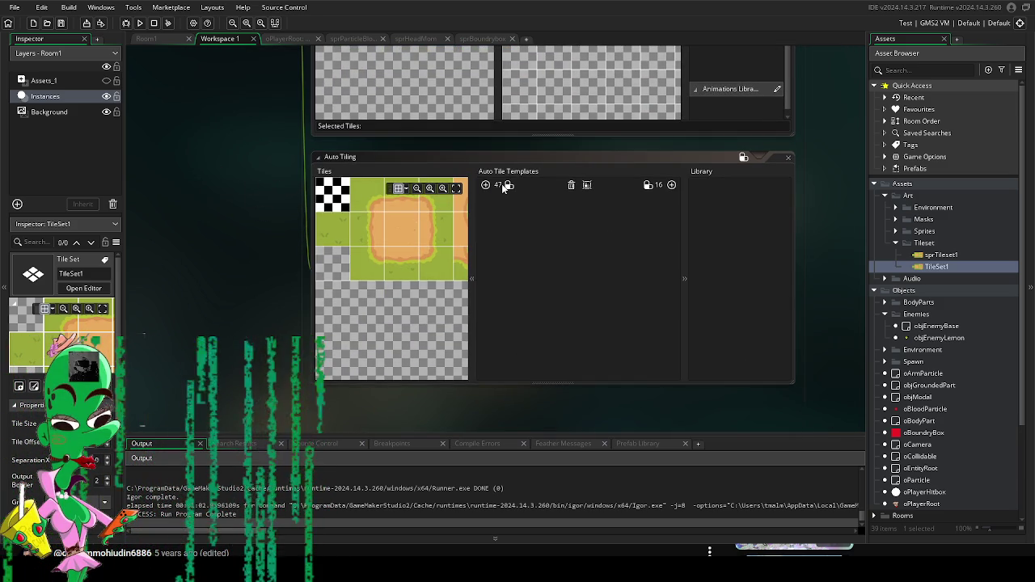
click(671, 185)
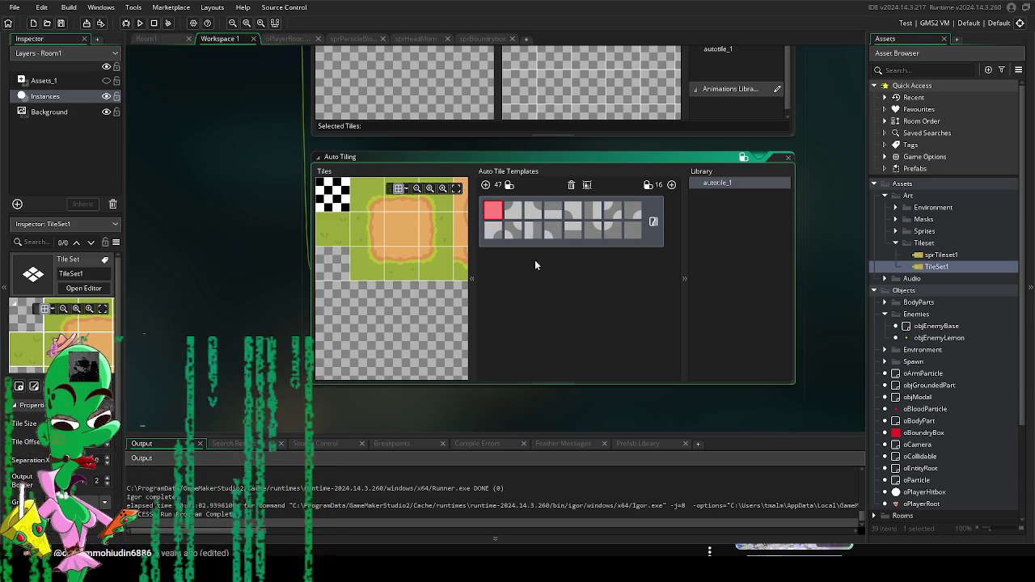
click(335, 232)
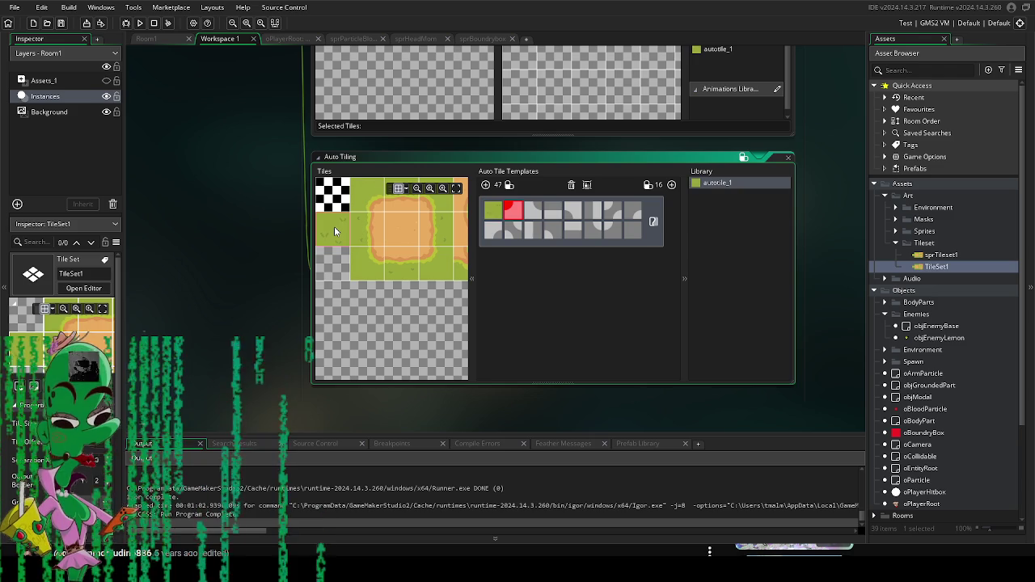
click(441, 261)
click(367, 262)
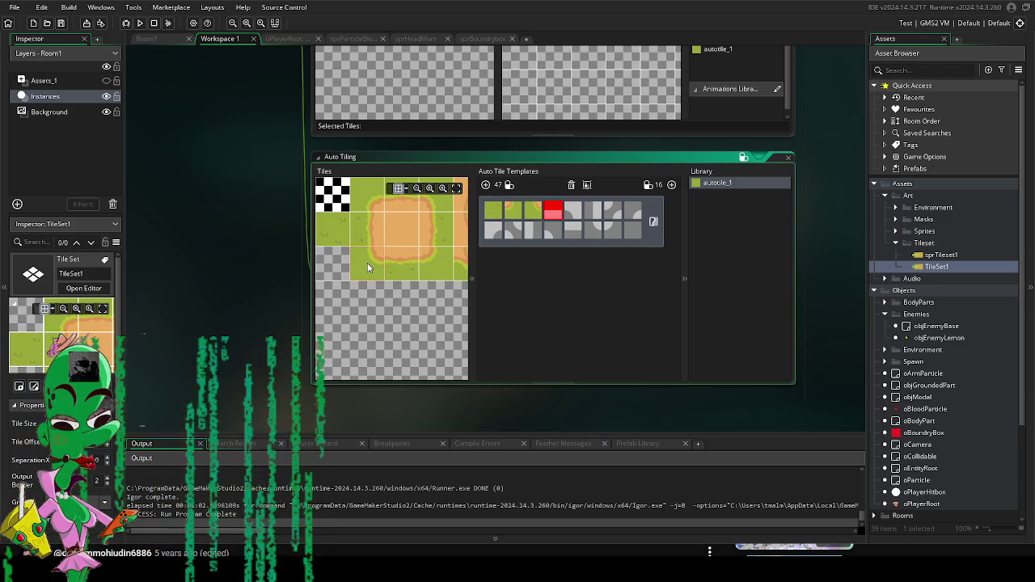
click(364, 233)
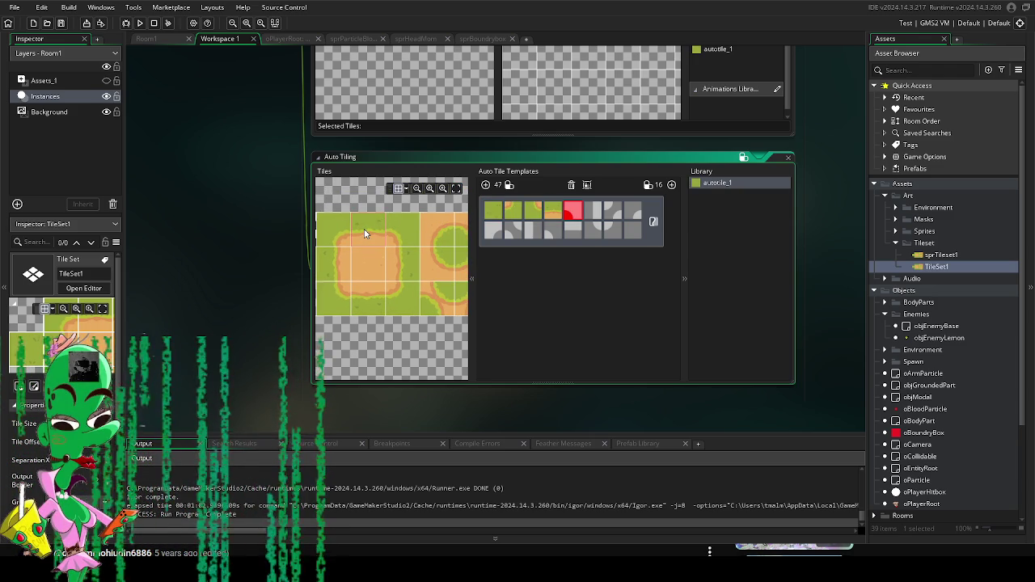
drag(364, 230, 403, 214)
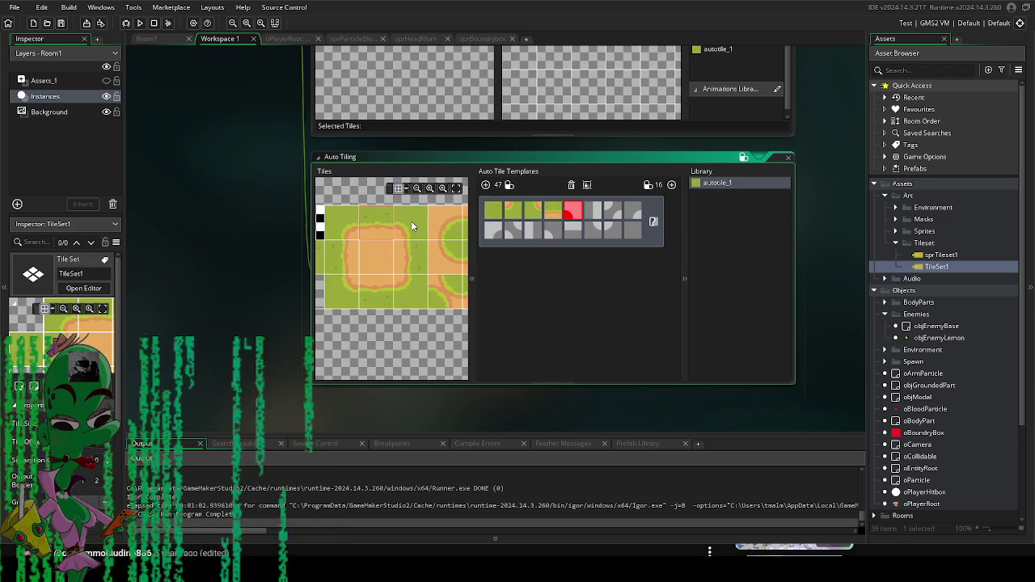
click(410, 226)
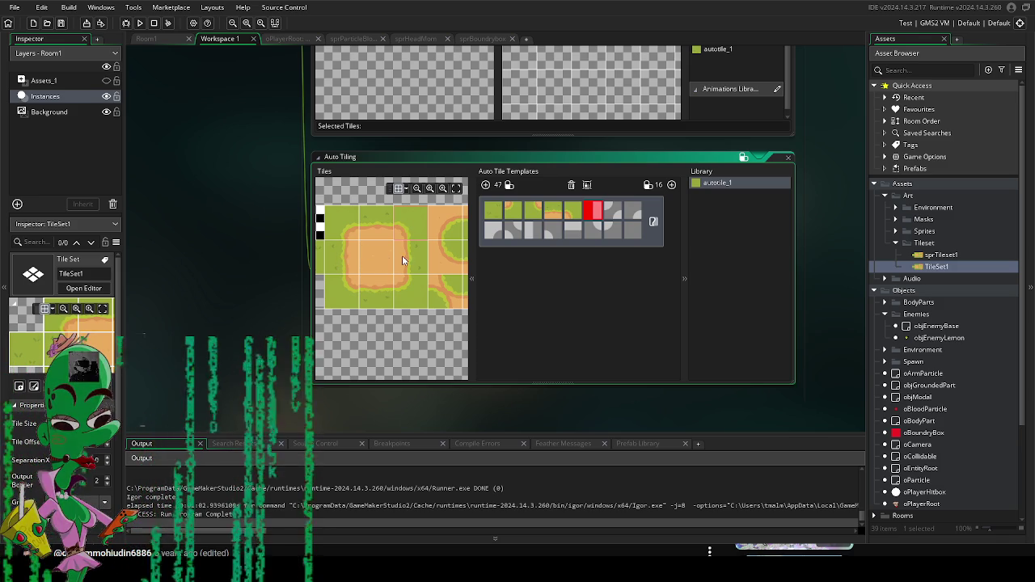
click(411, 254)
mouse_move(411, 254)
mouse_down()
mouse_move(335, 280)
mouse_move(374, 291)
mouse_up()
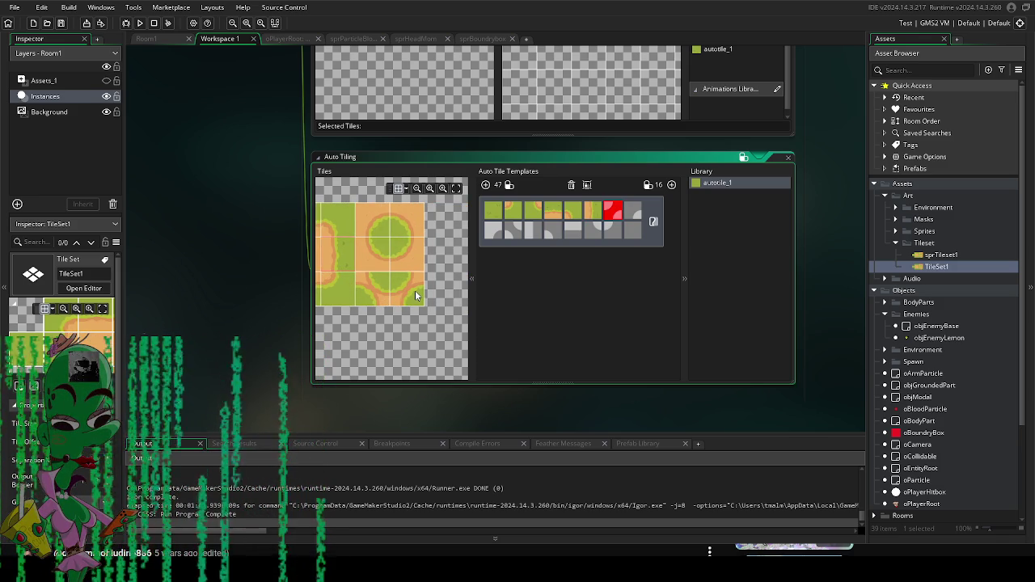
click(414, 291)
Step: Fill the remaining autotile_1 slots with tiles and return to the Room1 editor
drag(368, 315, 427, 328)
click(425, 230)
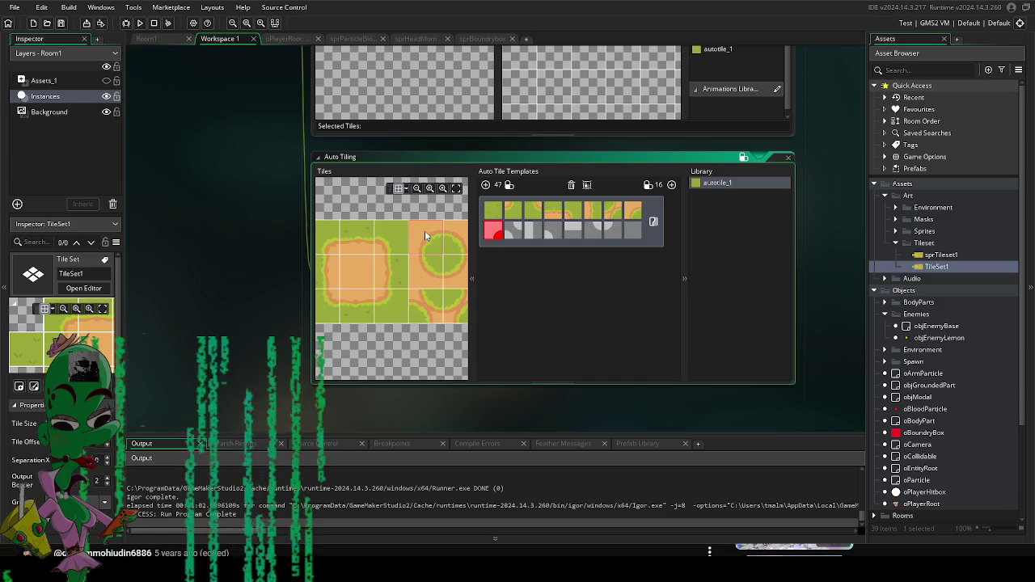
mouse_move(424, 227)
mouse_down()
mouse_move(388, 228)
mouse_move(465, 223)
mouse_up()
click(389, 235)
mouse_move(389, 236)
mouse_down()
mouse_move(387, 272)
mouse_move(363, 266)
mouse_move(366, 244)
mouse_move(359, 259)
mouse_move(431, 241)
mouse_up()
click(387, 271)
click(351, 264)
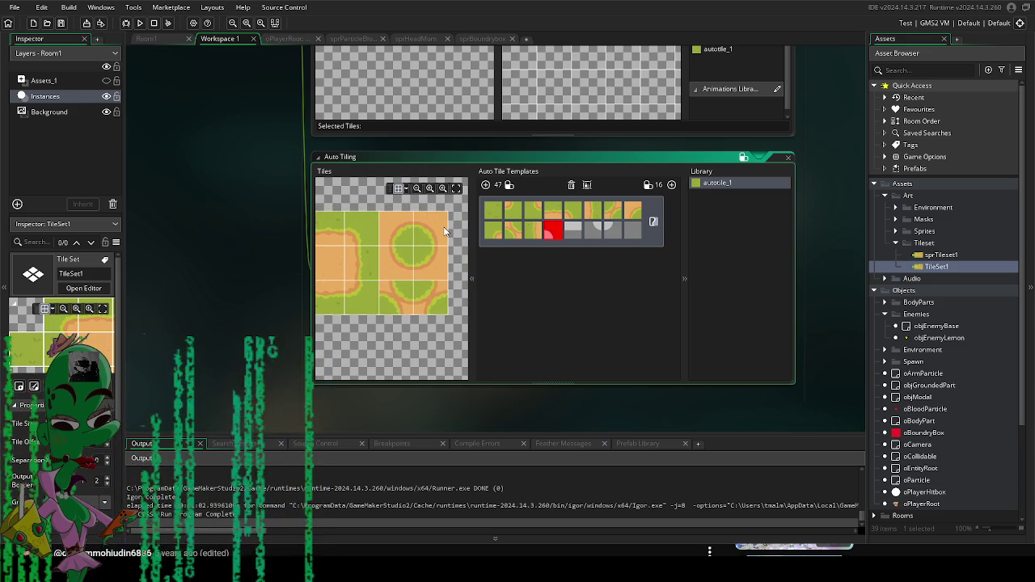
click(441, 229)
mouse_move(441, 229)
mouse_down()
mouse_move(430, 261)
mouse_move(340, 261)
mouse_up()
click(412, 291)
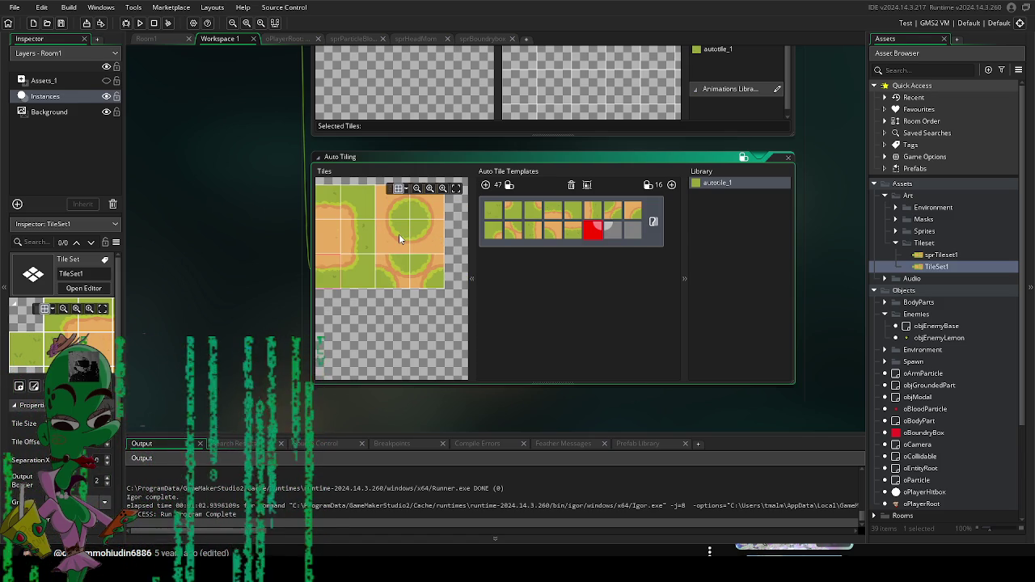
click(398, 233)
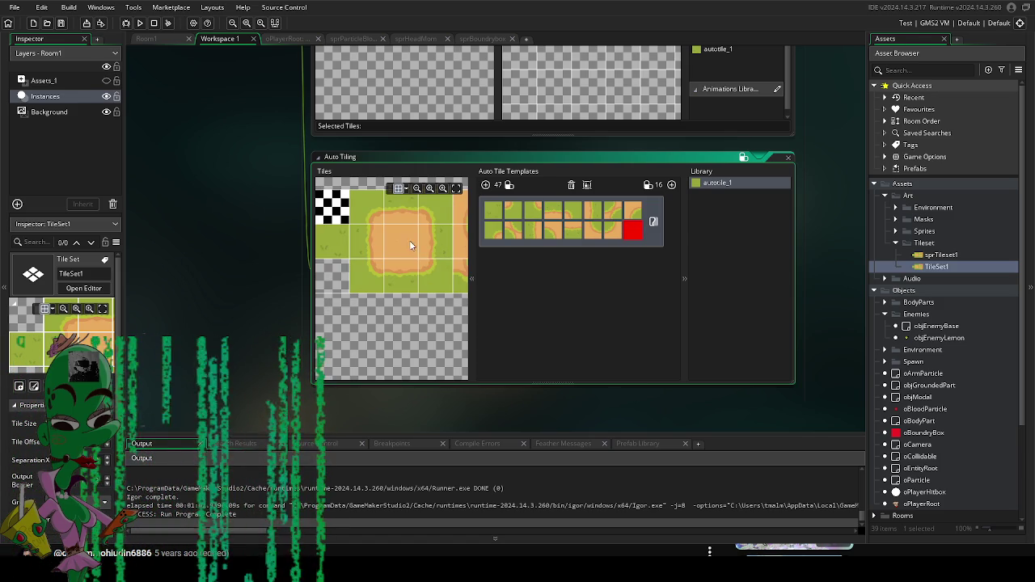
click(415, 244)
click(165, 40)
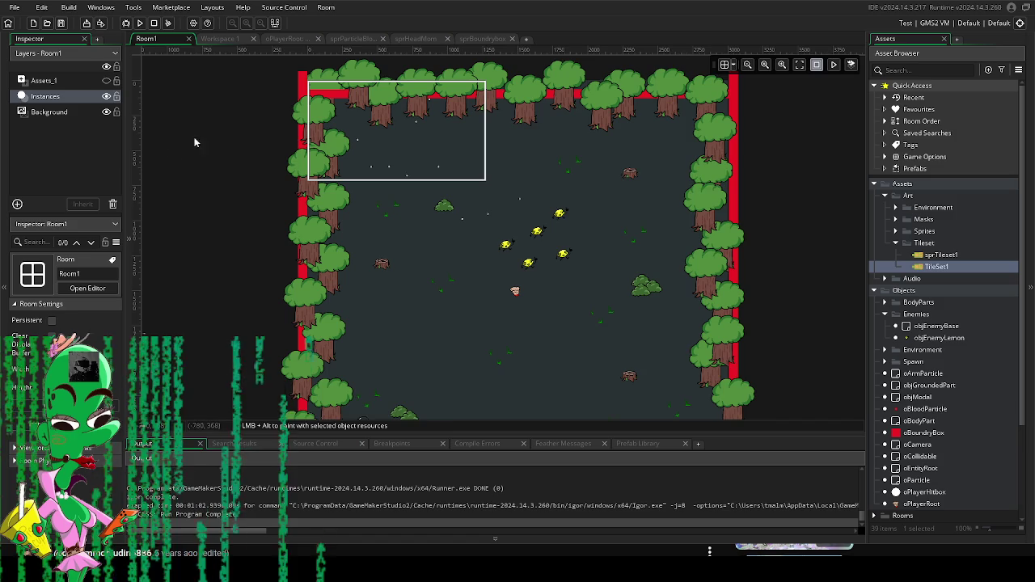
Step: Add a Tiles_1 tile layer, move it below Instances, and assign TileSet1 from the Art folder
click(17, 204)
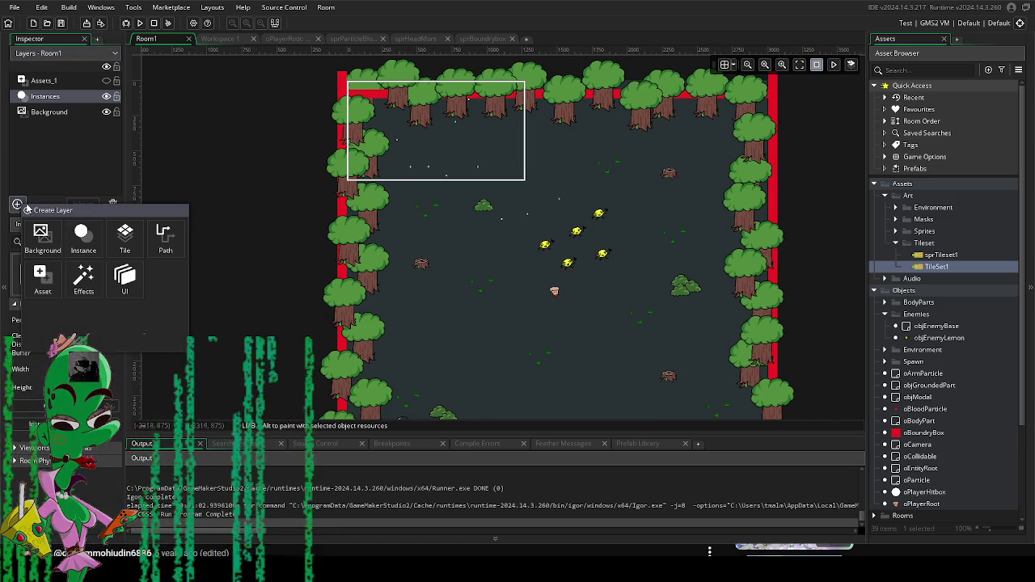
click(125, 234)
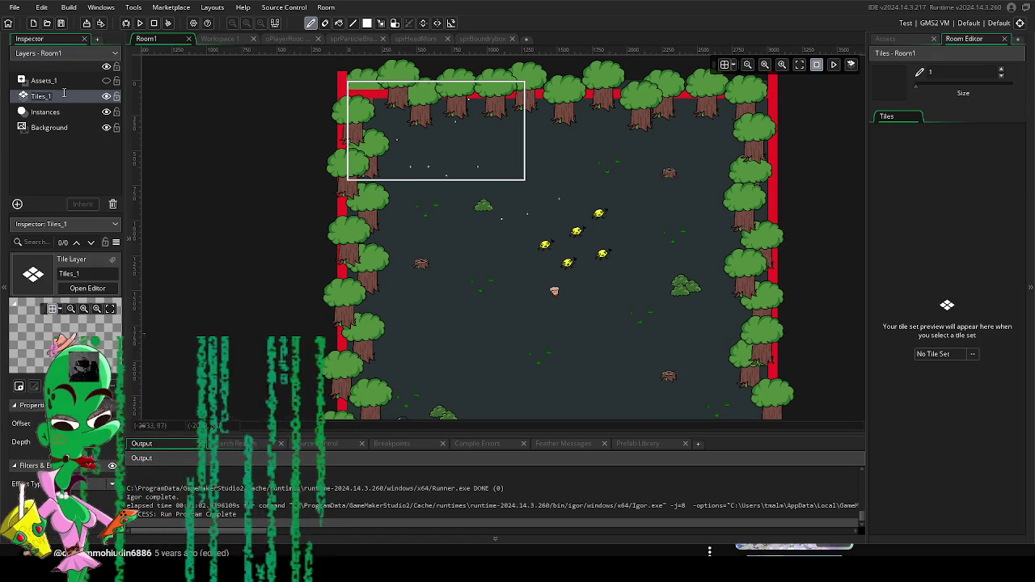
drag(58, 94, 63, 127)
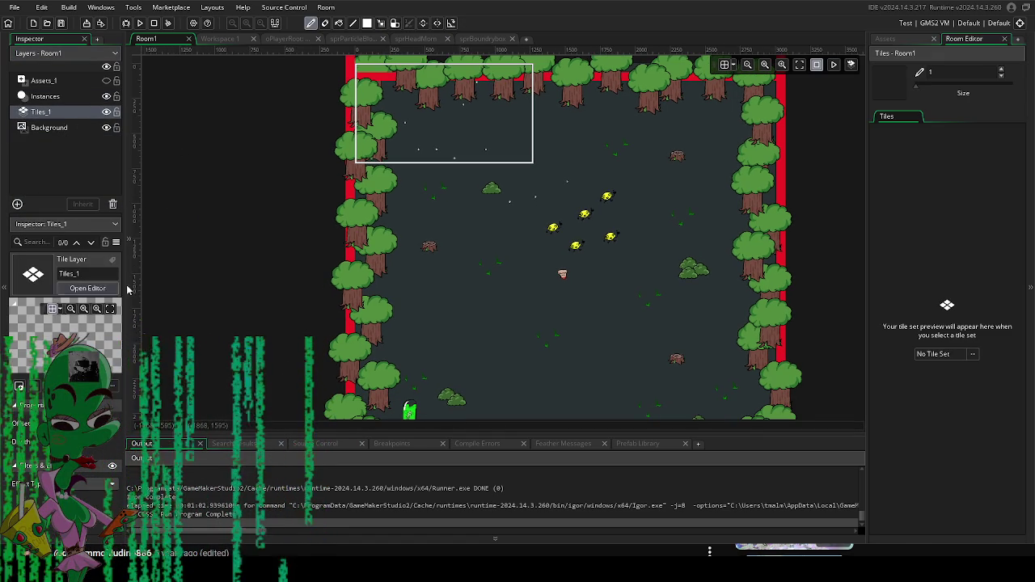
click(86, 290)
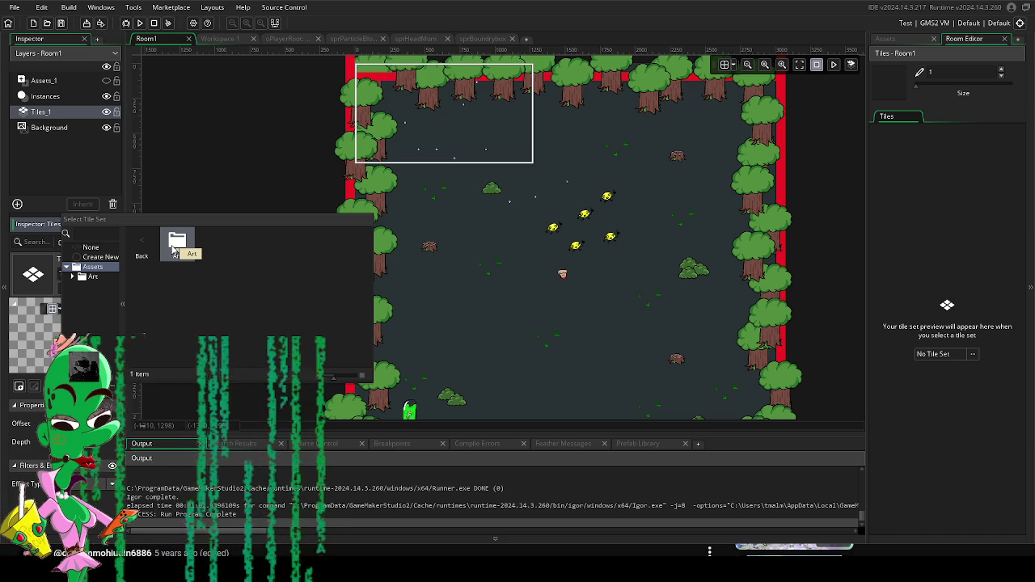
double_click(172, 250)
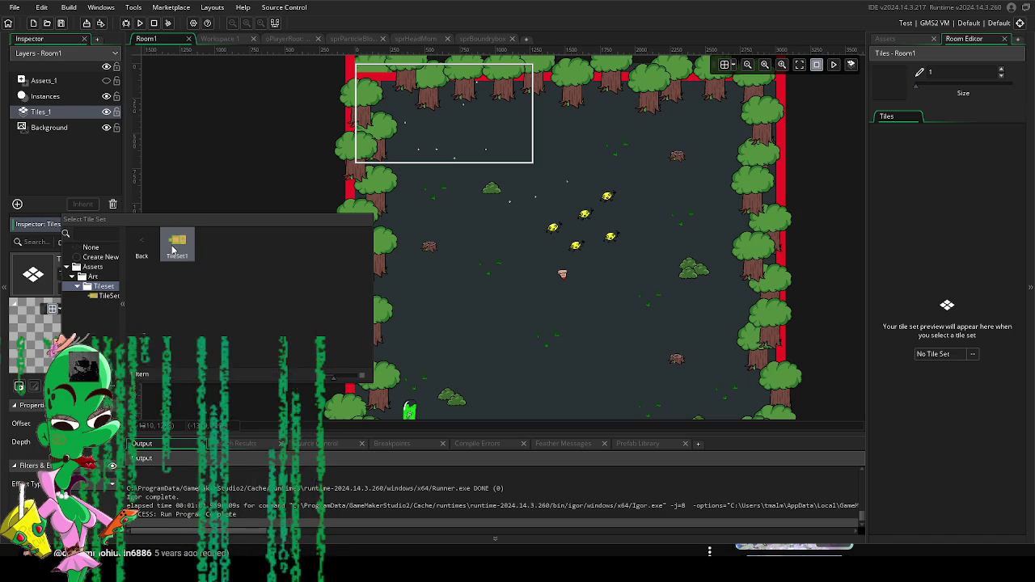
double_click(174, 251)
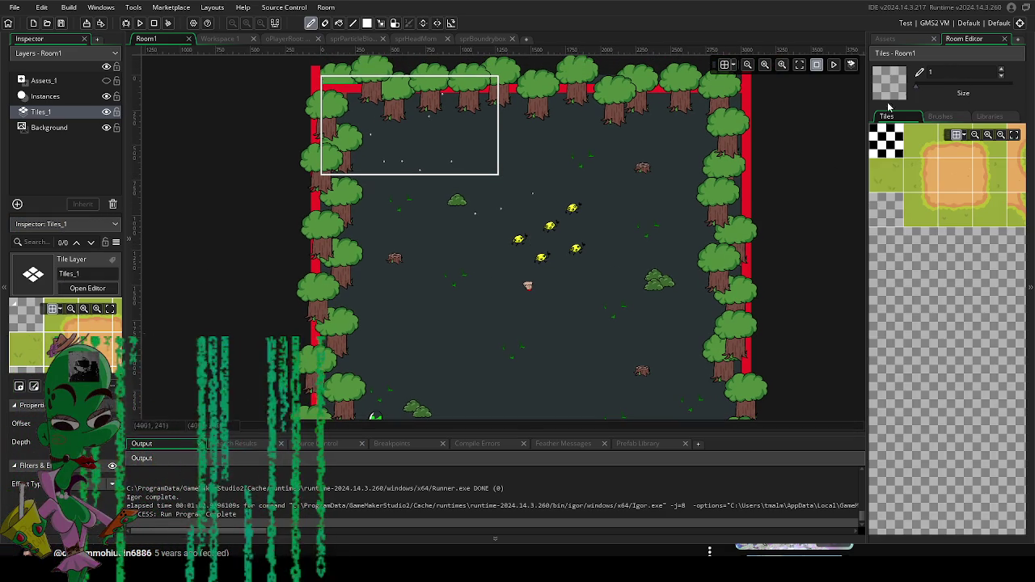
Step: Select the autotile_1 library and paint a grass ring plus left-side grass patches, undoing one stroke
click(938, 116)
click(988, 116)
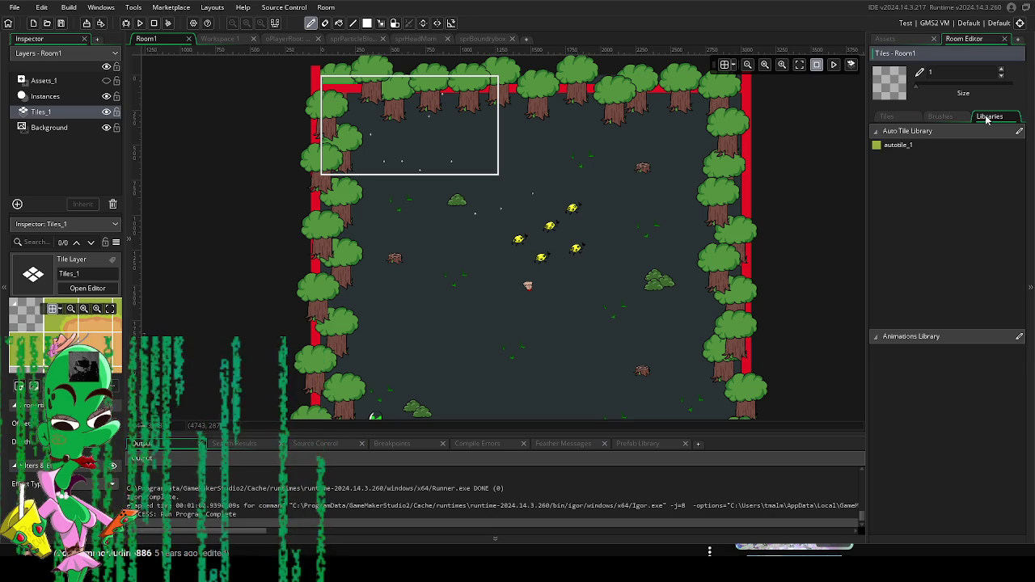
click(897, 145)
mouse_move(452, 259)
mouse_down()
mouse_move(501, 202)
mouse_move(547, 240)
mouse_move(485, 259)
mouse_move(501, 212)
mouse_up()
scroll(501, 212, up, 3)
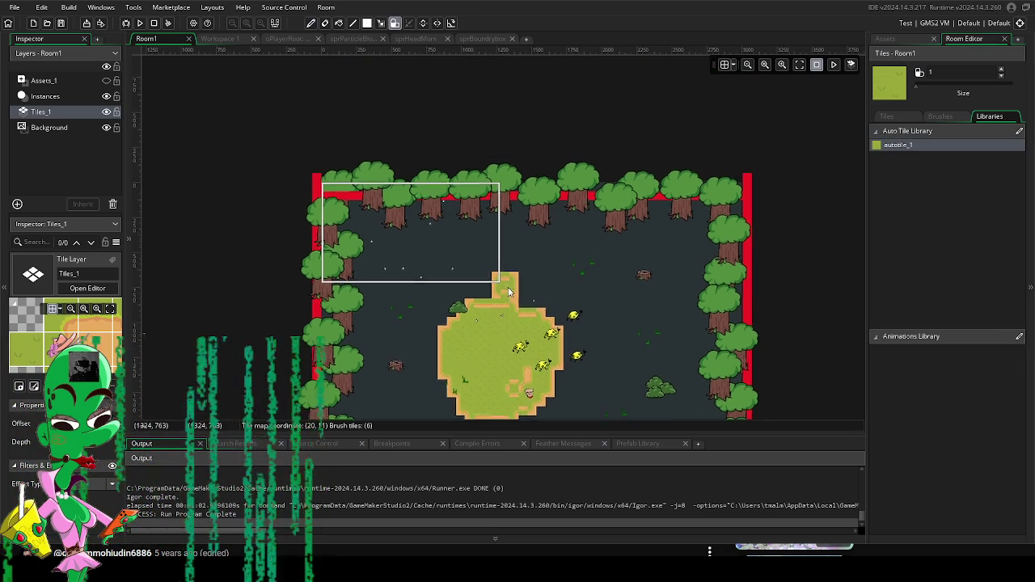
scroll(491, 224, down, 2)
key(ctrl+z)
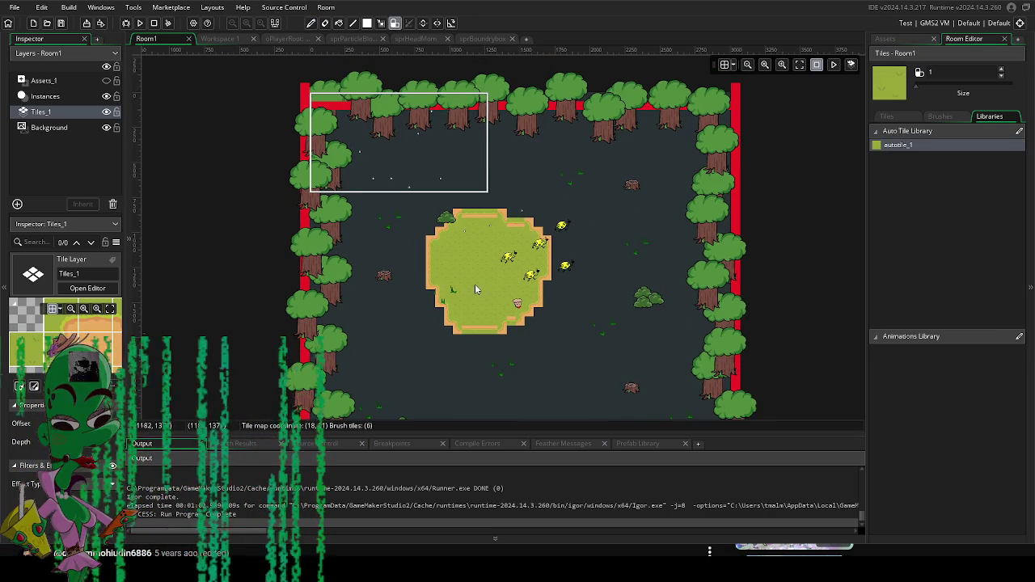
scroll(477, 290, up, 3)
mouse_move(316, 206)
mouse_down()
mouse_move(344, 207)
mouse_move(339, 259)
mouse_up()
mouse_move(337, 219)
mouse_down()
mouse_move(274, 212)
mouse_move(283, 225)
mouse_up()
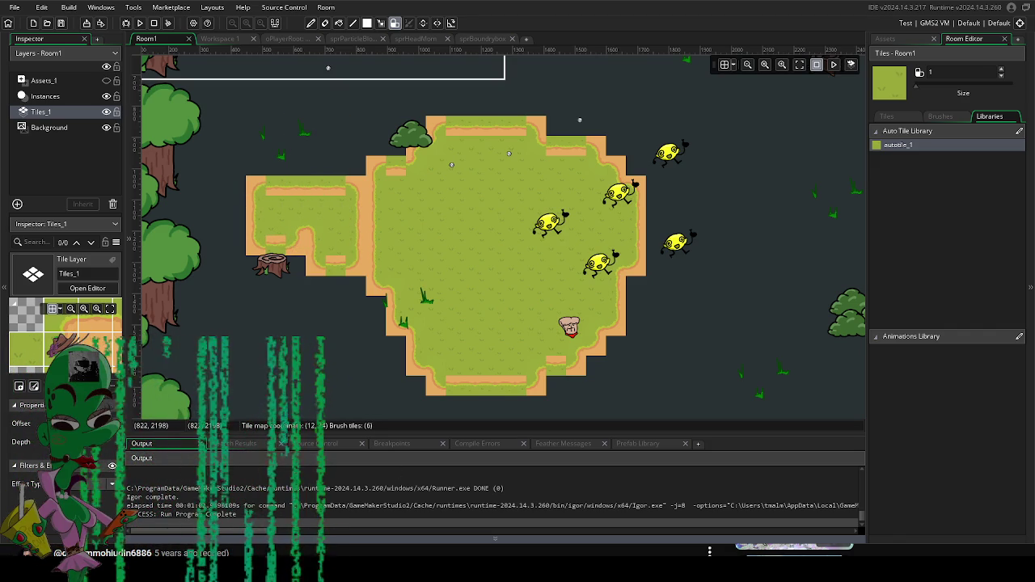
drag(336, 279, 336, 324)
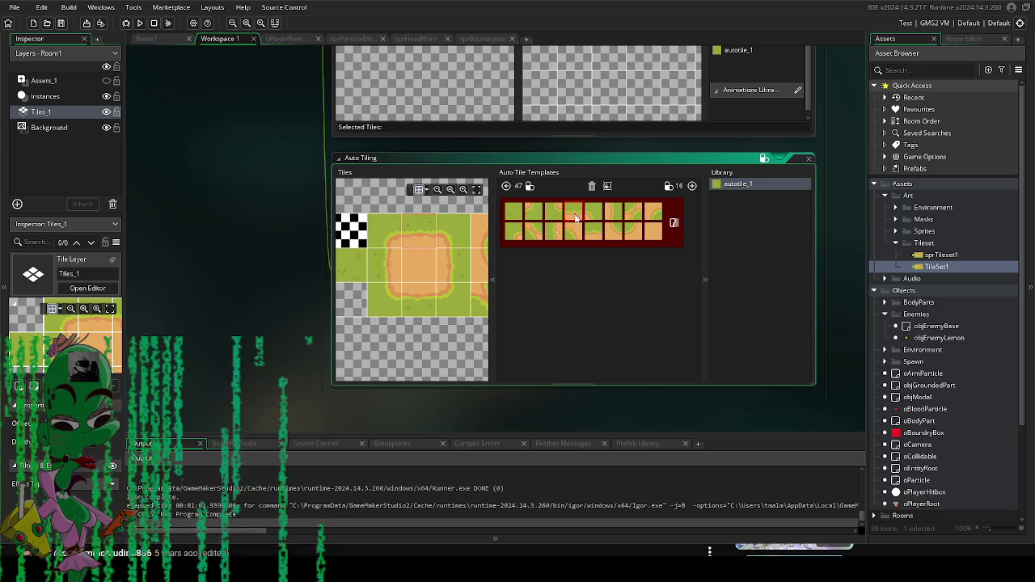
Step: Join the island and left patch to the main grass, filling the top and a vertical strip
click(162, 39)
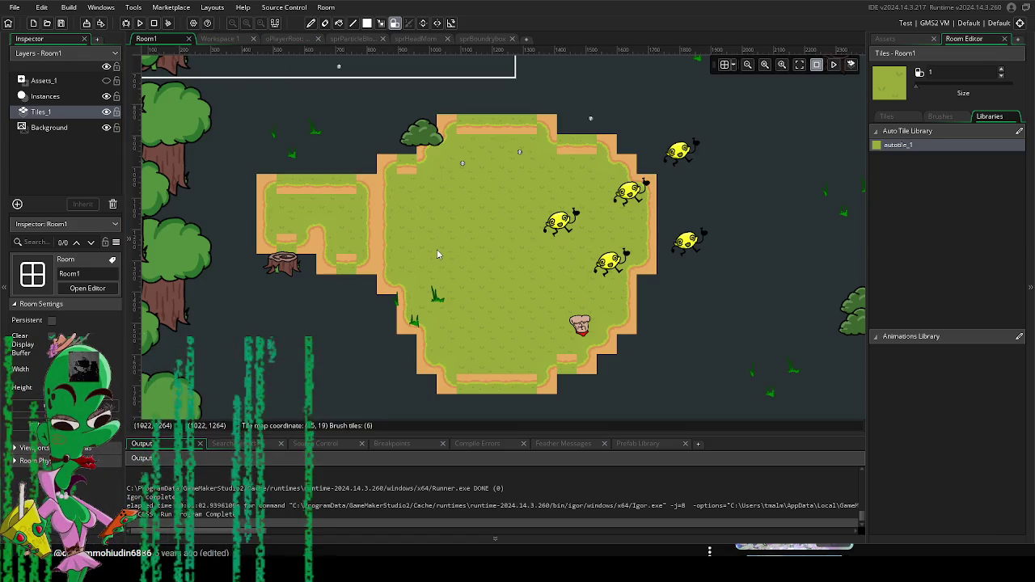
mouse_move(321, 336)
mouse_down()
mouse_move(299, 364)
mouse_move(343, 265)
mouse_move(279, 194)
mouse_move(442, 129)
mouse_move(638, 347)
mouse_move(388, 363)
mouse_move(580, 384)
mouse_up()
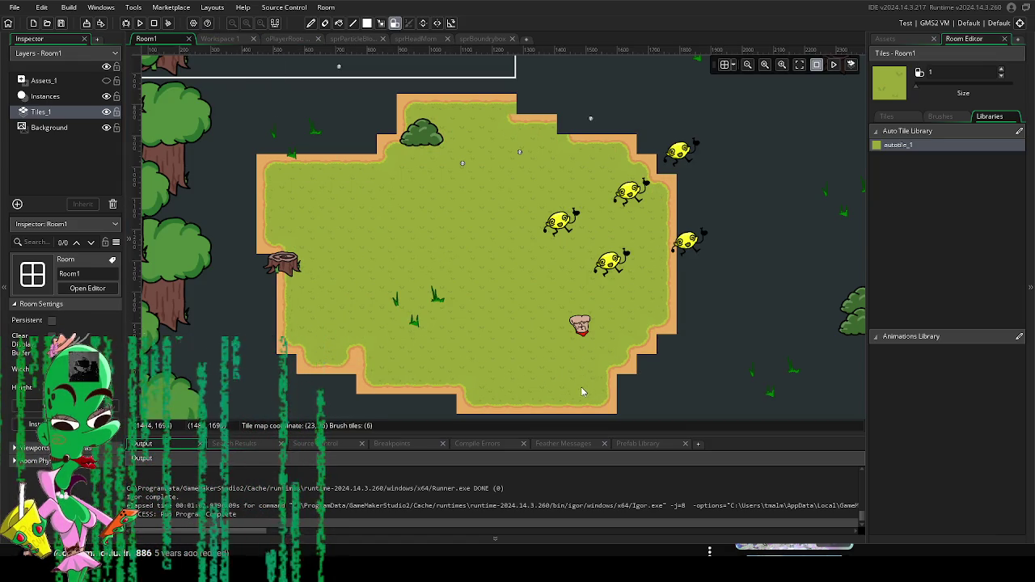
scroll(554, 272, down, 2)
scroll(556, 311, up, 2)
scroll(535, 321, down, 1)
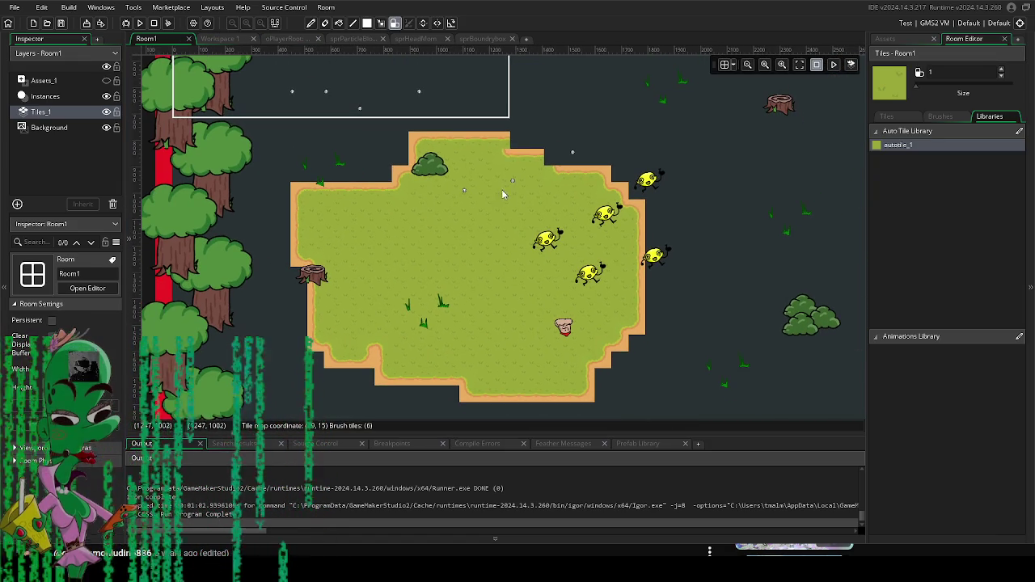
mouse_move(523, 168)
mouse_down()
mouse_move(606, 166)
mouse_move(552, 84)
mouse_move(549, 113)
mouse_move(451, 111)
mouse_move(422, 99)
mouse_move(603, 103)
mouse_move(676, 156)
mouse_move(657, 101)
mouse_move(656, 158)
mouse_up()
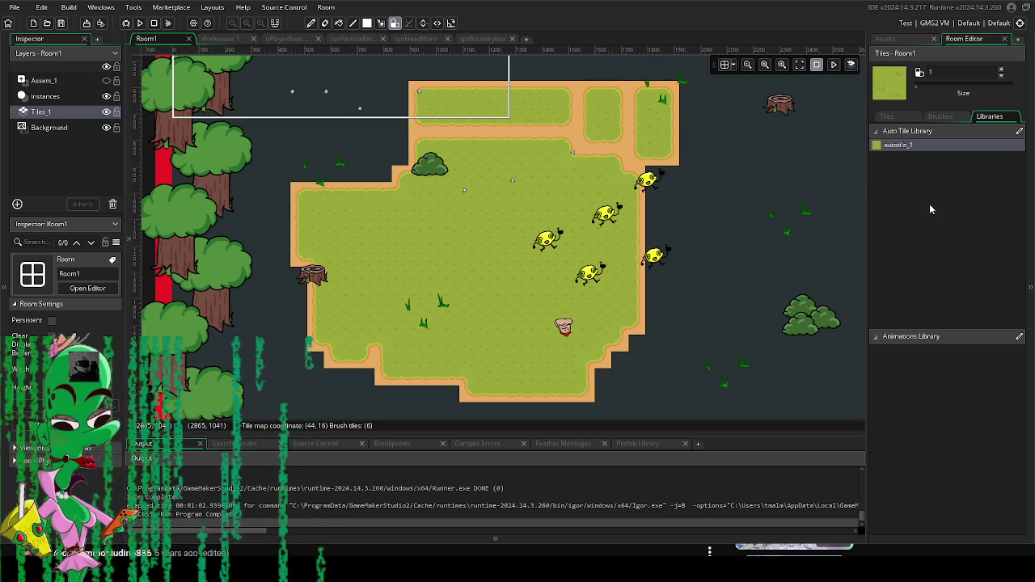
mouse_move(671, 193)
mouse_down()
mouse_move(670, 278)
mouse_move(622, 230)
mouse_move(616, 256)
mouse_up()
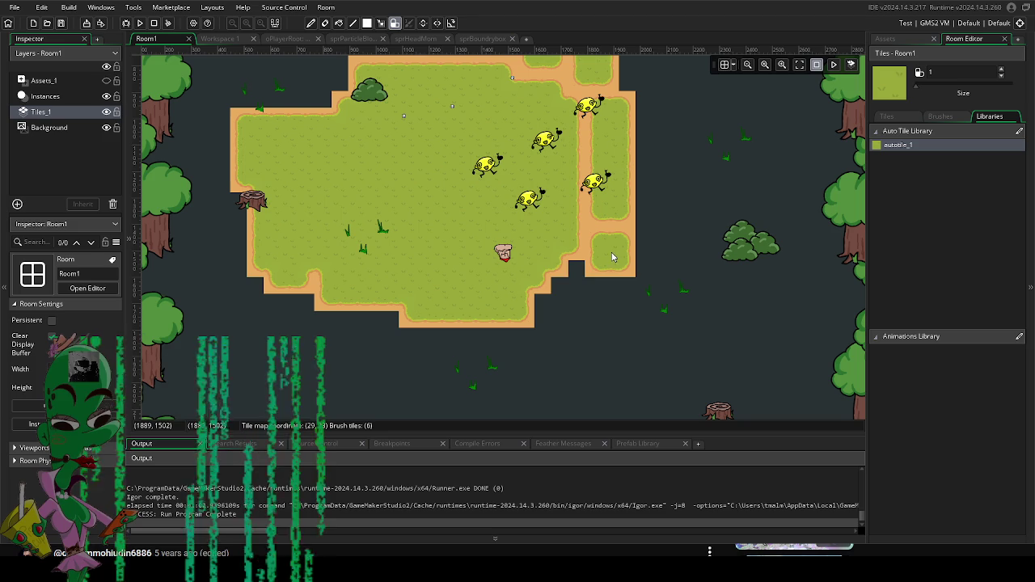
click(206, 40)
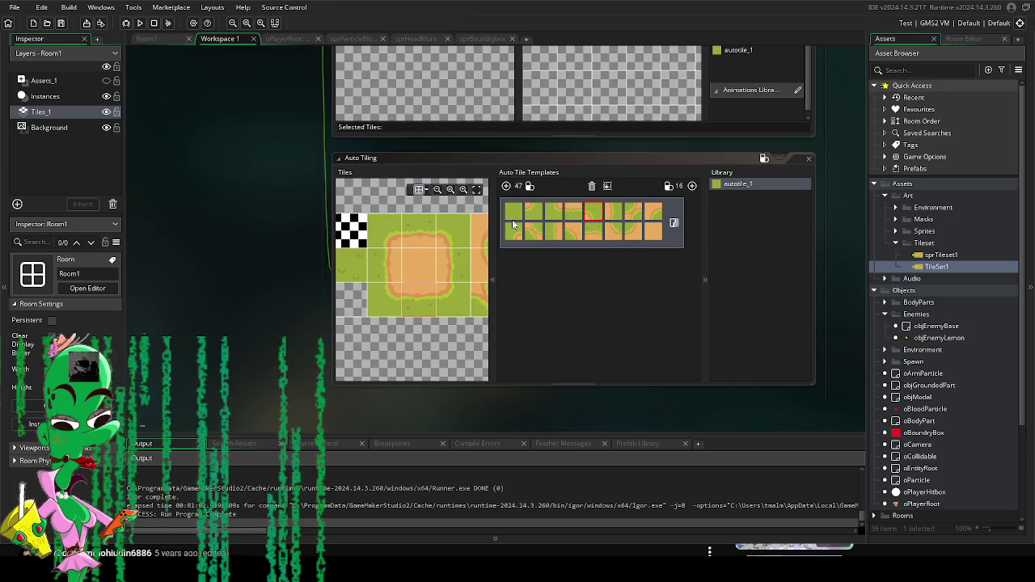
Step: Add a second autotile library, autotile_2, and fill its first six template slots
click(723, 193)
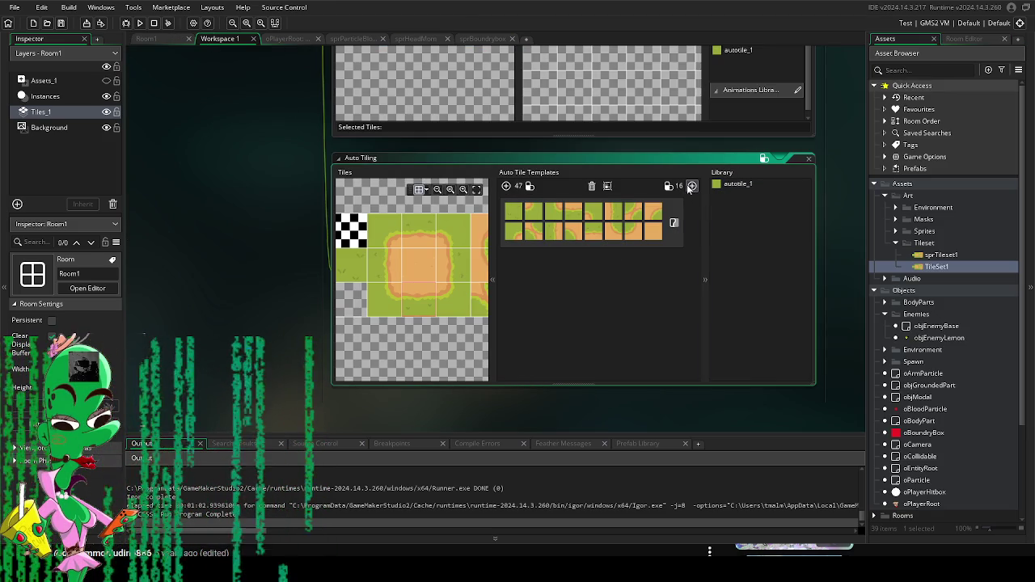
click(691, 186)
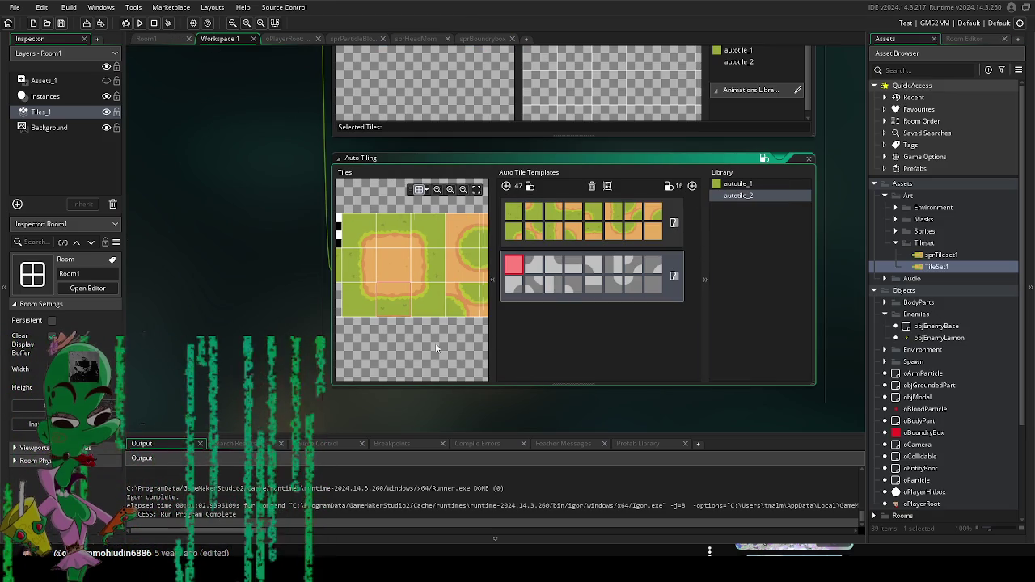
click(396, 267)
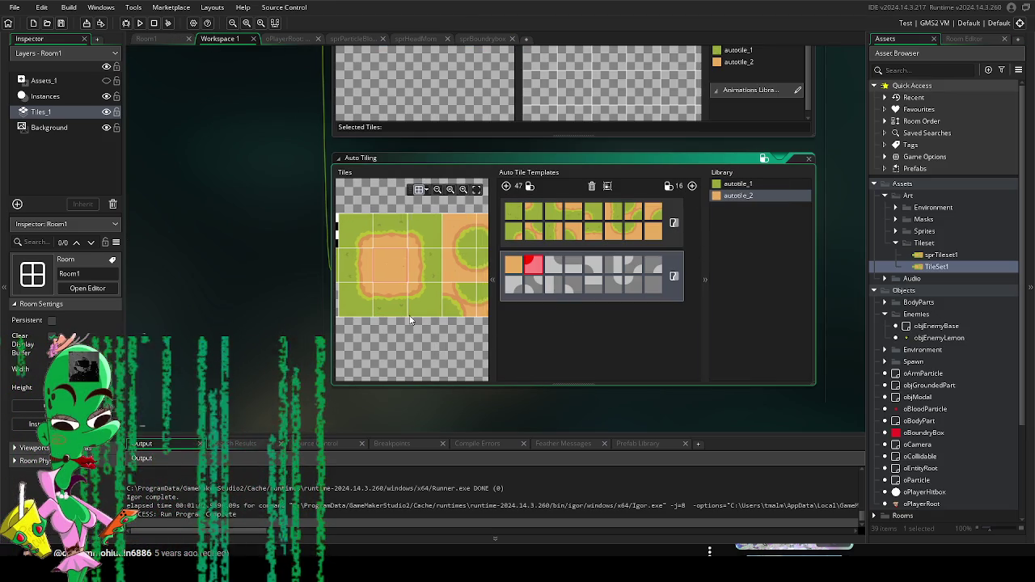
click(421, 261)
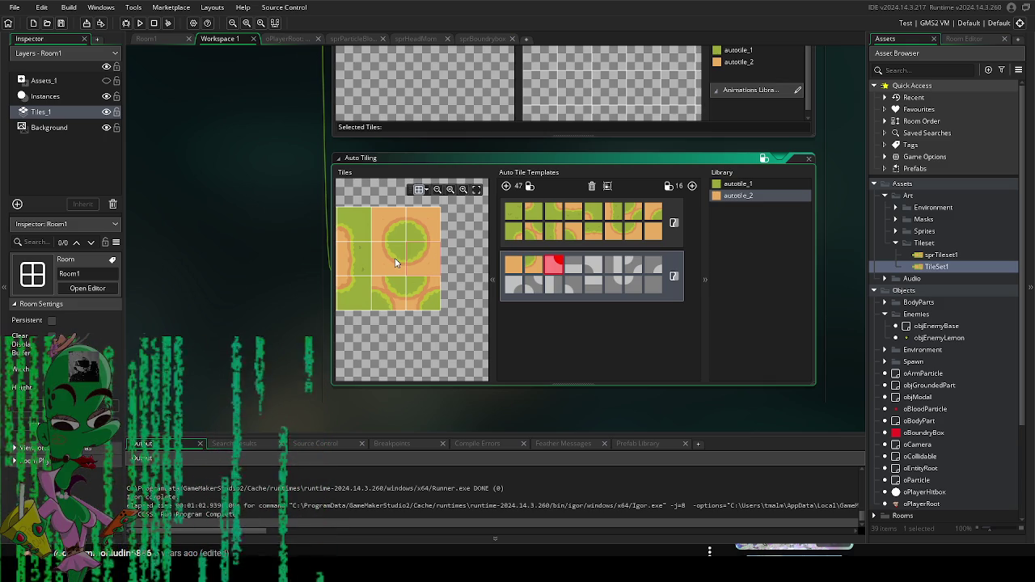
click(392, 263)
scroll(433, 254, down, 3)
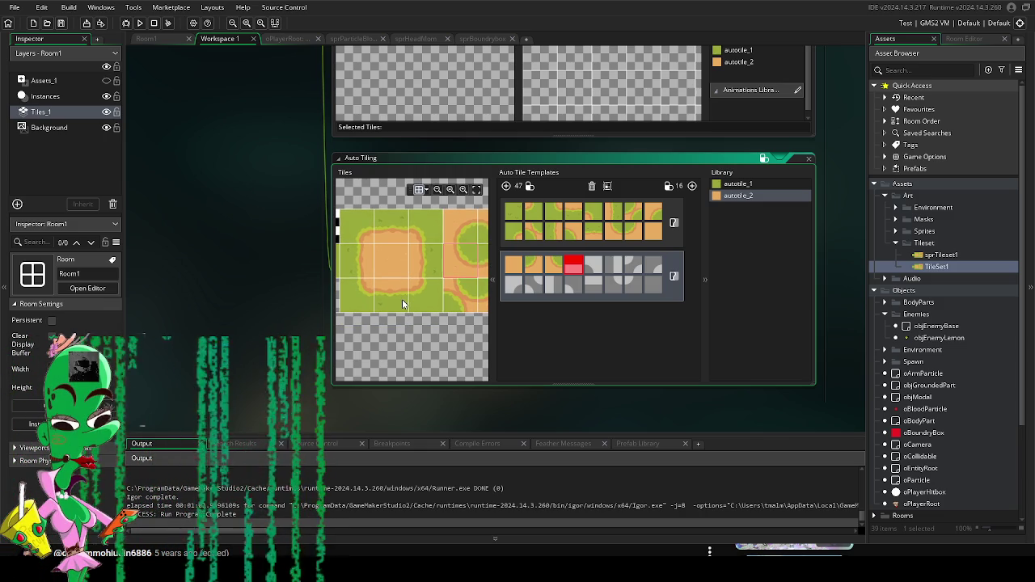
click(388, 231)
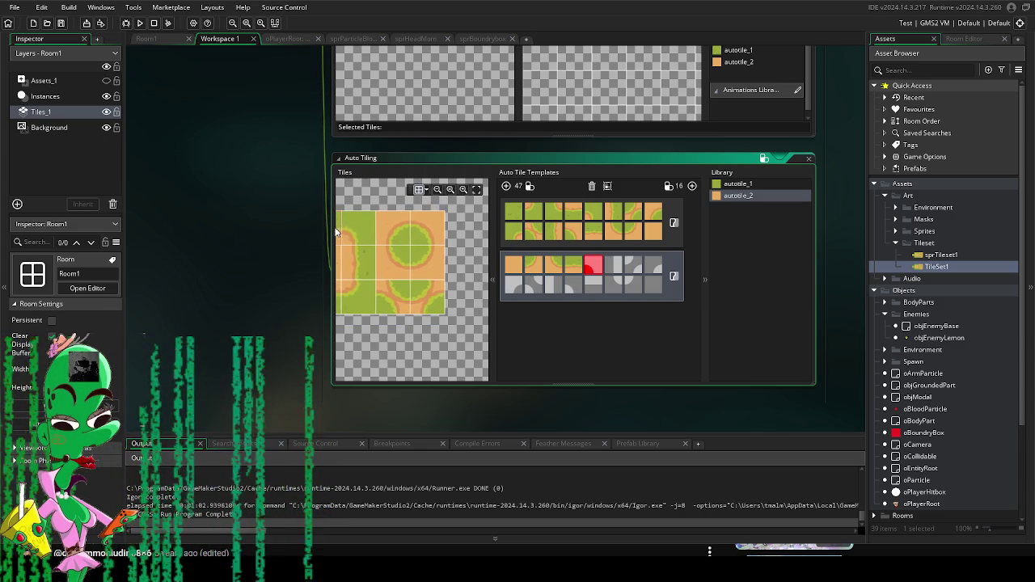
click(426, 222)
mouse_move(374, 254)
mouse_down()
mouse_move(419, 254)
mouse_move(411, 275)
mouse_up()
click(415, 269)
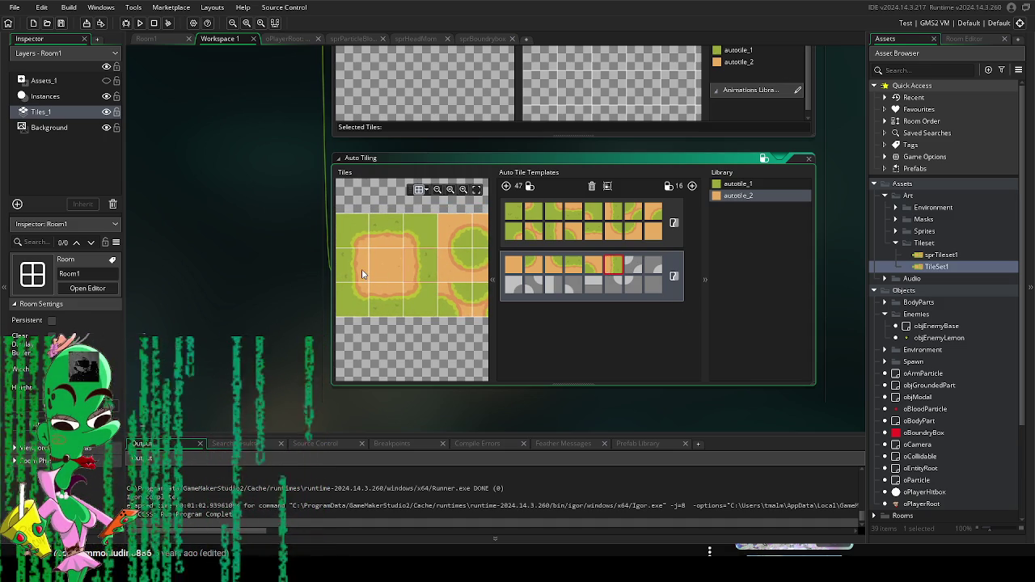
Step: Assign the next dirt edge tiles to autotile_2's following template slots
drag(453, 276, 376, 283)
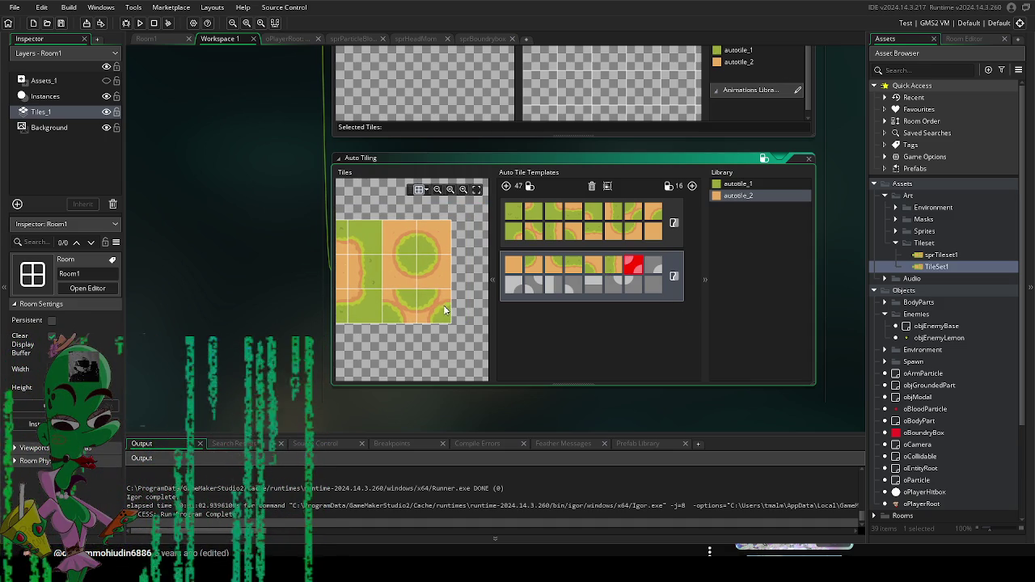
click(402, 312)
scroll(399, 332, up, 1)
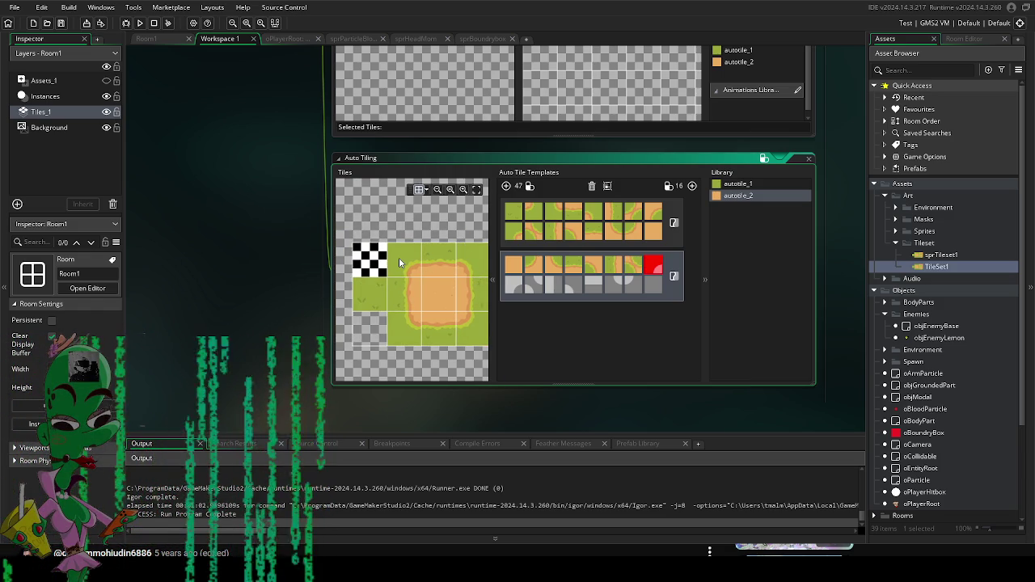
scroll(406, 264, up, 2)
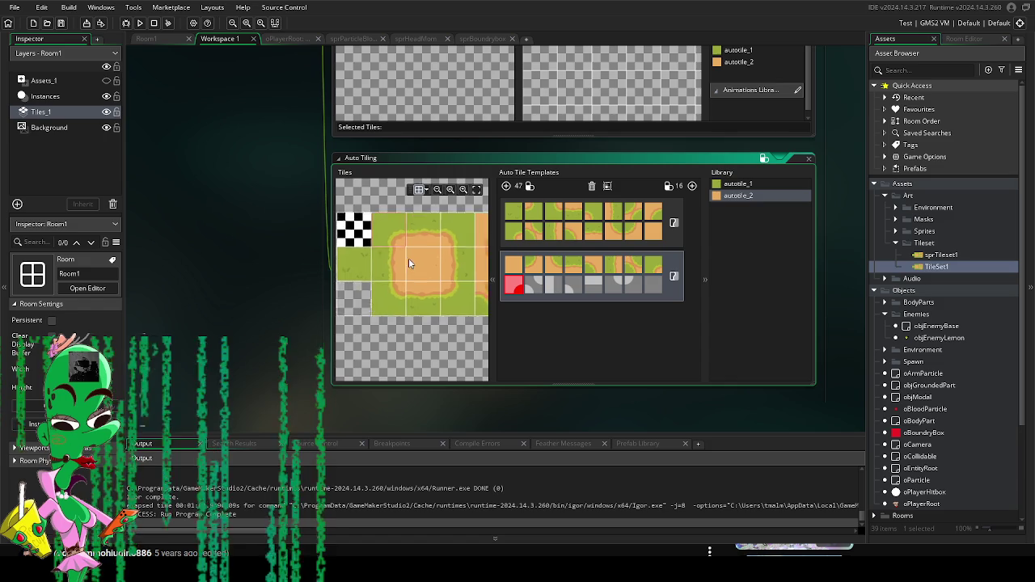
scroll(430, 266, down, 2)
click(430, 265)
scroll(430, 266, down, 2)
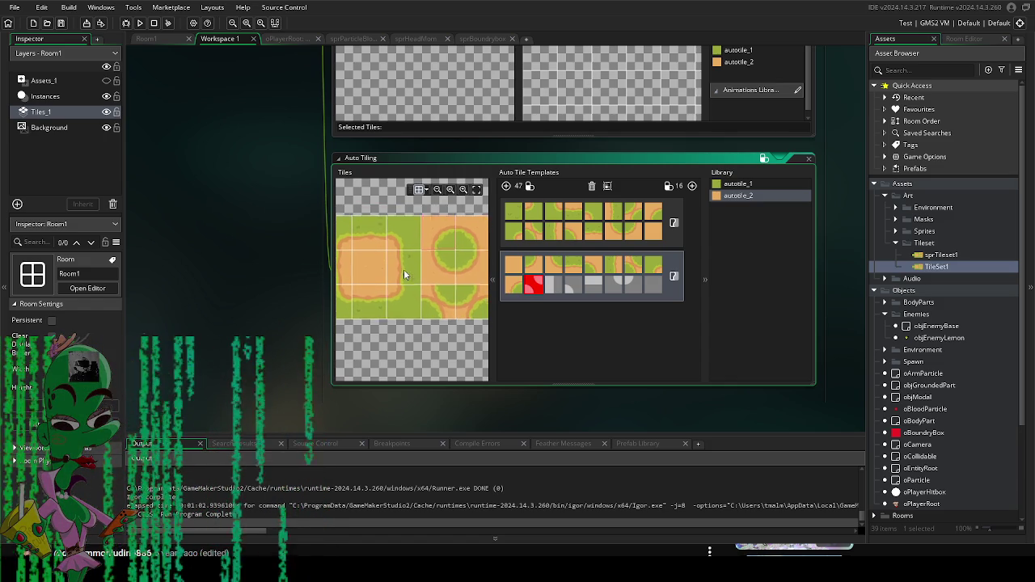
click(440, 290)
scroll(418, 307, up, 3)
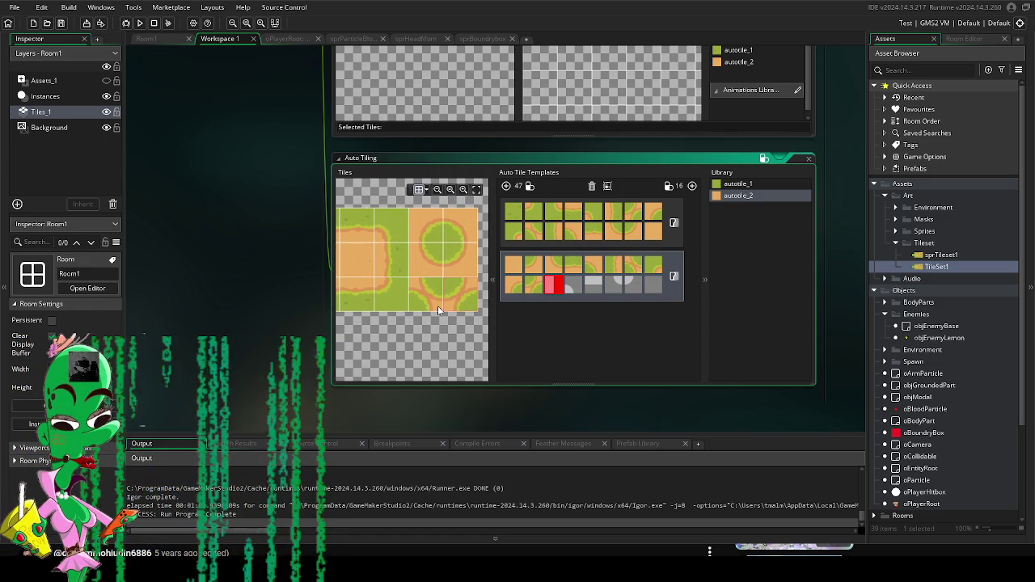
scroll(438, 305, up, 2)
scroll(452, 307, down, 2)
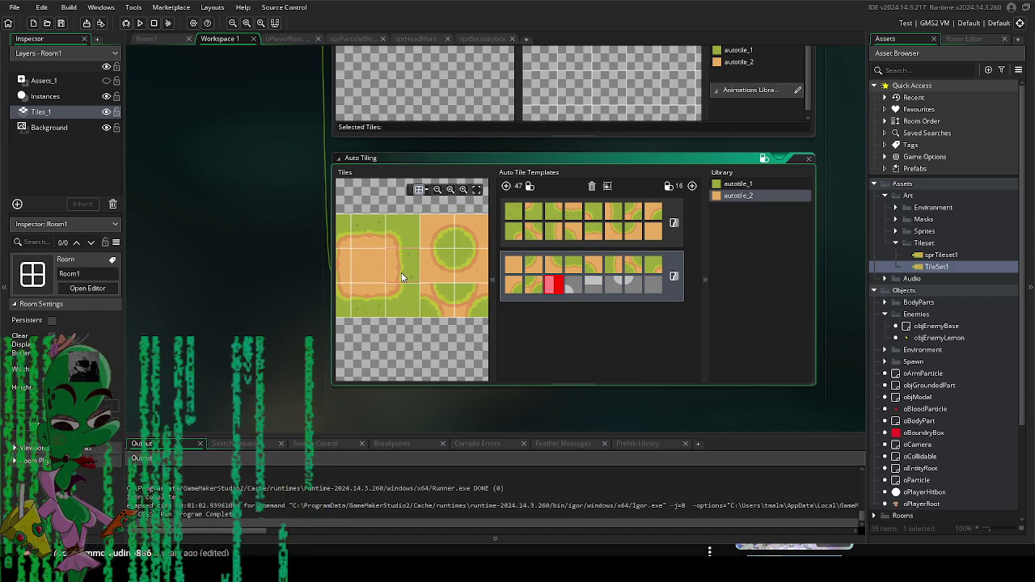
Step: Fill autotile_2's remaining template slots with the last dirt-and-grass edge tiles
click(402, 277)
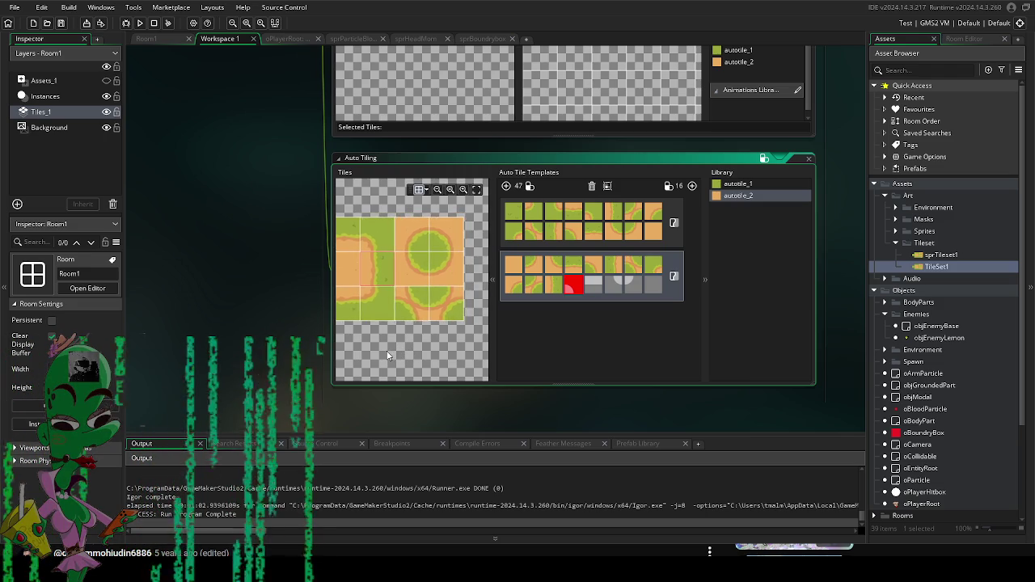
click(423, 242)
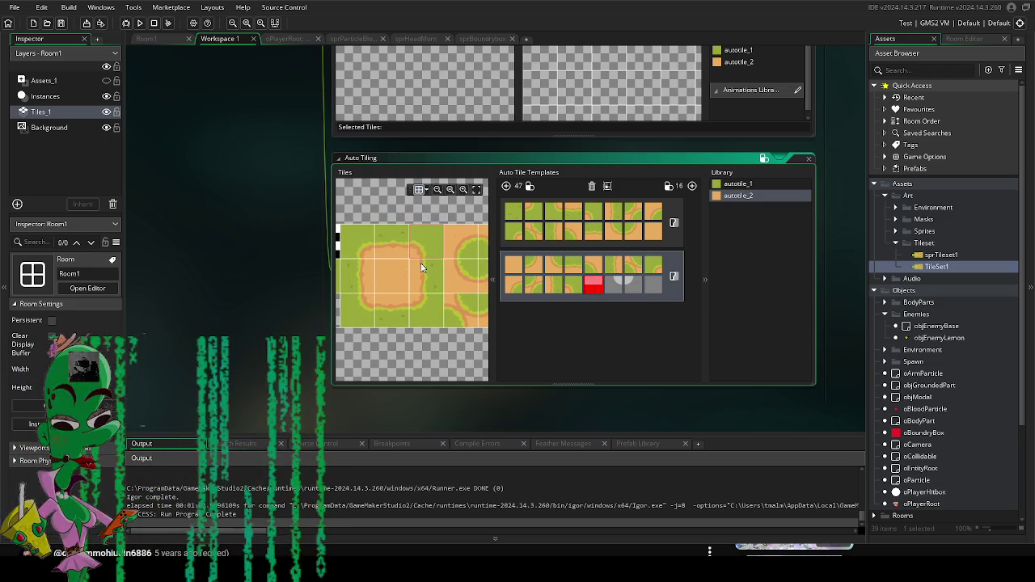
click(376, 311)
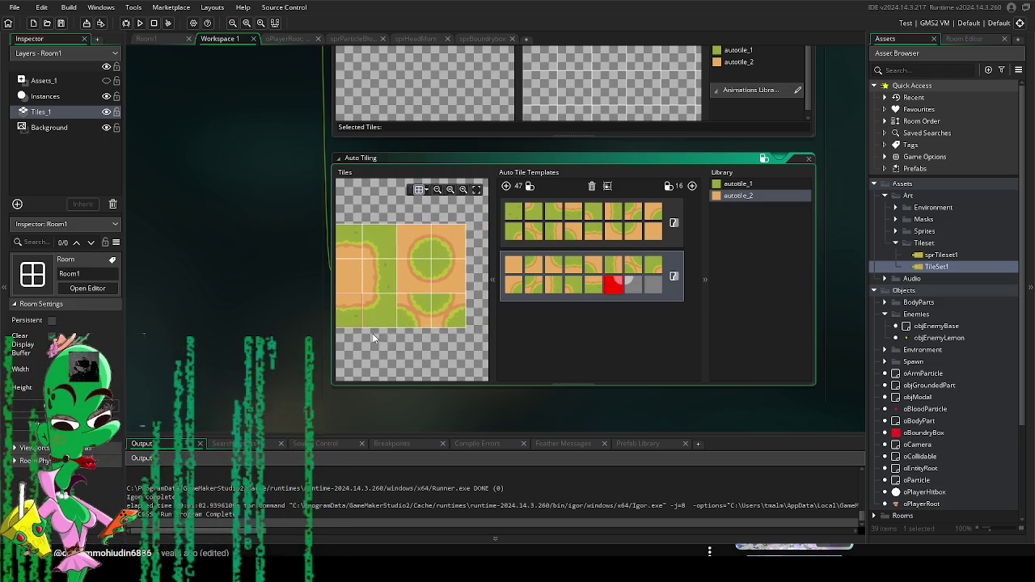
drag(373, 338, 422, 331)
click(355, 320)
click(438, 318)
click(384, 292)
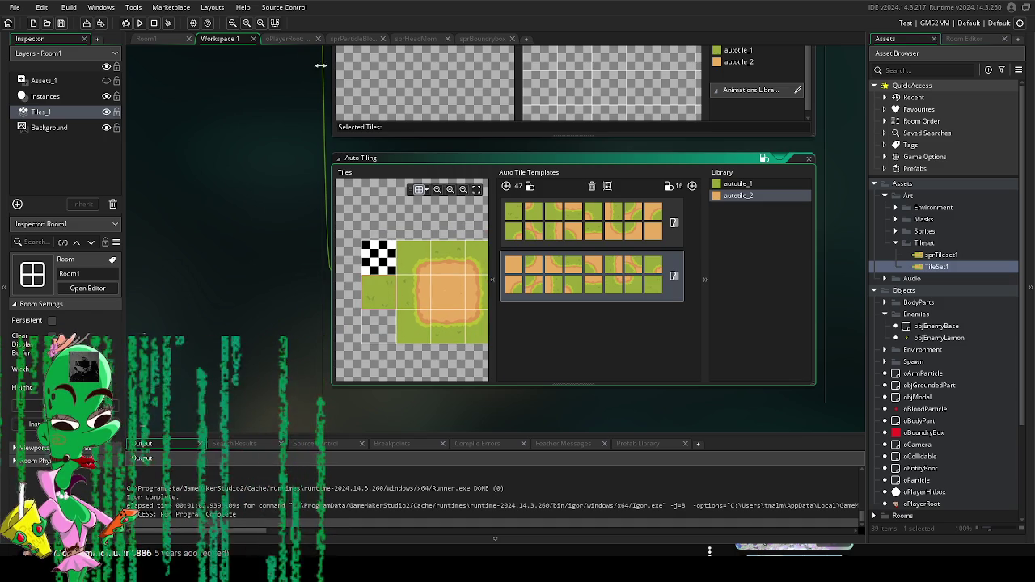
click(164, 38)
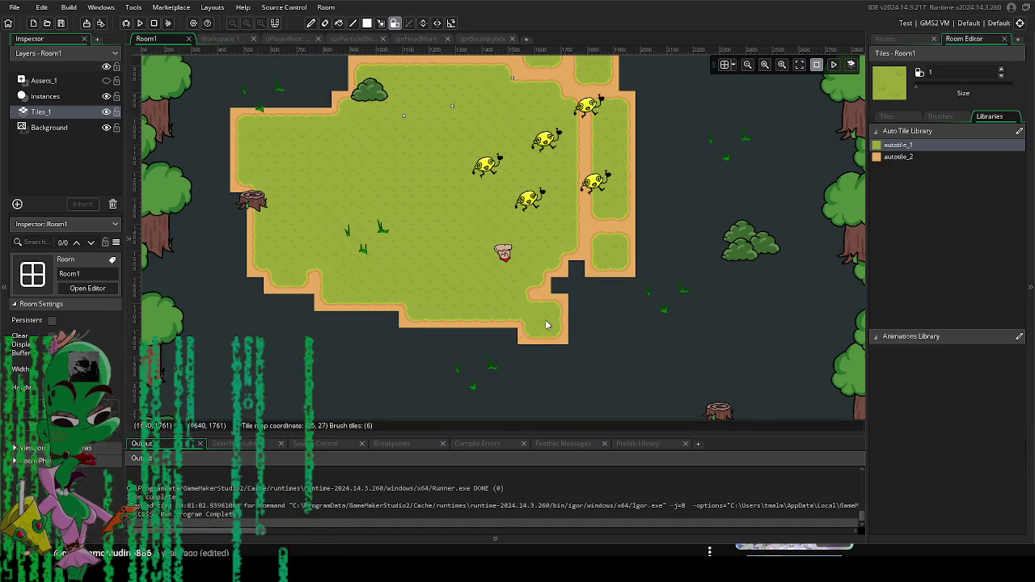
Step: Paint an autotile_2 dirt patch over the island, then autotile_1 grass over the upper-left water
click(894, 159)
mouse_move(389, 272)
mouse_down()
mouse_move(404, 214)
mouse_move(384, 243)
mouse_move(453, 214)
mouse_move(342, 199)
mouse_move(395, 180)
mouse_move(425, 233)
mouse_move(485, 237)
mouse_up()
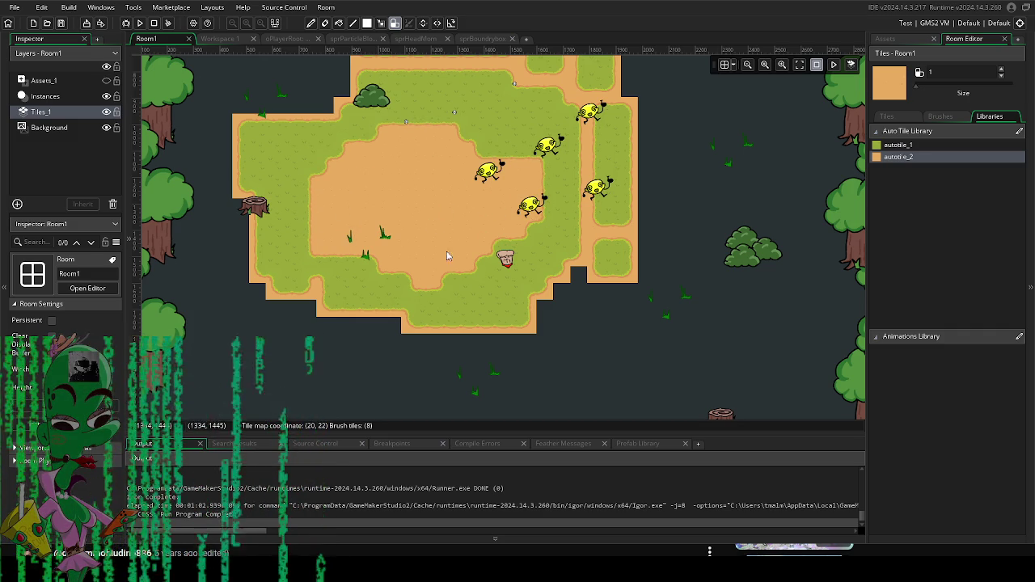
scroll(462, 277, down, 5)
scroll(460, 278, up, 2)
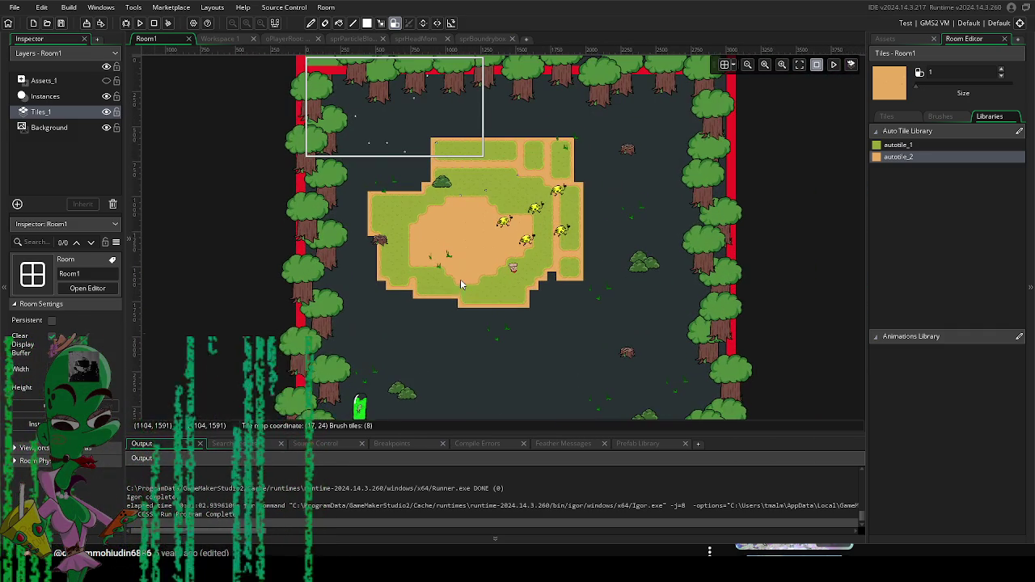
click(888, 146)
mouse_move(424, 196)
mouse_down()
mouse_move(444, 133)
mouse_move(380, 166)
mouse_move(392, 154)
mouse_up()
drag(329, 82, 339, 160)
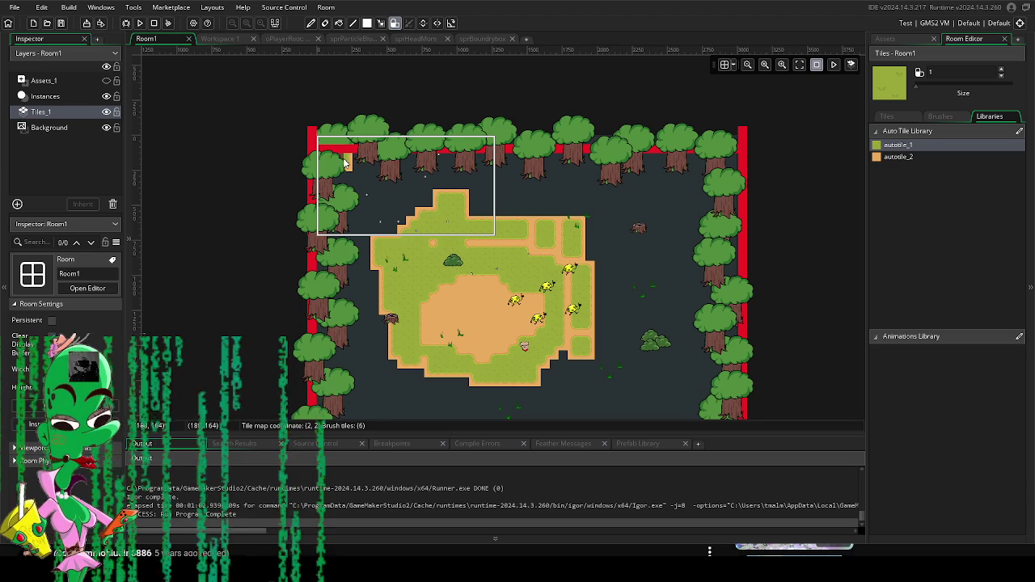
Step: Raise the brush size to 29 and sweep autotile_1 grass across the room interior
drag(929, 84, 984, 84)
click(421, 141)
scroll(422, 141, down, 2)
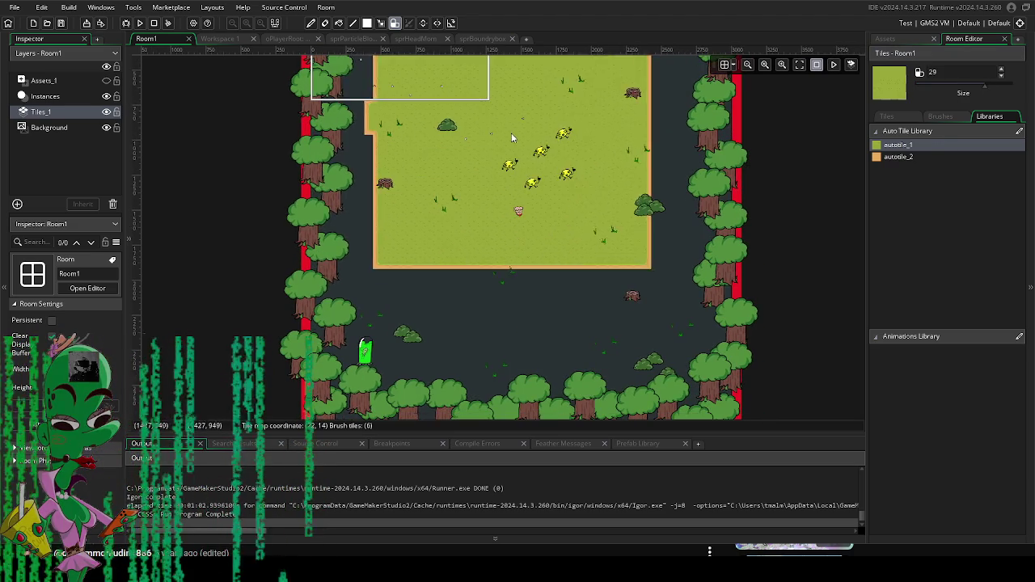
scroll(421, 141, up, 2)
drag(430, 265, 587, 254)
scroll(587, 254, down, 1)
scroll(615, 210, down, 2)
mouse_move(566, 202)
mouse_down()
mouse_move(631, 200)
mouse_move(408, 210)
mouse_up()
scroll(590, 180, up, 3)
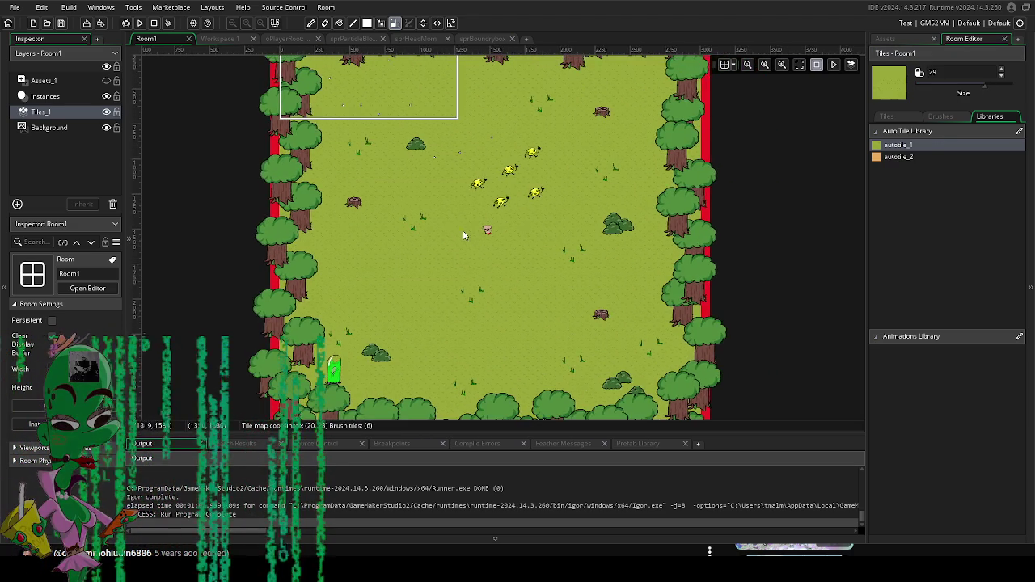
scroll(454, 211, up, 2)
Step: Try a large autotile_2 dirt fill, undo it, and reduce the brush size
click(898, 156)
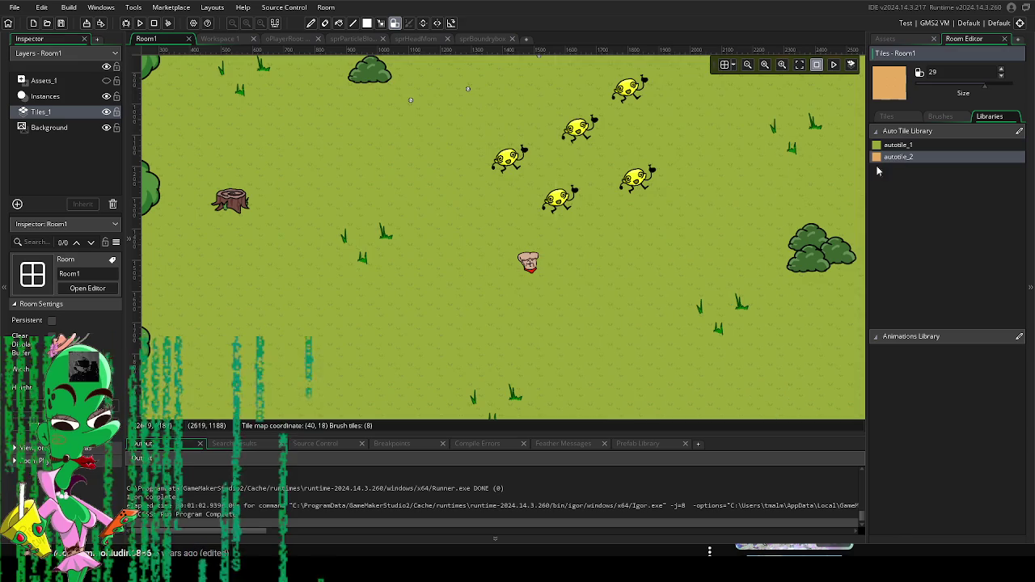
click(470, 220)
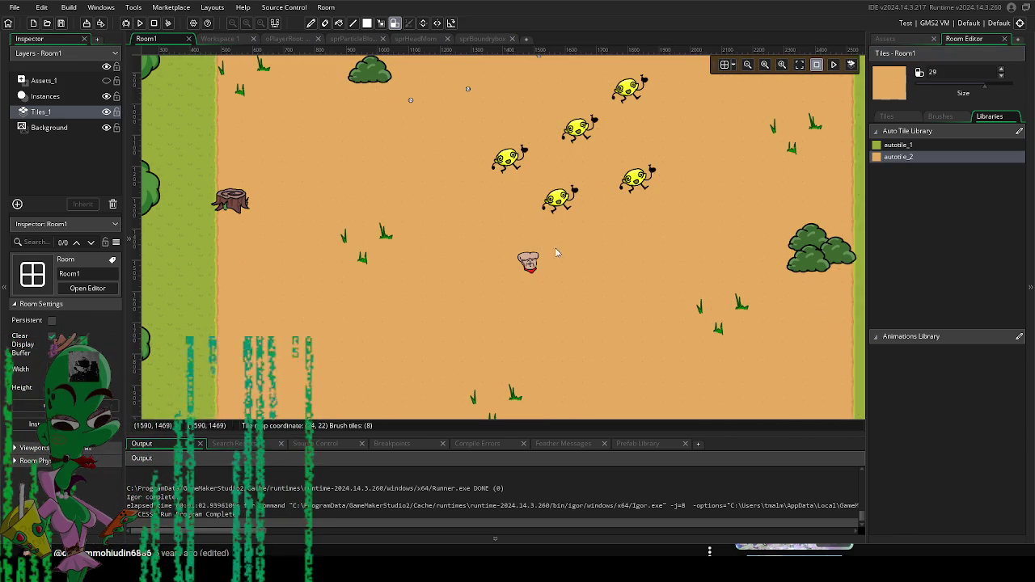
scroll(566, 252, down, 2)
scroll(562, 246, down, 4)
key(ctrl+z)
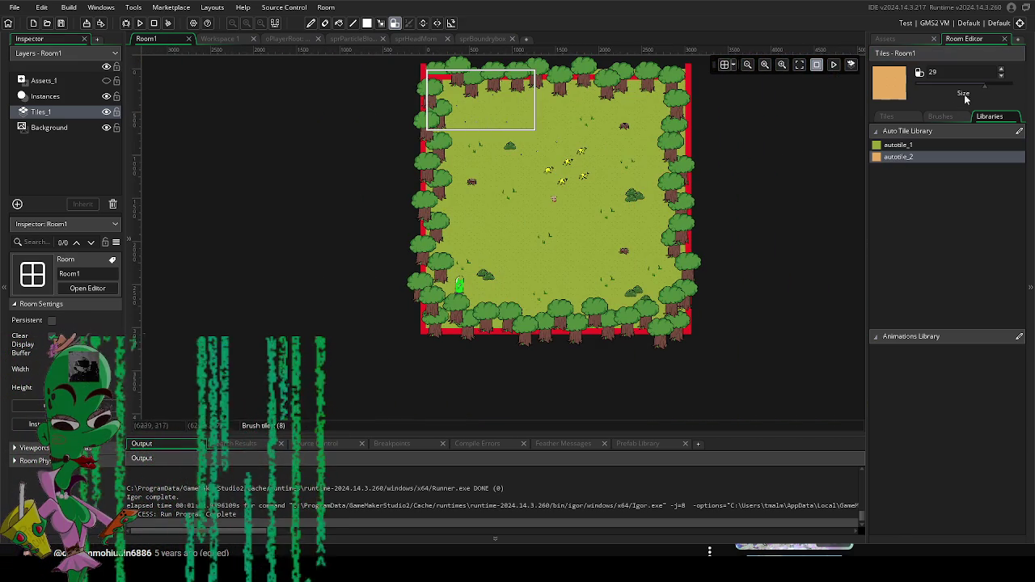
click(931, 83)
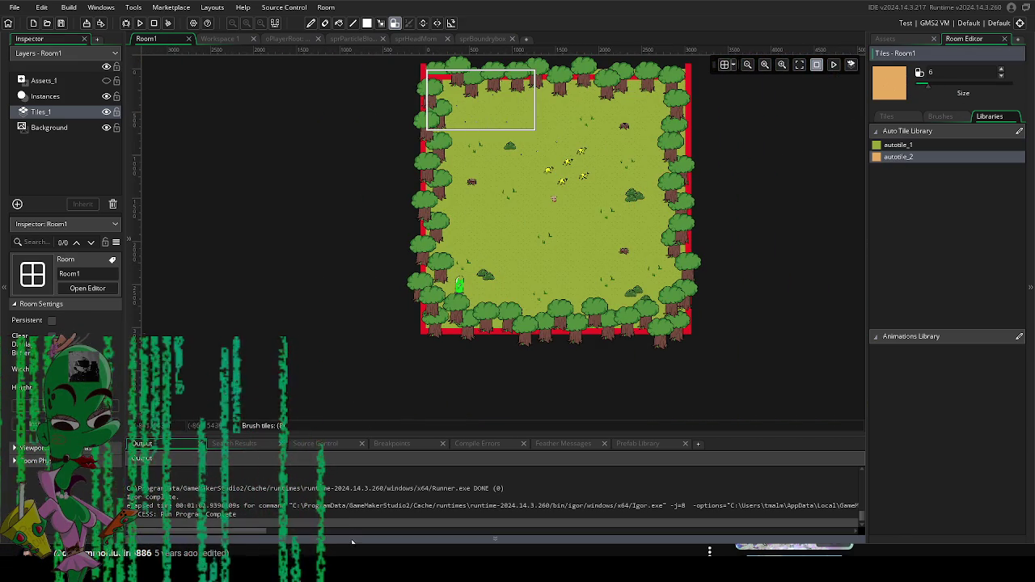
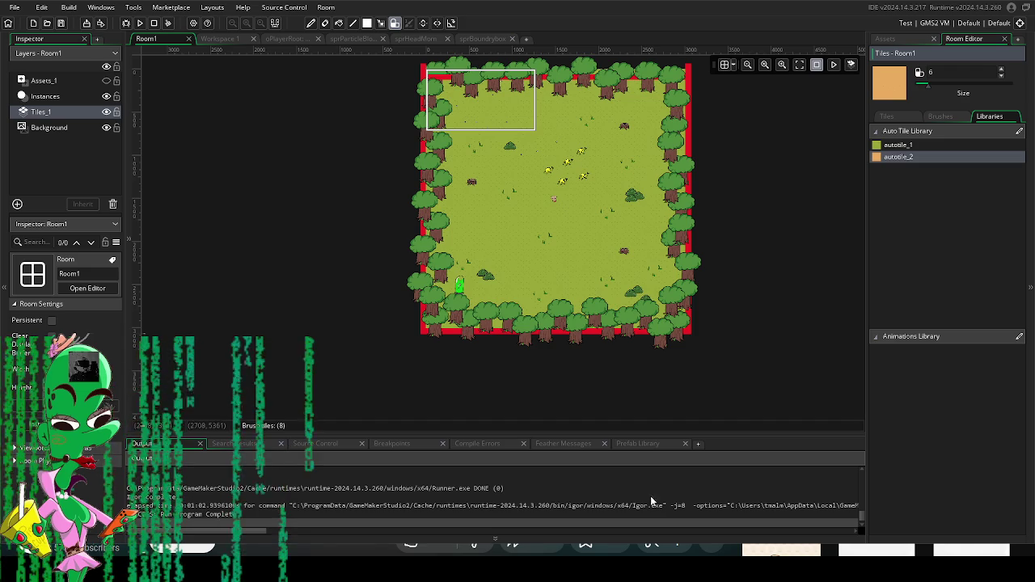
Step: Paint a stretch of orange dirt across the room with autotile_2, then undo it
click(508, 280)
scroll(508, 284, up, 5)
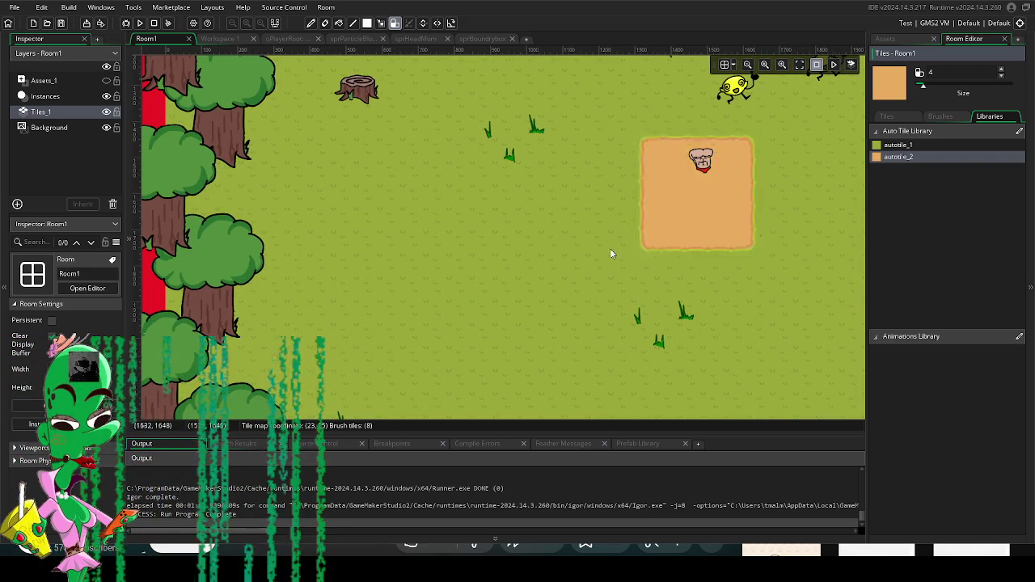
scroll(927, 89, down, 1)
mouse_move(455, 251)
mouse_down()
mouse_move(460, 185)
mouse_move(596, 245)
mouse_up()
key(ctrl+z)
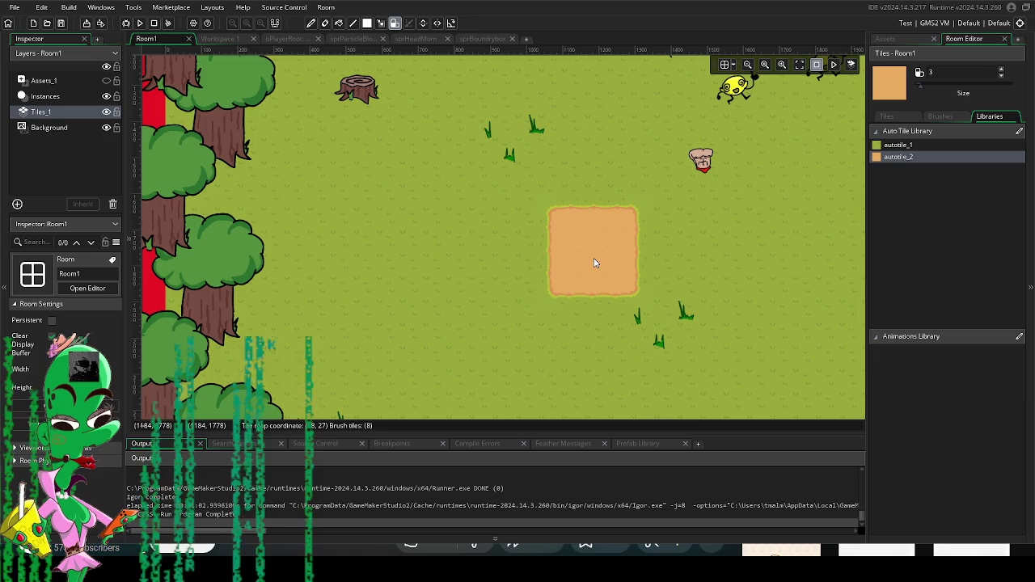
Step: Paint a tall dirt strip and a long horizontal dirt strip, then undo them
scroll(503, 281, down, 4)
scroll(493, 279, up, 2)
mouse_move(500, 258)
mouse_down()
mouse_move(501, 170)
mouse_move(467, 293)
mouse_move(388, 342)
mouse_up()
scroll(392, 231, down, 2)
mouse_move(393, 232)
mouse_down()
mouse_move(508, 312)
mouse_move(617, 305)
mouse_up()
scroll(617, 304, up, 2)
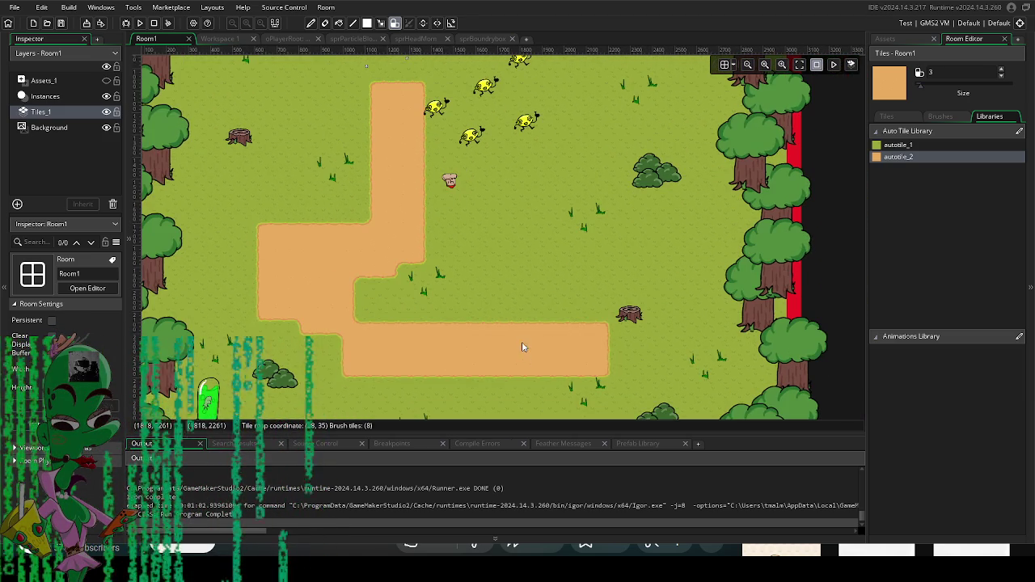
key(ctrl+z)
key(ctrl+z)
key(ctrl+z)
Step: Paint a dirt loop around the small square, then undo it
scroll(498, 272, up, 2)
scroll(498, 308, down, 2)
mouse_move(489, 303)
mouse_down()
mouse_move(421, 238)
mouse_move(540, 287)
mouse_up()
key(ctrl+z)
key(ctrl+z)
key(ctrl+z)
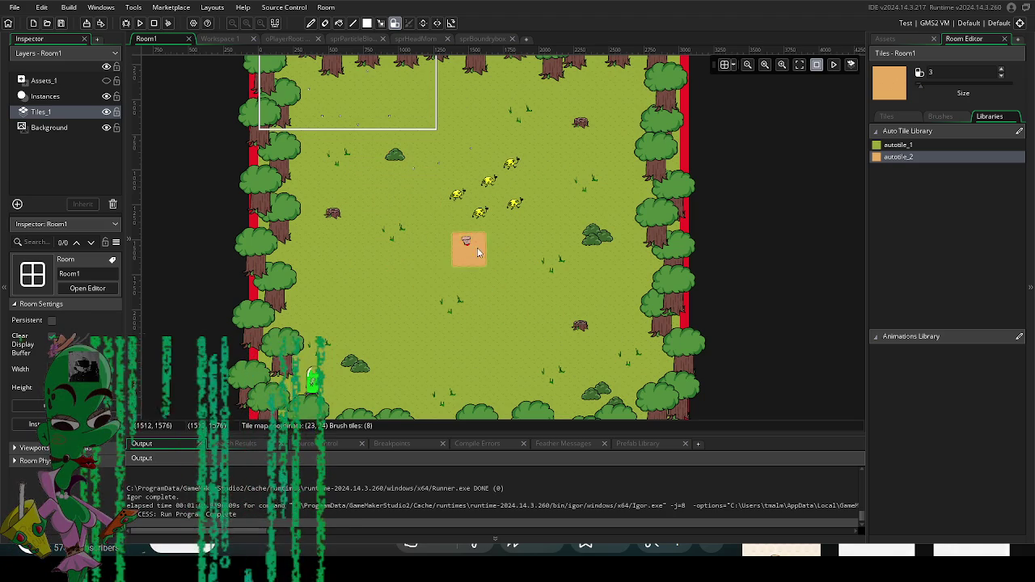
Step: Set the brush size to 2 and paint a dirt area around the yellow creatures
click(918, 88)
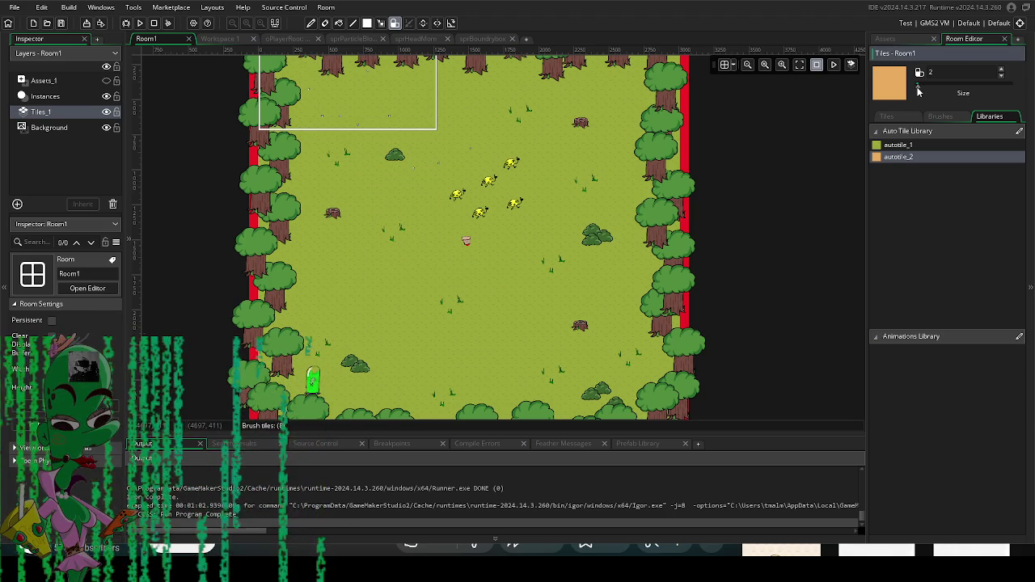
mouse_move(445, 317)
mouse_down()
mouse_move(402, 212)
mouse_move(517, 184)
mouse_move(454, 308)
mouse_move(388, 211)
mouse_move(488, 286)
mouse_up()
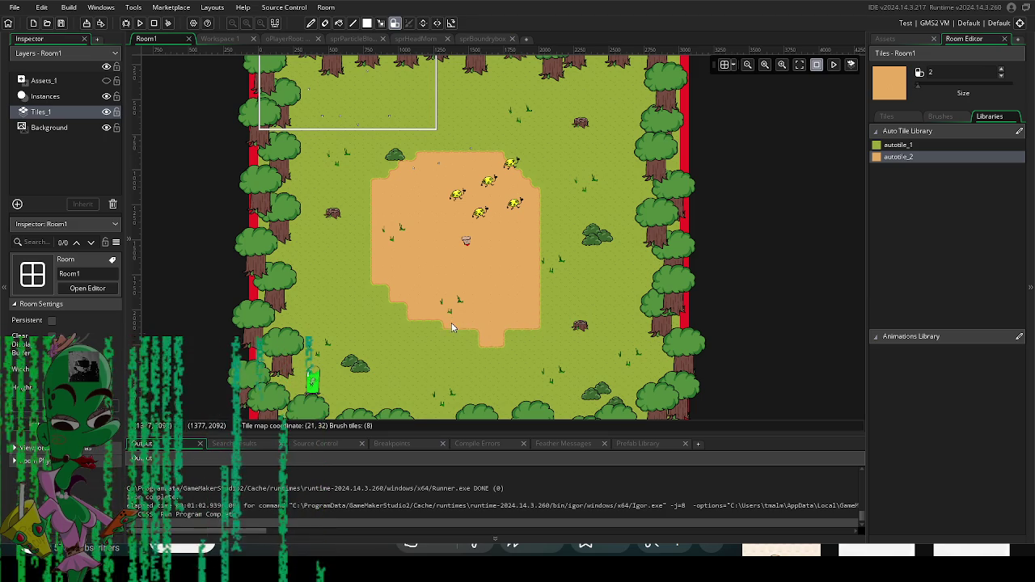
click(473, 338)
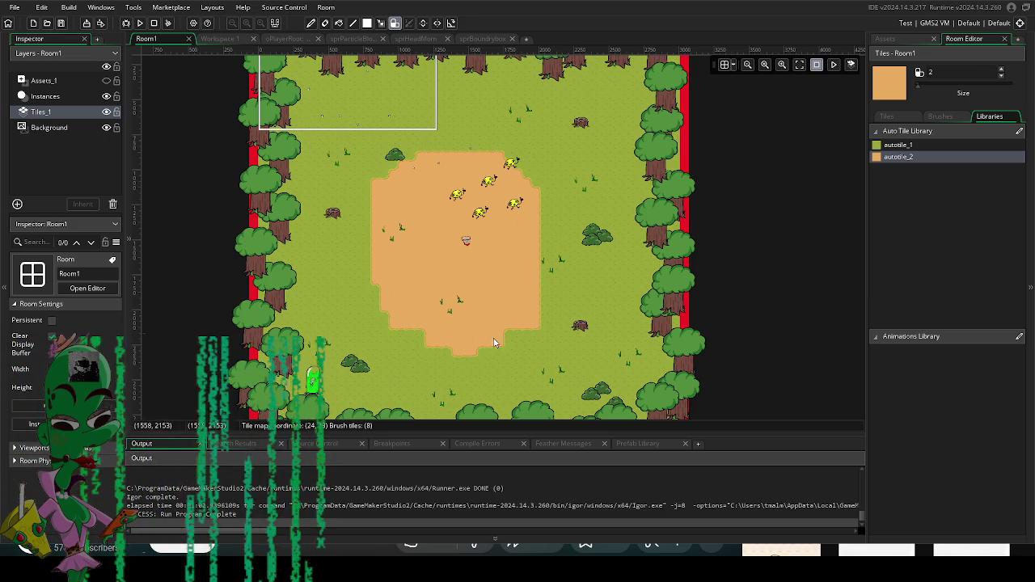
Step: With grass autotile_1, trim the dirt's bottom tab and lower-right corner, undoing the last stroke
click(921, 144)
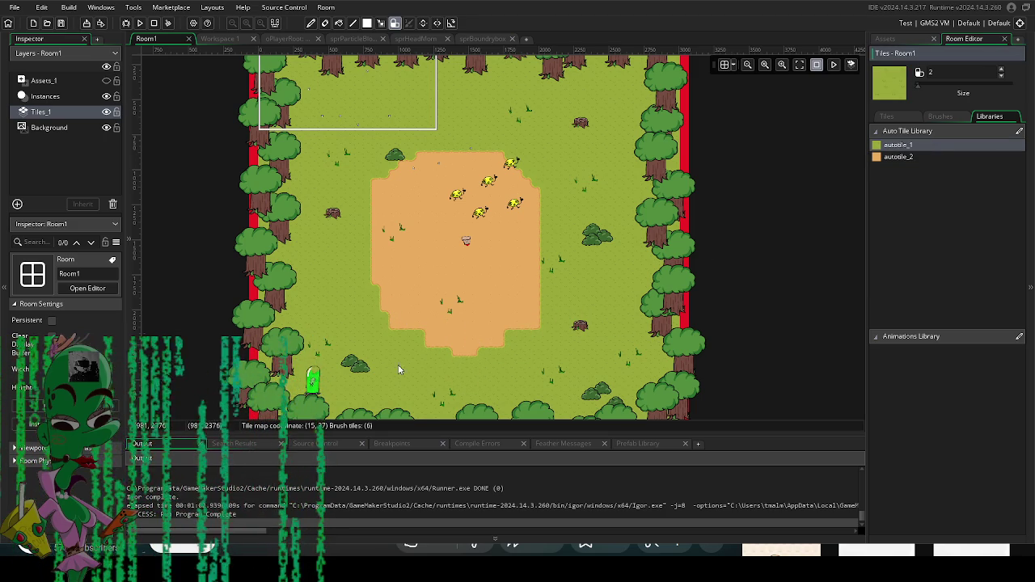
click(467, 375)
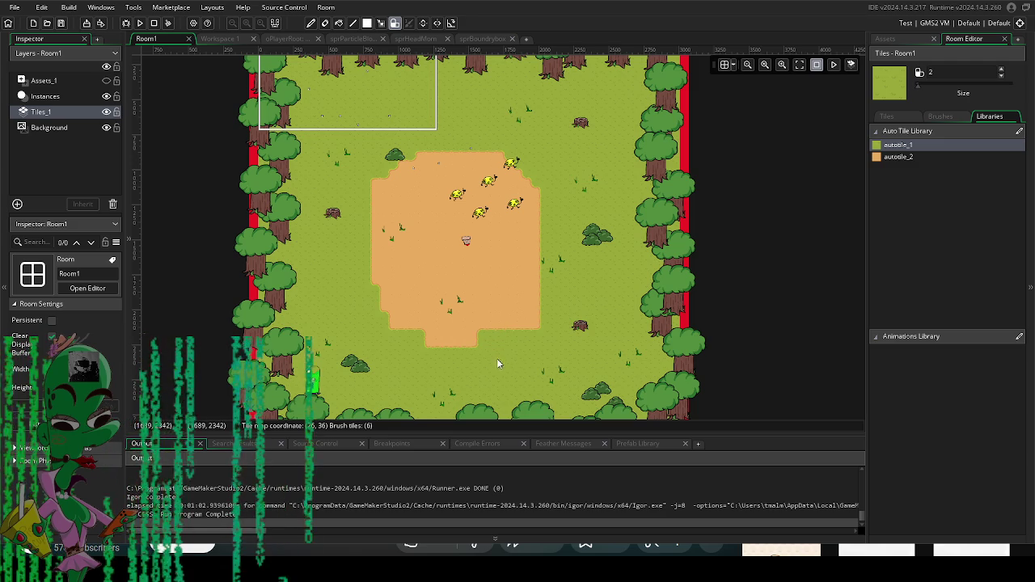
click(536, 322)
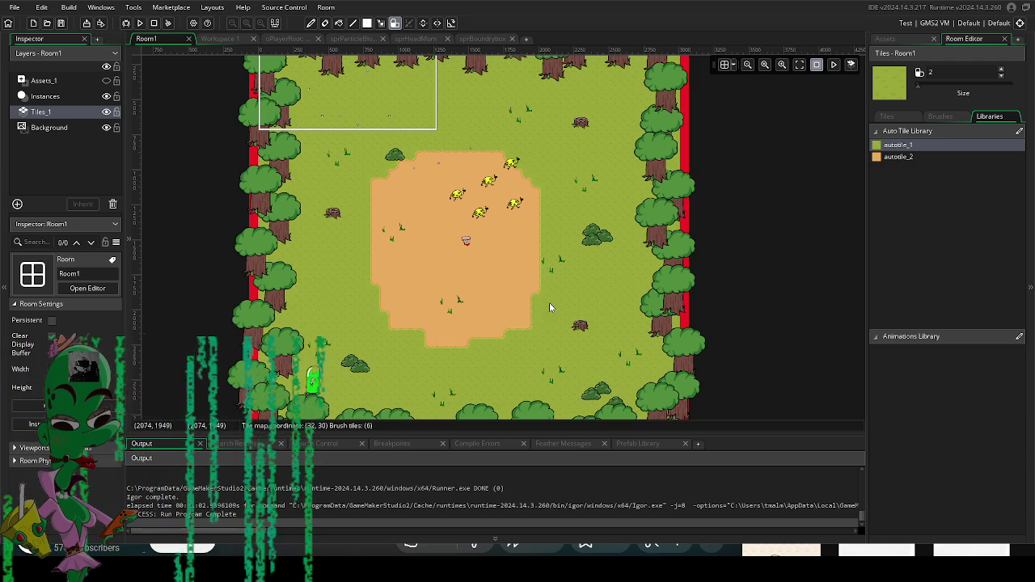
drag(482, 333, 430, 341)
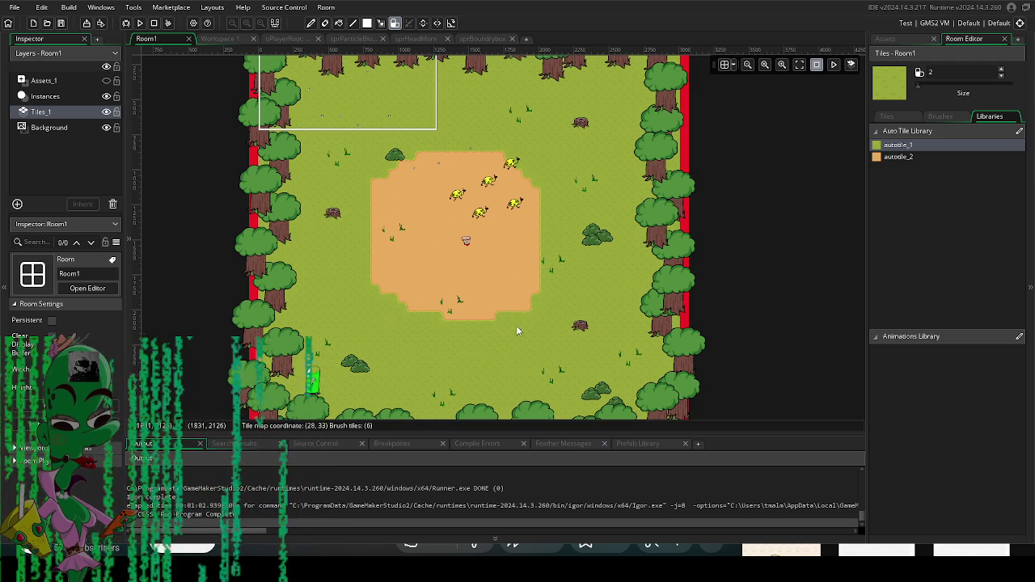
key(ctrl+z)
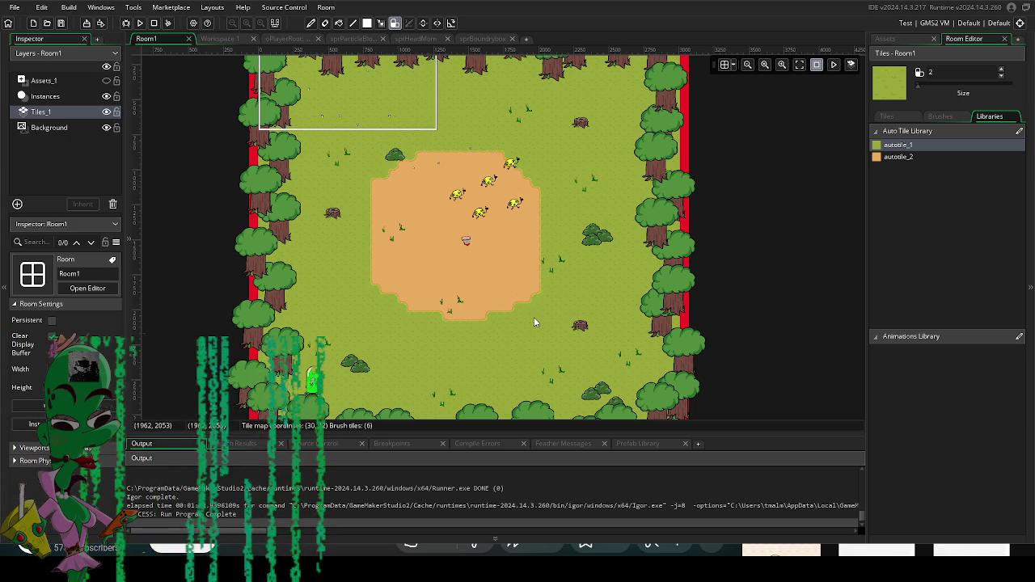
Step: Stop the test run and paint autotile_1 grass over the dirt patch's upper-left part
drag(583, 284, 624, 287)
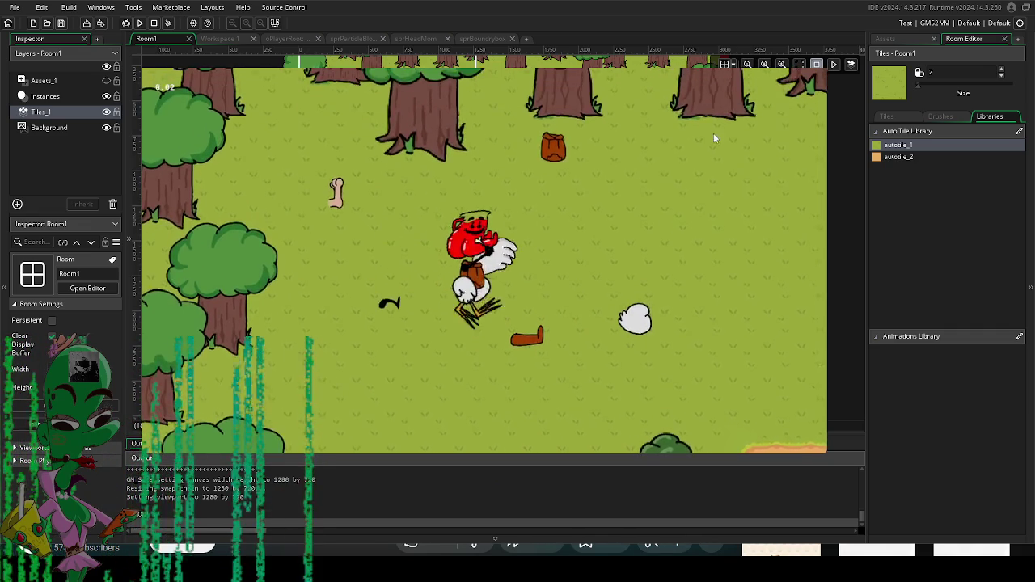
key(Escape)
mouse_move(475, 183)
mouse_down()
mouse_move(477, 206)
mouse_move(492, 210)
mouse_move(473, 173)
mouse_move(434, 194)
mouse_up()
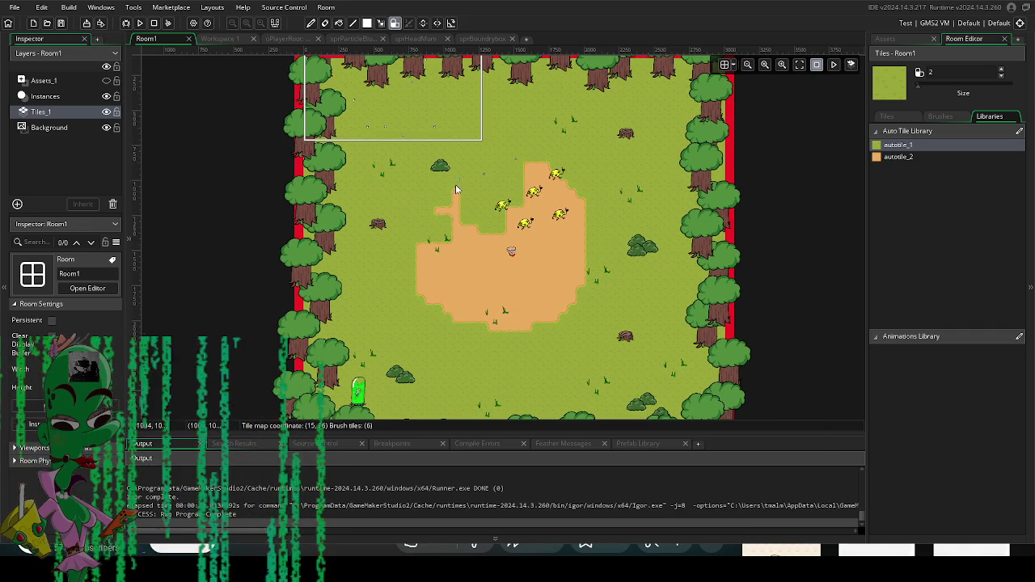
Step: Paint grass over the remaining dirt, then move the green capsule beside the bush on Instances
mouse_move(416, 262)
mouse_down()
mouse_move(416, 304)
mouse_move(446, 324)
mouse_move(558, 299)
mouse_move(484, 323)
mouse_move(517, 259)
mouse_move(487, 194)
mouse_up()
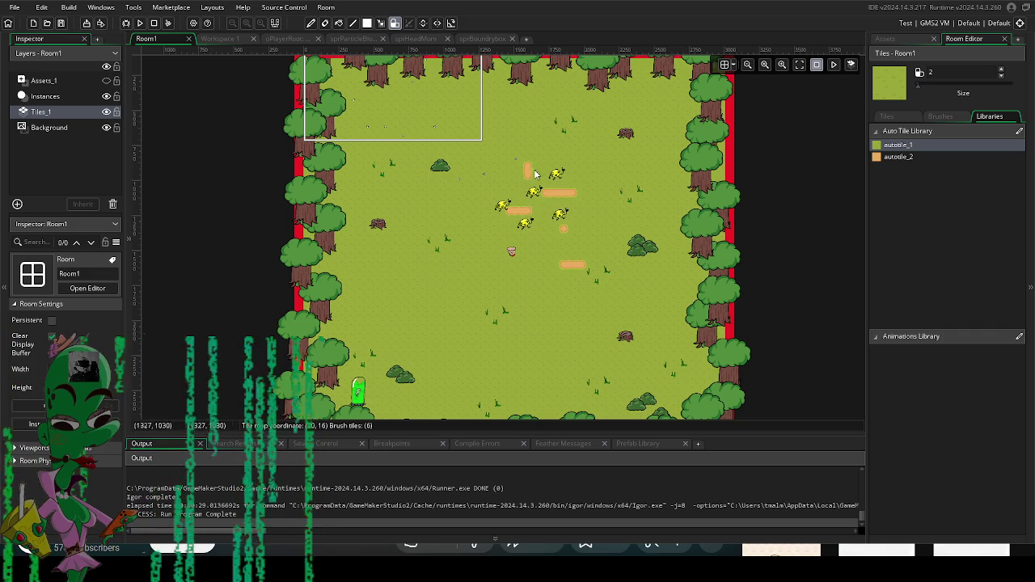
scroll(555, 238, down, 5)
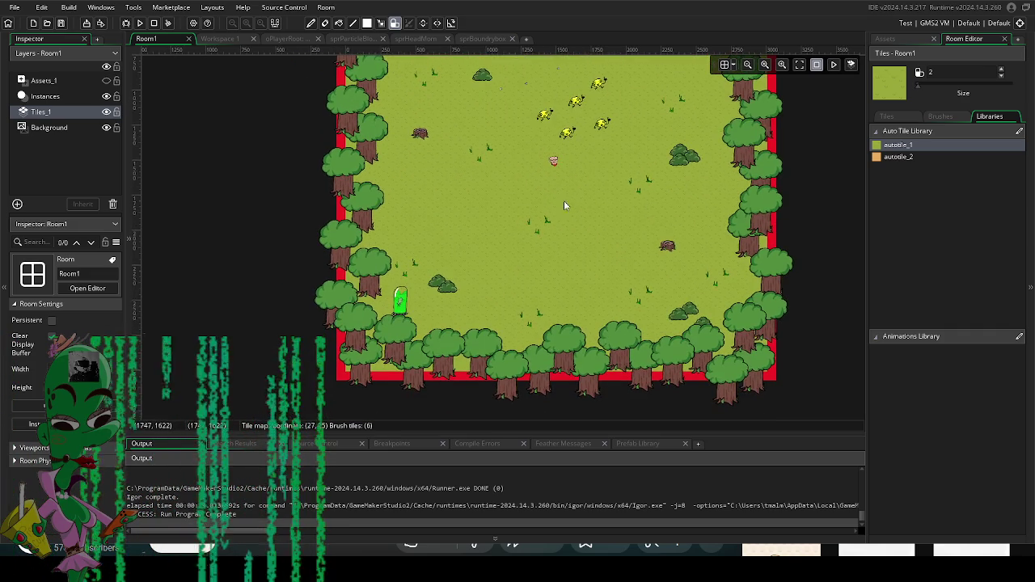
click(45, 96)
scroll(509, 266, up, 2)
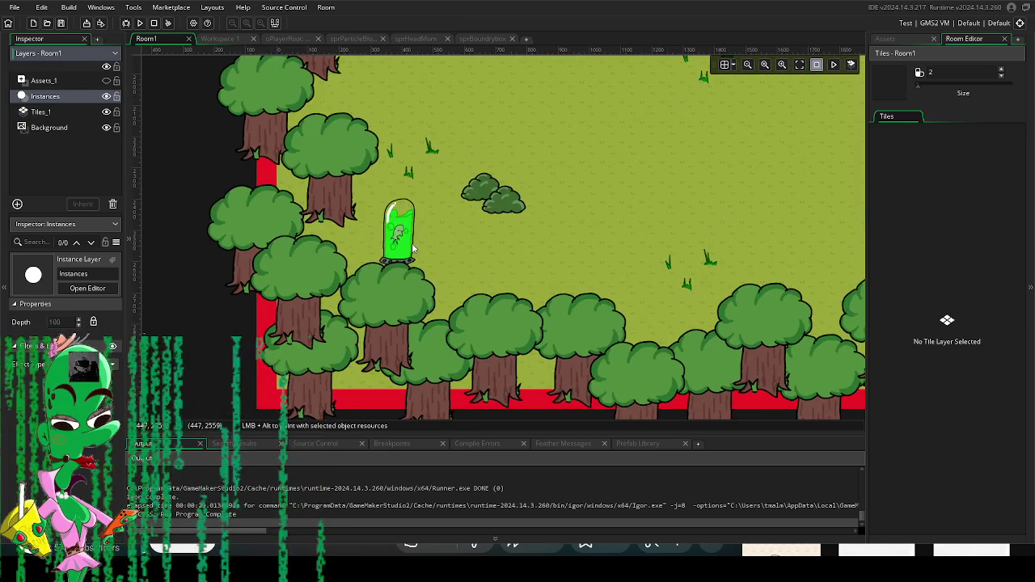
drag(417, 251, 451, 239)
scroll(506, 284, up, 1)
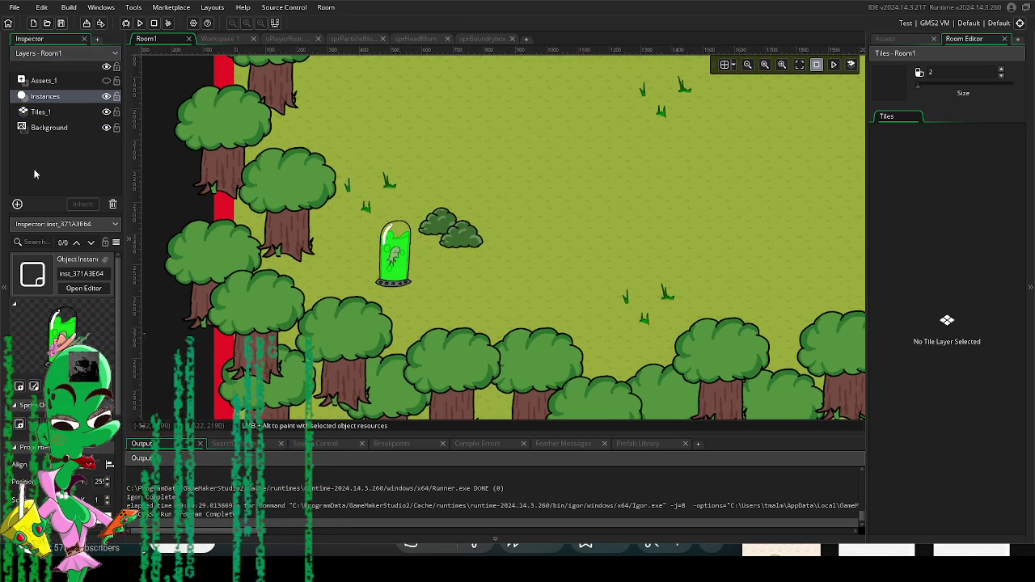
drag(396, 301, 450, 289)
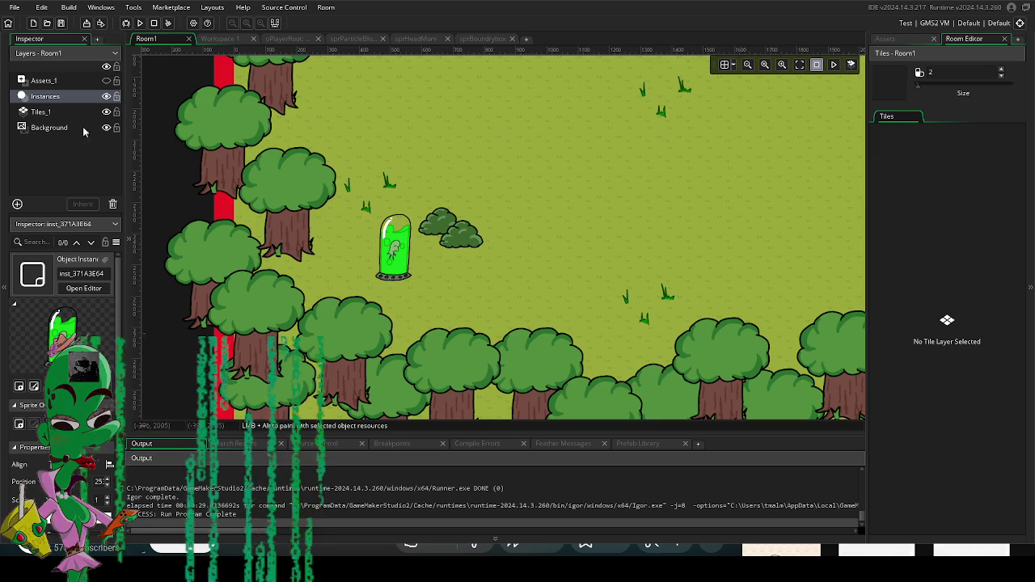
Step: Check the Assets_1 layer, move a bush to a new spot, then select Tiles_1
click(47, 81)
scroll(494, 168, down, 3)
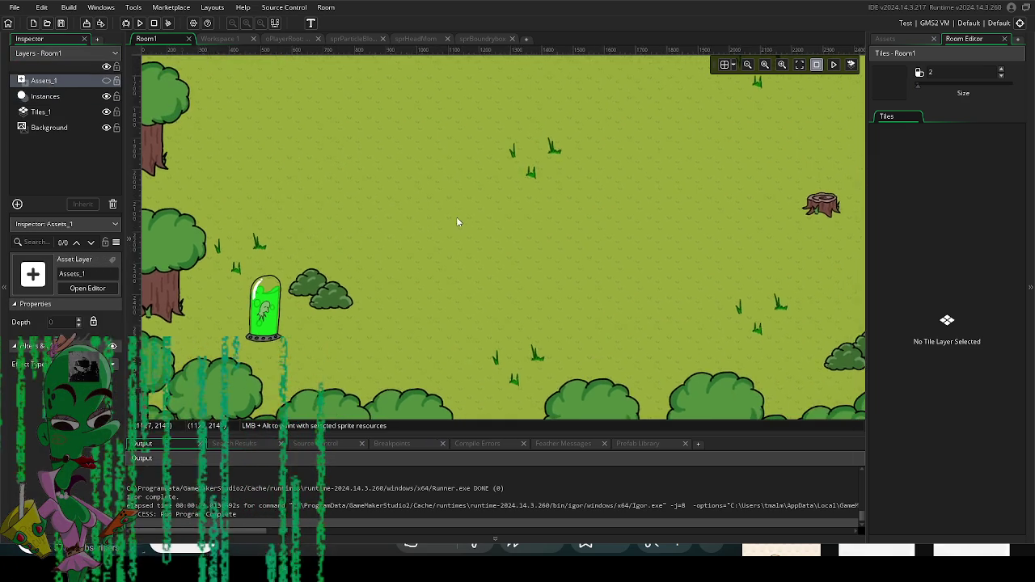
scroll(493, 310, down, 2)
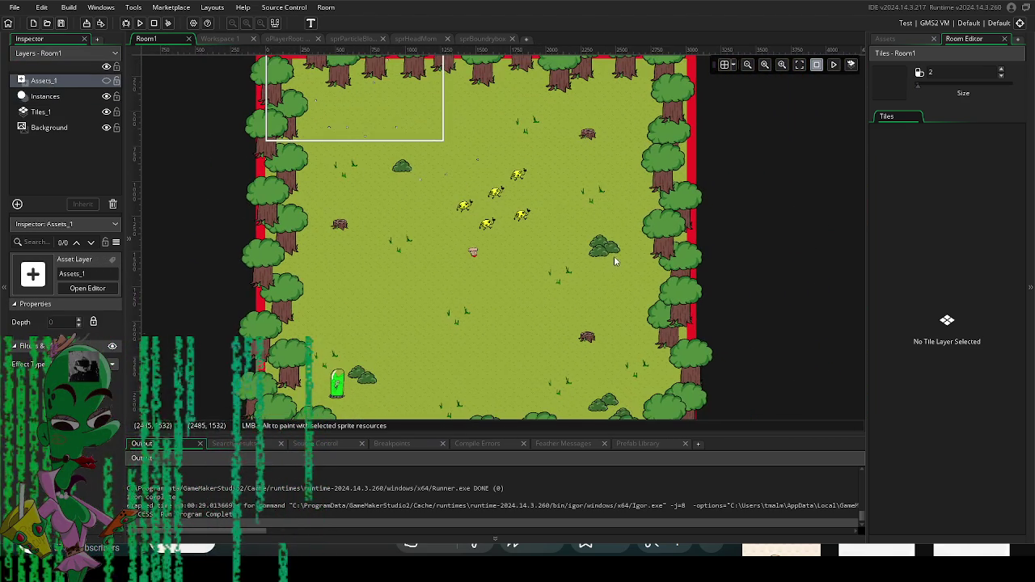
scroll(598, 253, down, 2)
scroll(646, 356, up, 3)
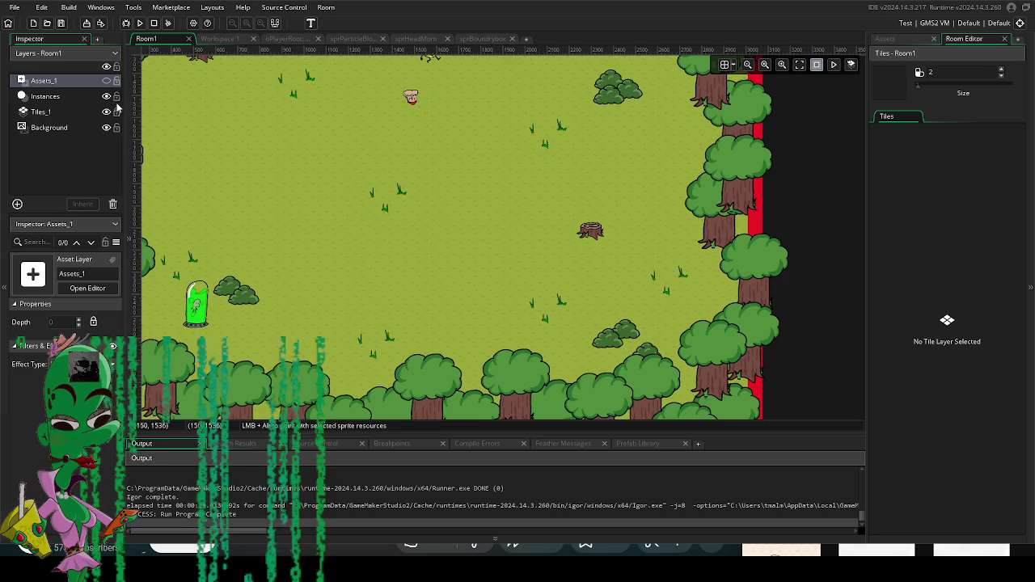
click(65, 97)
mouse_move(630, 332)
mouse_down()
mouse_move(612, 300)
mouse_move(574, 331)
mouse_move(641, 347)
mouse_move(616, 315)
mouse_up()
scroll(616, 315, down, 3)
click(41, 111)
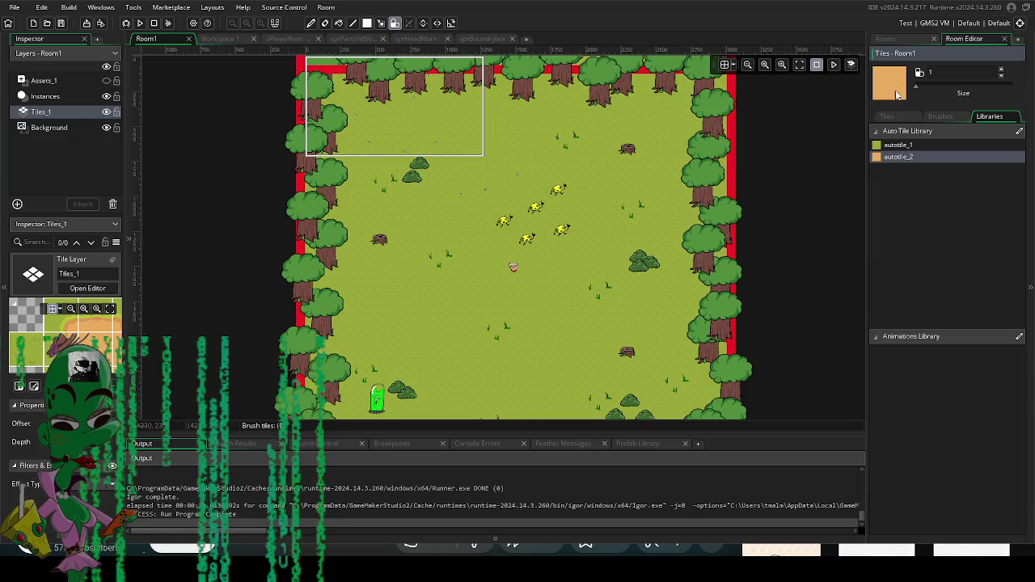
Step: Paint a 3x3 block of dirt with autotile_2, then undo it
scroll(470, 321, up, 4)
scroll(448, 313, up, 1)
mouse_move(432, 283)
mouse_down()
mouse_move(439, 272)
mouse_move(407, 273)
mouse_move(434, 243)
mouse_move(410, 277)
mouse_move(456, 245)
mouse_up()
key(ctrl+z)
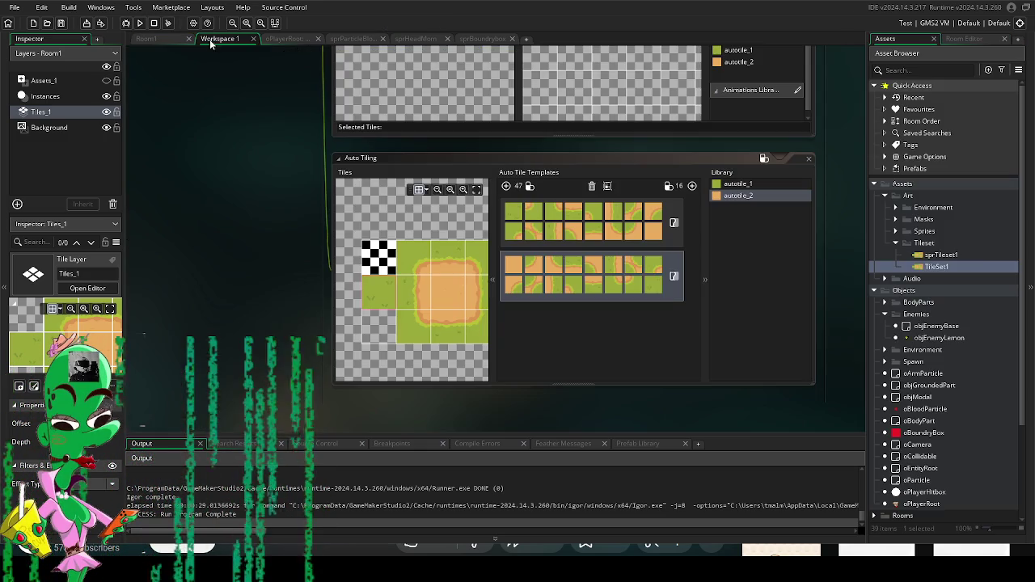
Step: Review the auto tiling templates in Workspace 1, then paint and undo a small dirt patch
click(216, 39)
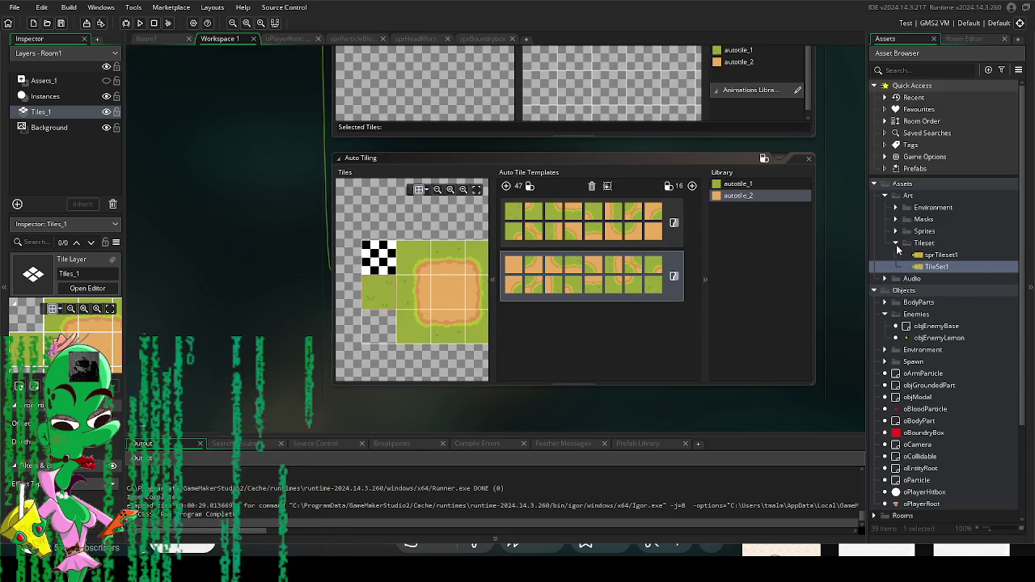
click(160, 41)
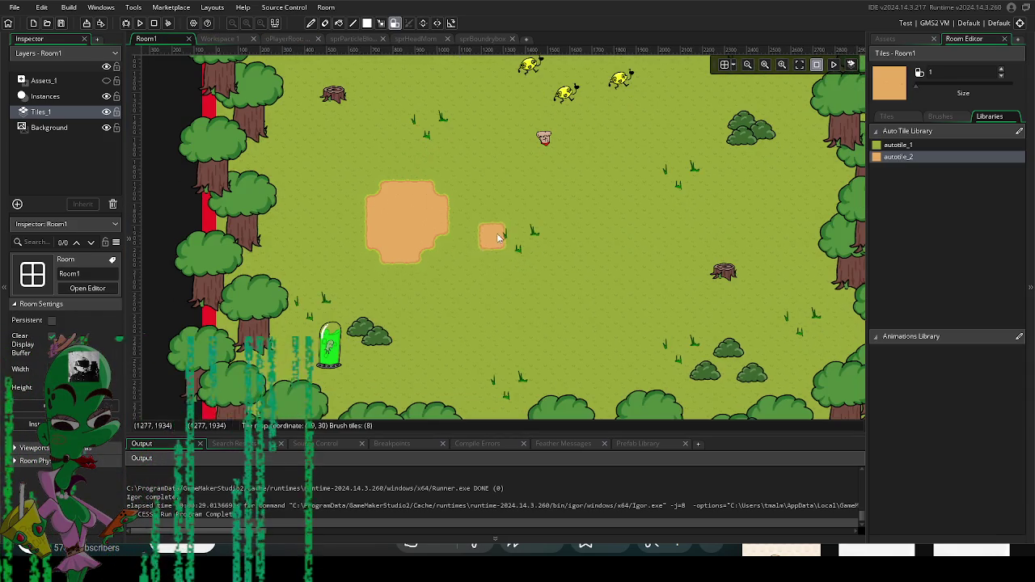
scroll(561, 250, right, 5)
scroll(561, 250, up, 3)
mouse_move(561, 284)
mouse_down()
mouse_move(579, 277)
mouse_move(563, 272)
mouse_move(564, 287)
mouse_move(582, 314)
mouse_move(547, 309)
mouse_move(569, 298)
mouse_move(547, 280)
mouse_move(568, 308)
mouse_move(552, 328)
mouse_move(572, 323)
mouse_up()
scroll(583, 313, left, 1)
key(ctrl+z)
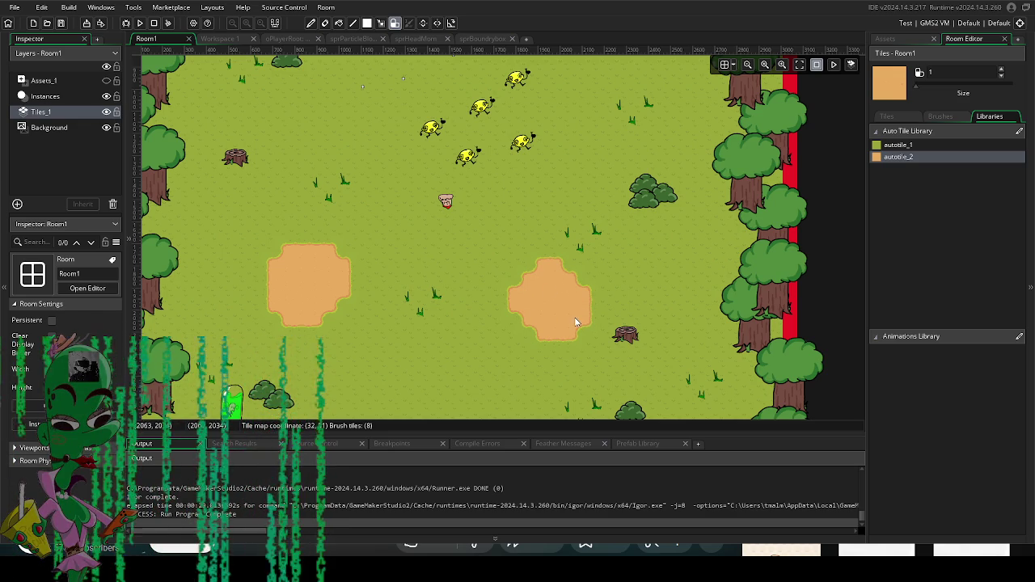
Step: Paint several small dirt patches near the yellow creatures and lower in the room
scroll(578, 271, up, 2)
click(540, 153)
scroll(540, 153, up, 2)
mouse_move(530, 236)
mouse_down()
mouse_move(493, 208)
mouse_move(510, 226)
mouse_move(482, 237)
mouse_up()
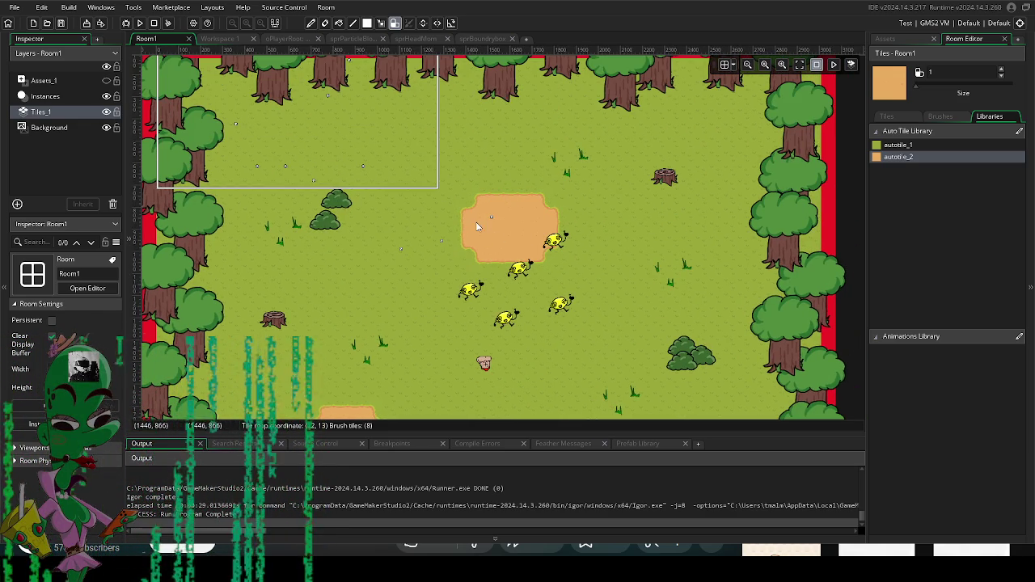
scroll(485, 230, down, 1)
click(617, 222)
scroll(557, 345, down, 8)
scroll(562, 239, up, 1)
mouse_move(477, 322)
mouse_down()
mouse_move(538, 293)
mouse_move(509, 312)
mouse_move(502, 302)
mouse_move(515, 305)
mouse_up()
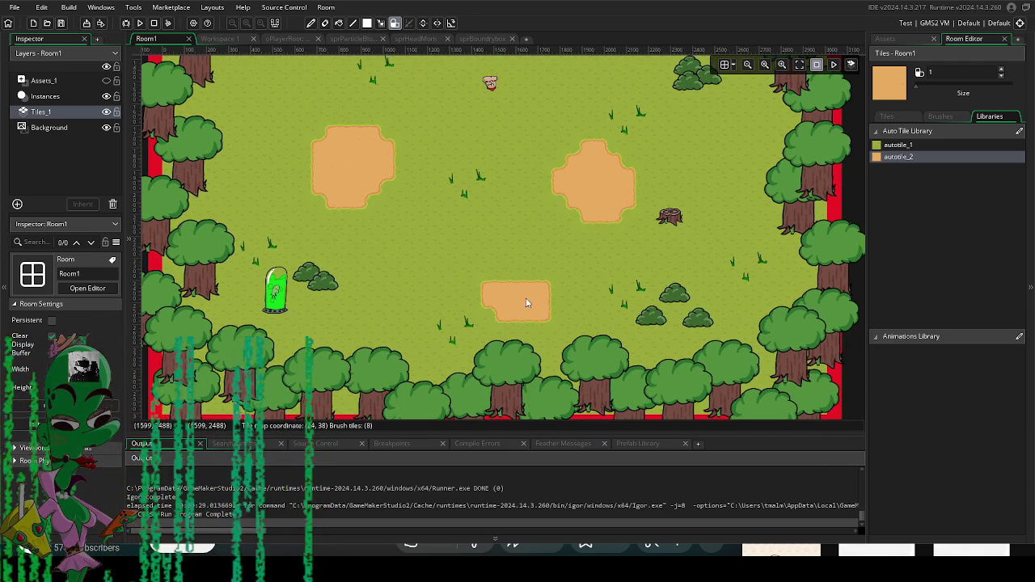
Step: Run the game to test the room
scroll(614, 316, up, 2)
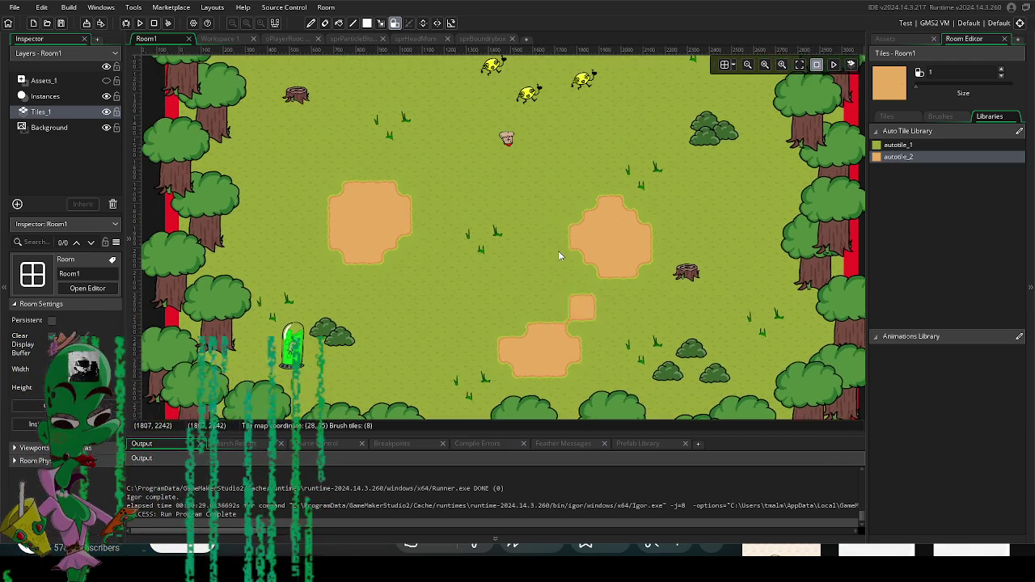
ctrl+scroll(534, 210, down, 2)
scroll(535, 204, up, 2)
click(166, 25)
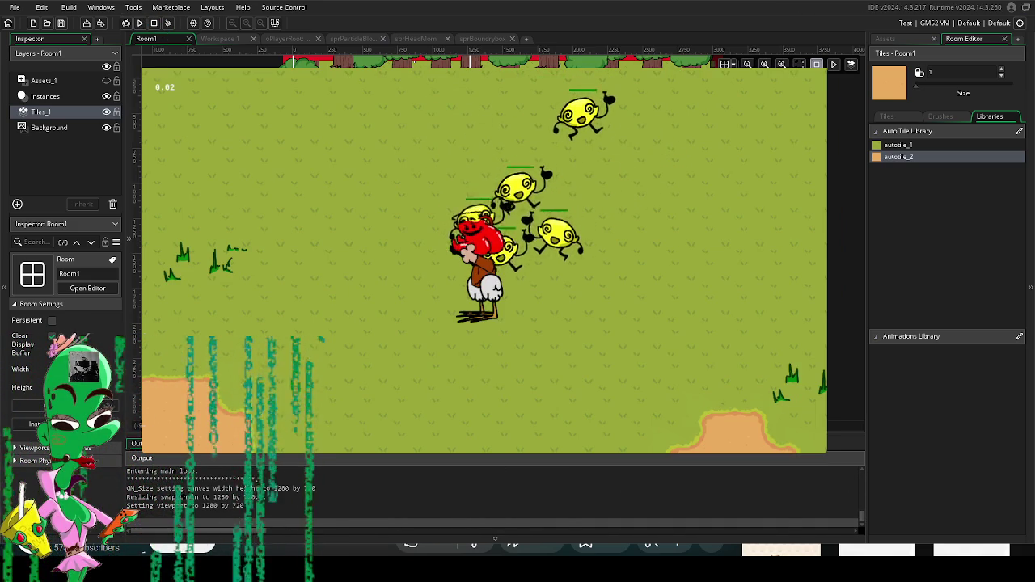
Step: Walk the player around Room1 and swing the sword at the enemies
key(a)
click(613, 189)
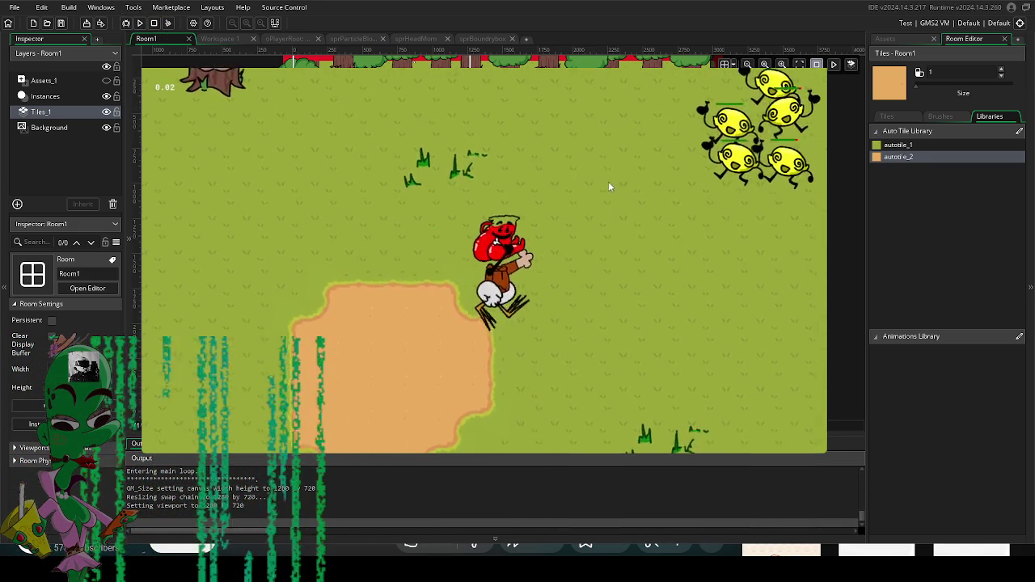
click(583, 190)
click(582, 214)
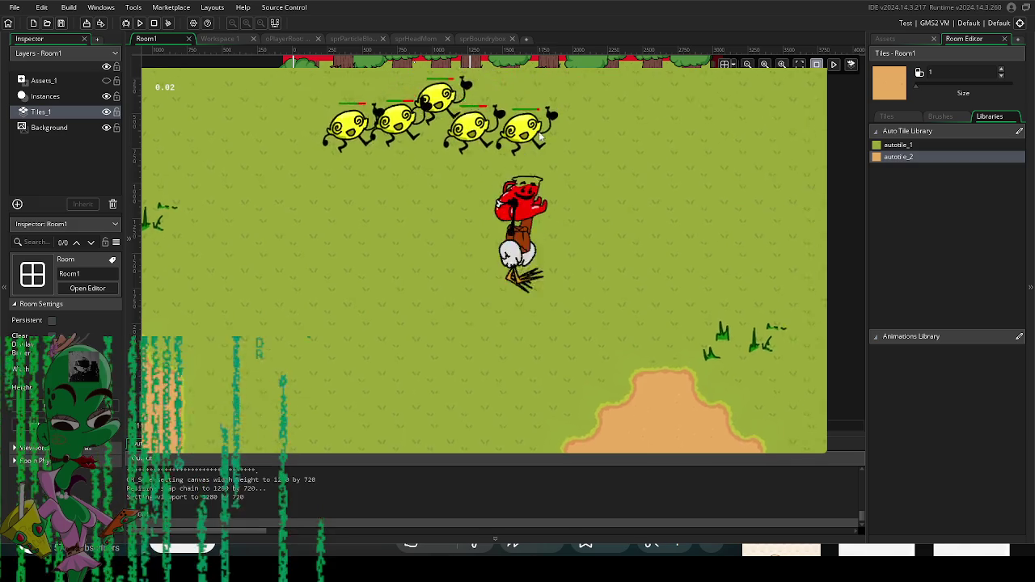
key(s)
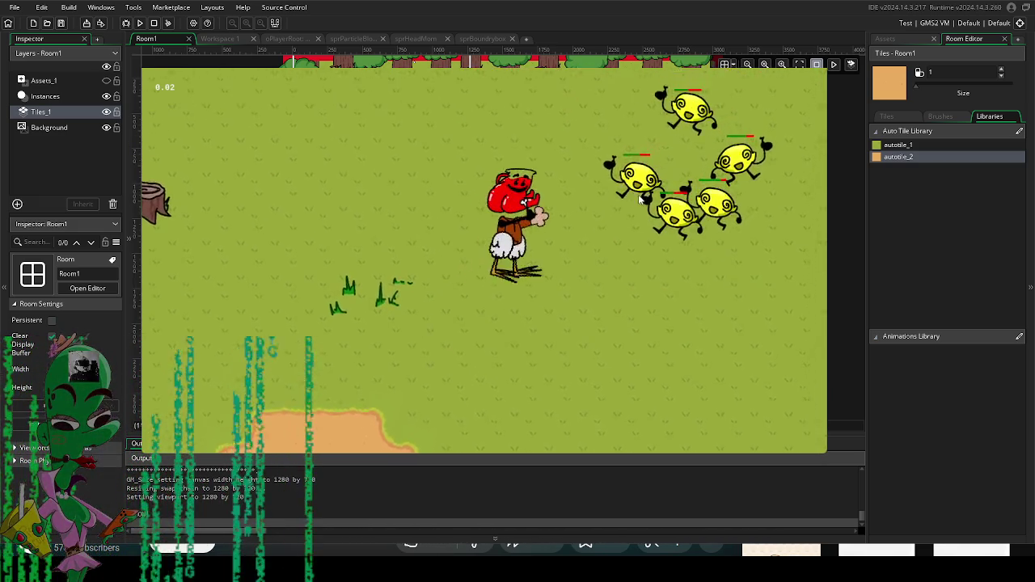
key(d)
click(568, 314)
click(499, 313)
click(436, 309)
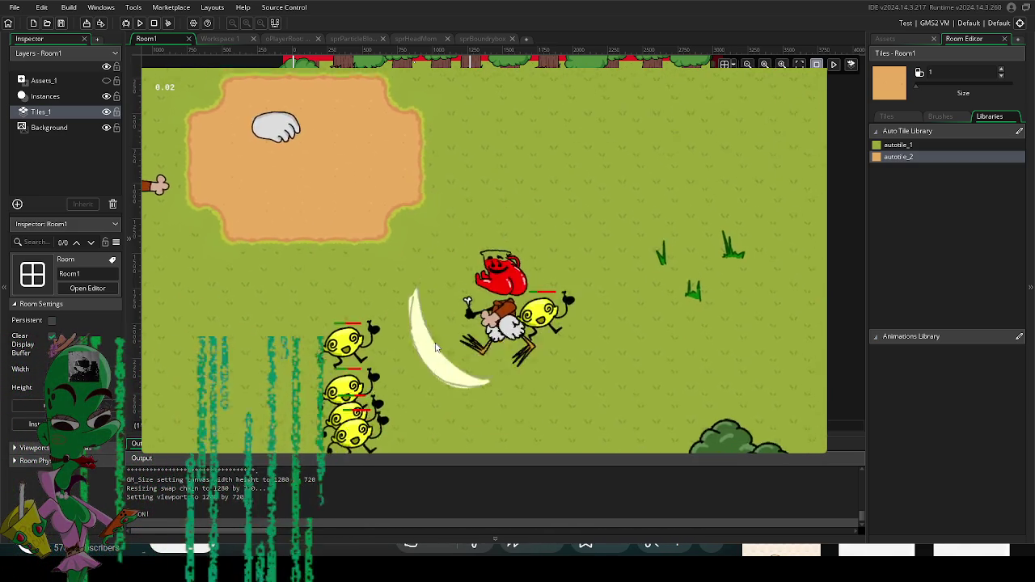
key(w)
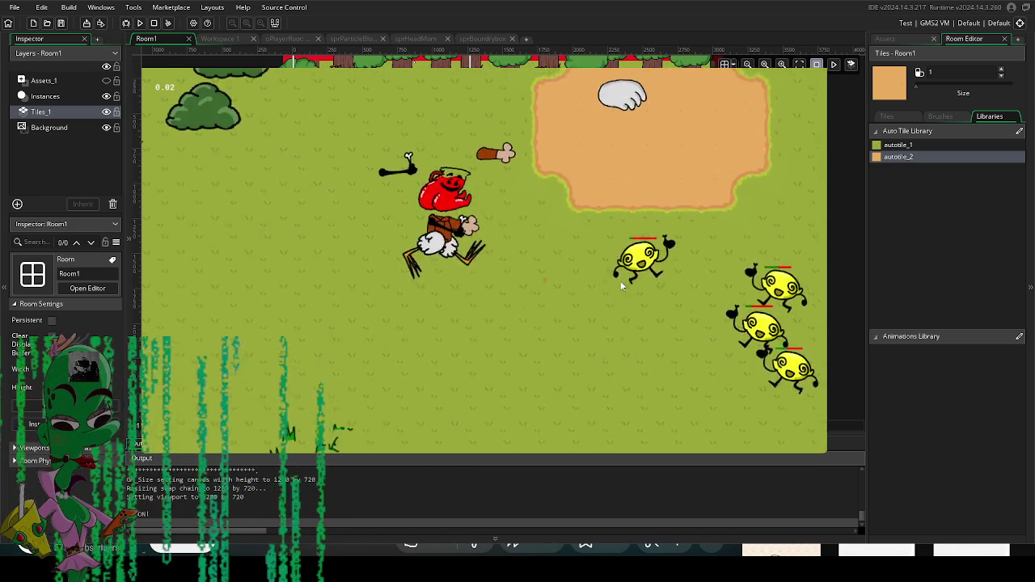
Step: Move up and right across the dirt patches, slashing to scatter the enemies
click(558, 241)
key(s)
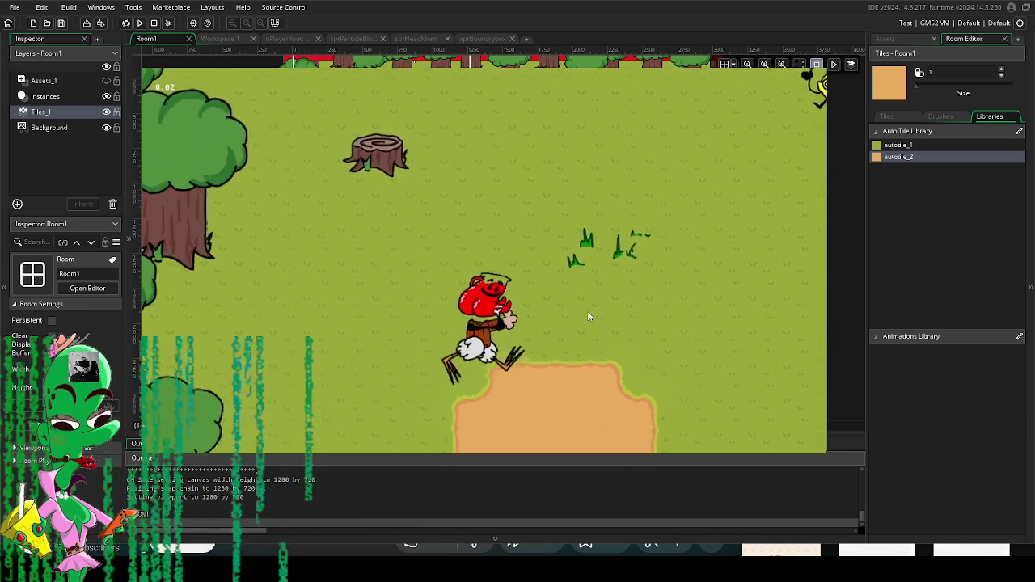
click(513, 166)
key(d)
key(w)
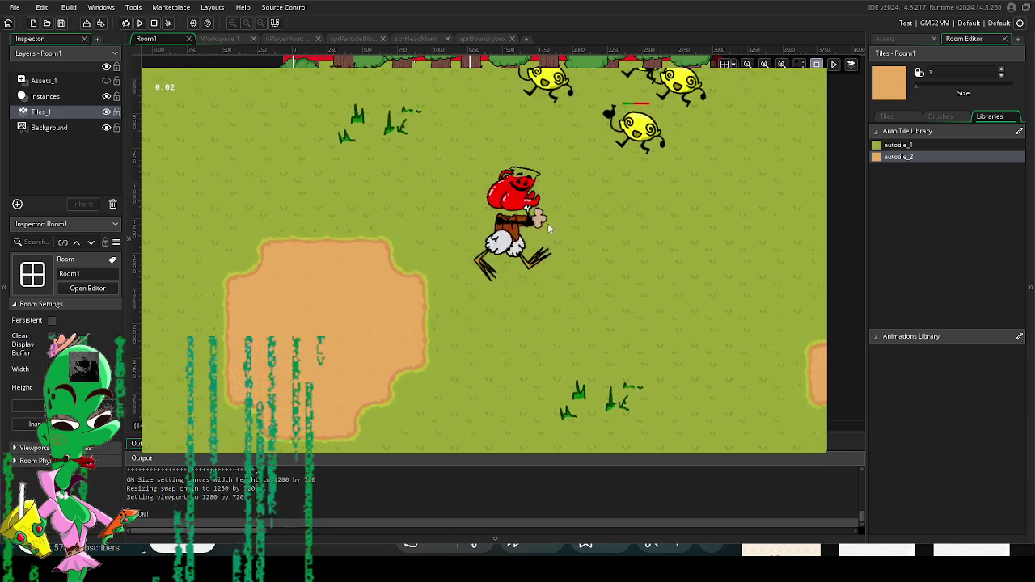
click(566, 212)
click(537, 240)
Step: Walk the player down, end the test run, and switch to Workspace 1
key(s)
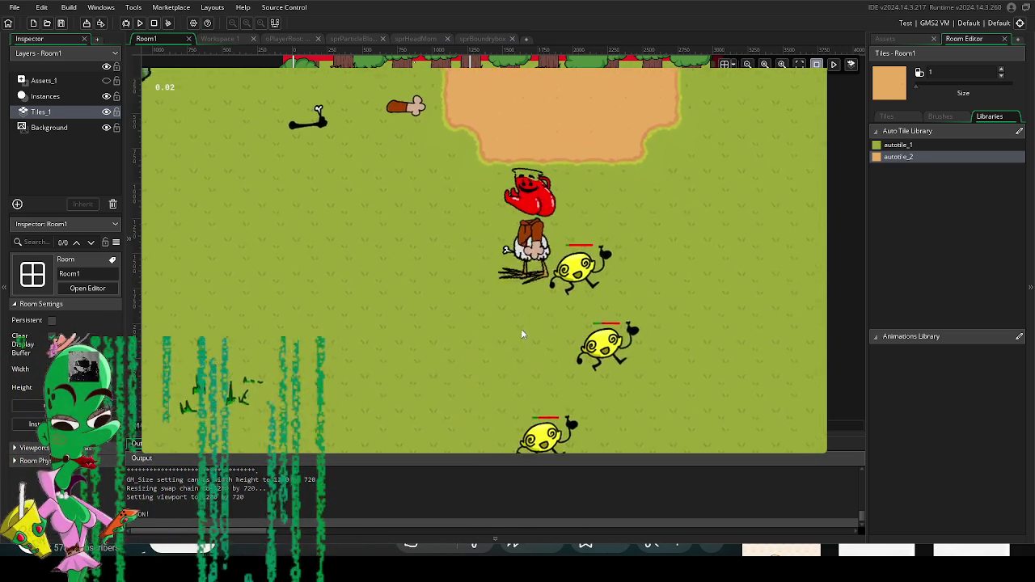
key(s)
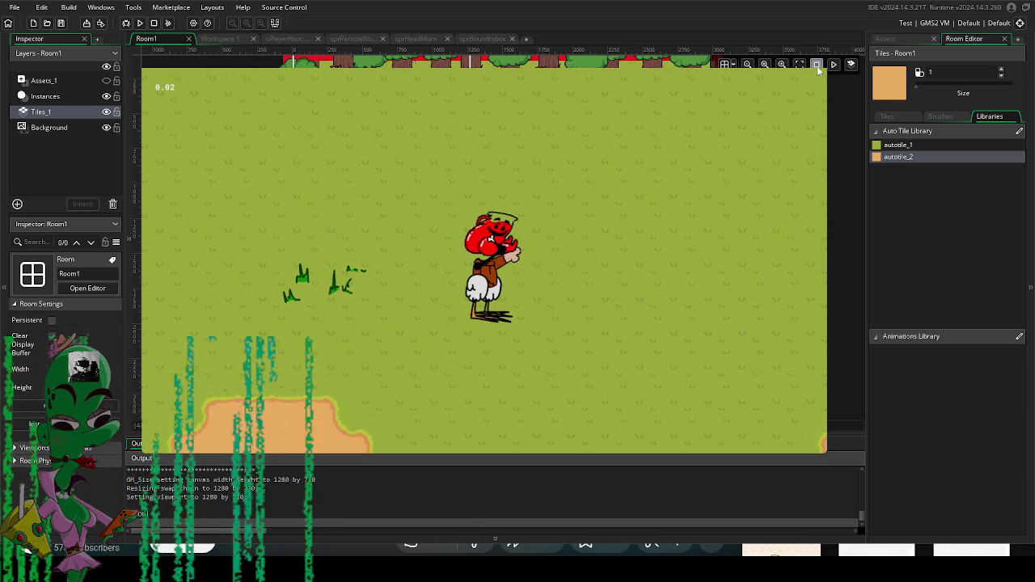
key(Escape)
click(207, 38)
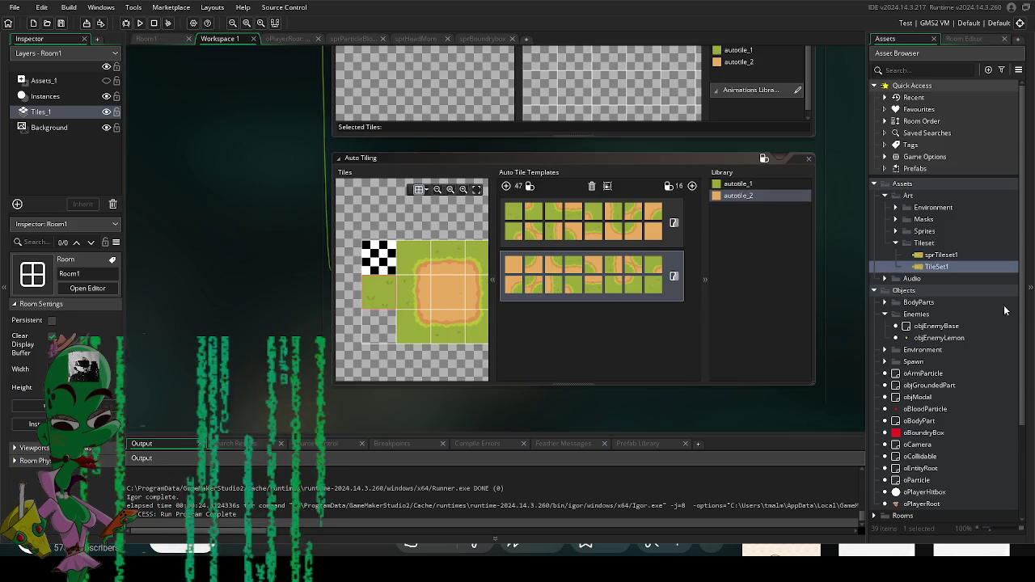
Step: Open objEnemyBase's Destroy event code and place the caret on empty line 7
scroll(948, 338, down, 3)
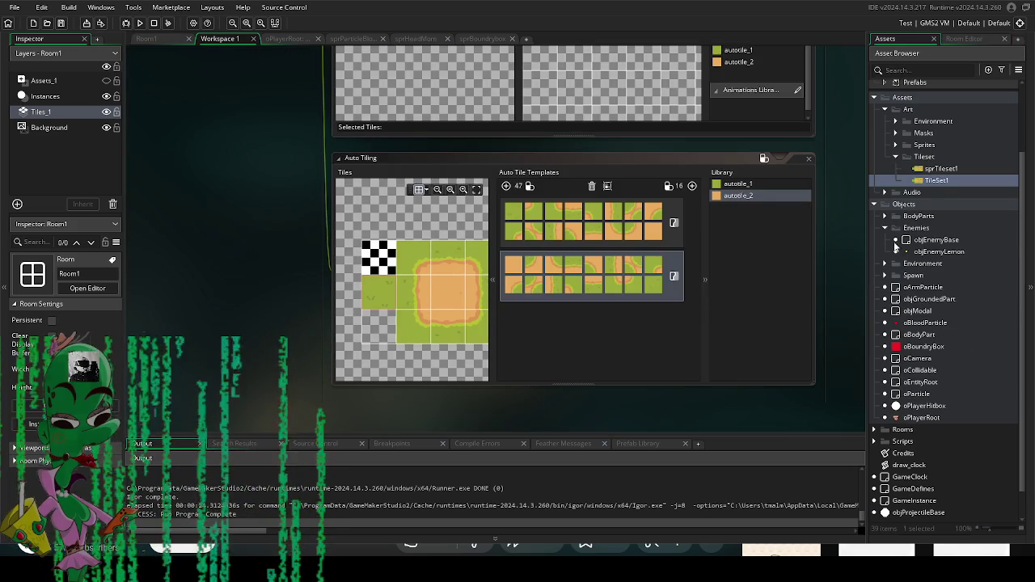
click(934, 240)
double_click(933, 240)
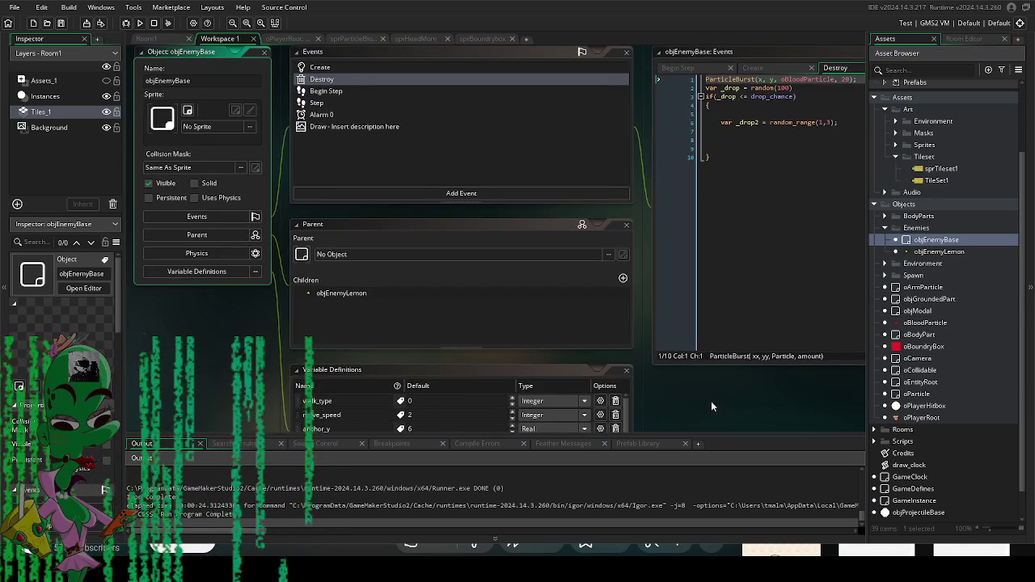
click(713, 177)
click(713, 171)
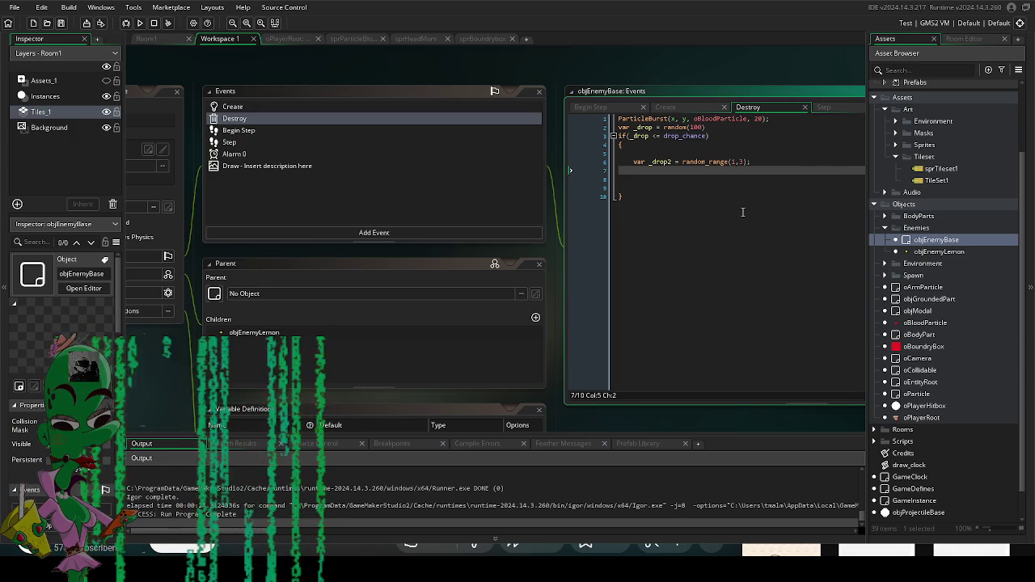
drag(593, 422, 627, 258)
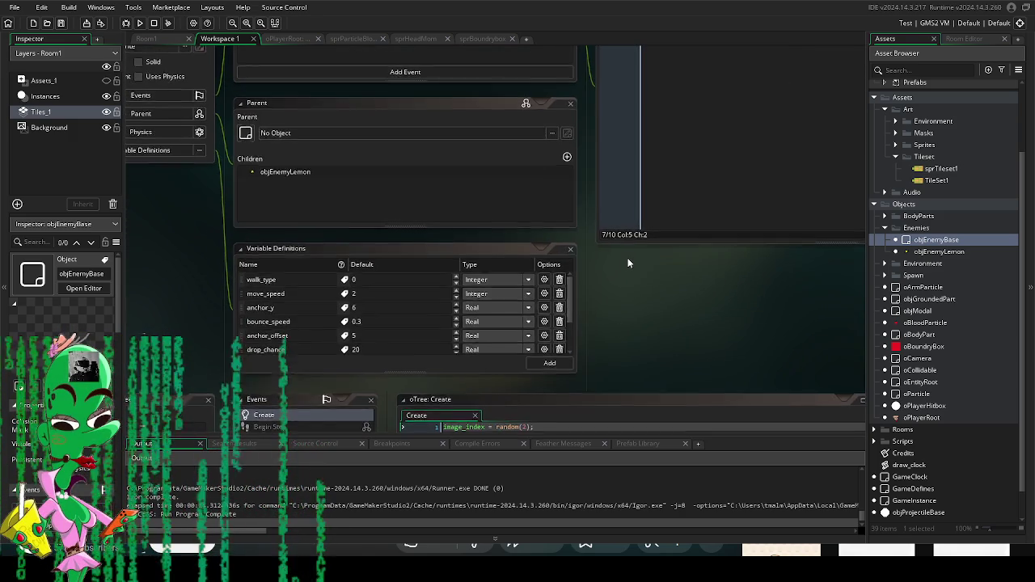
click(601, 335)
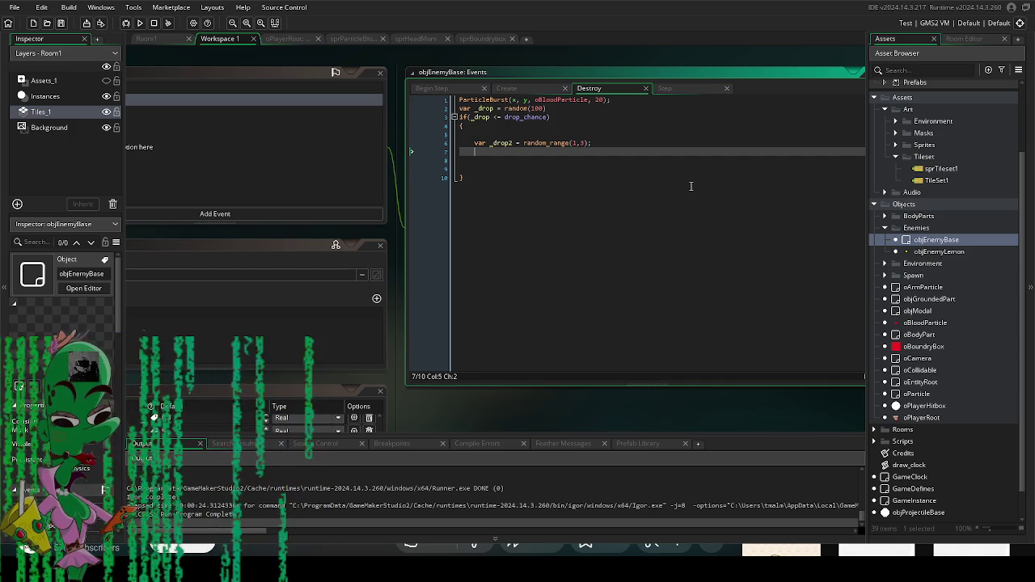
Step: Write switch(_drop2) with its opening brace on its own line and a blank body
text(switch())
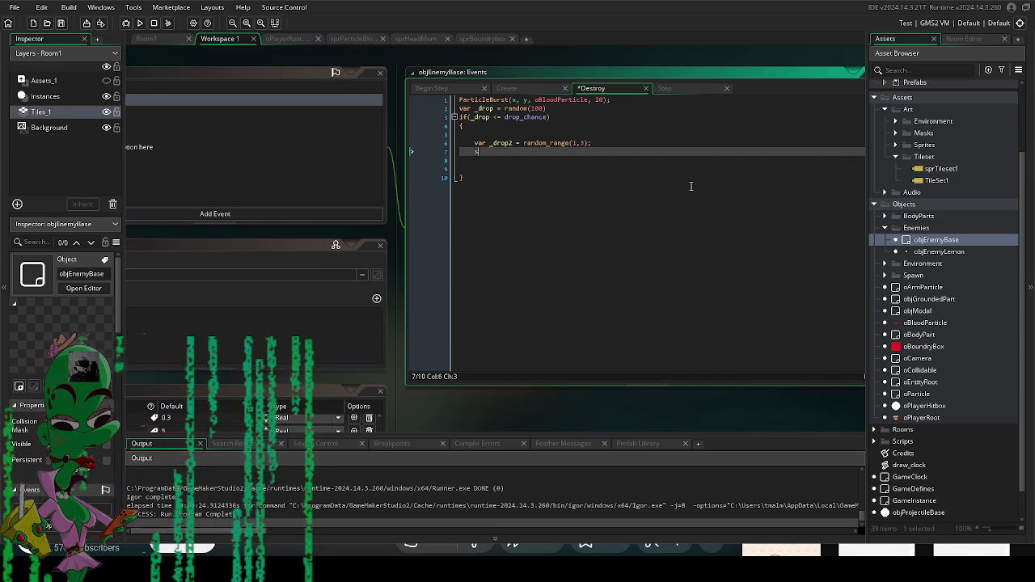
key(Left)
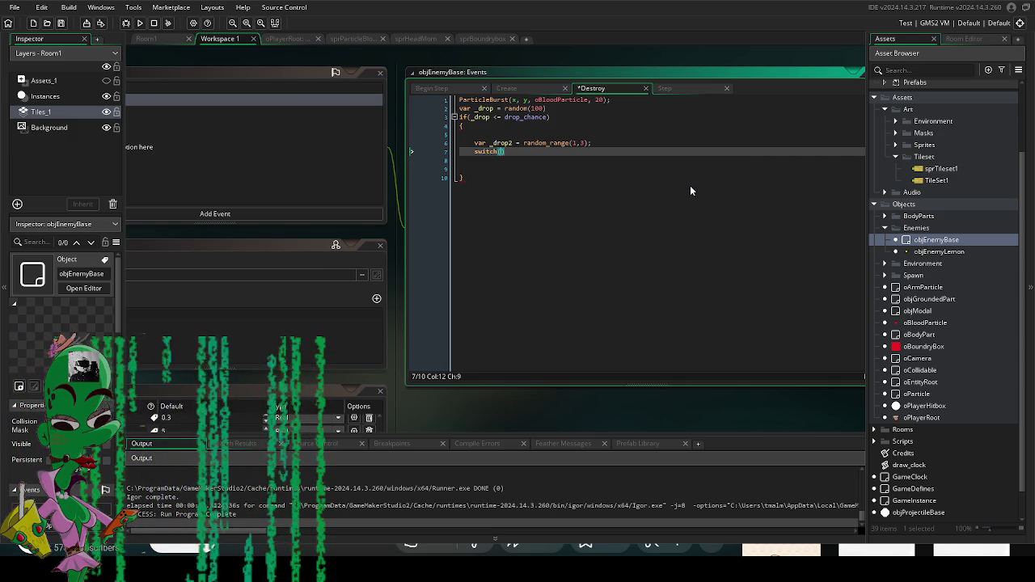
text(_drop2)
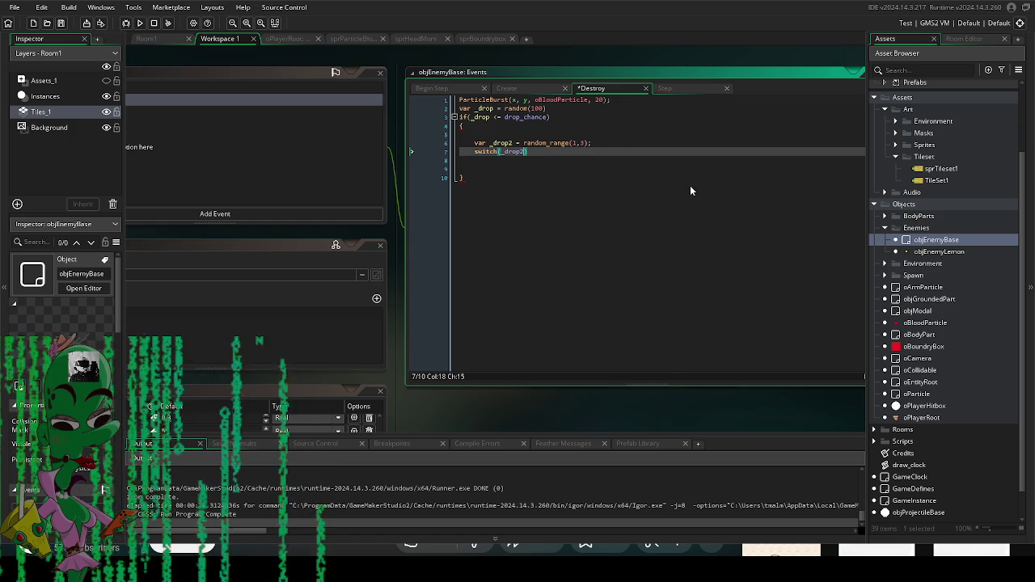
key(Right)
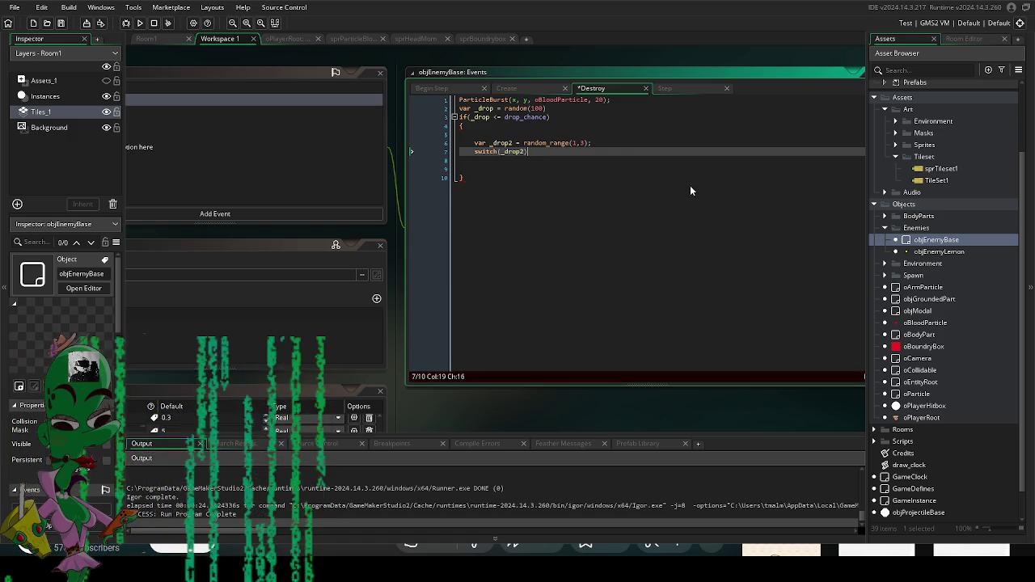
text({)
key(Return)
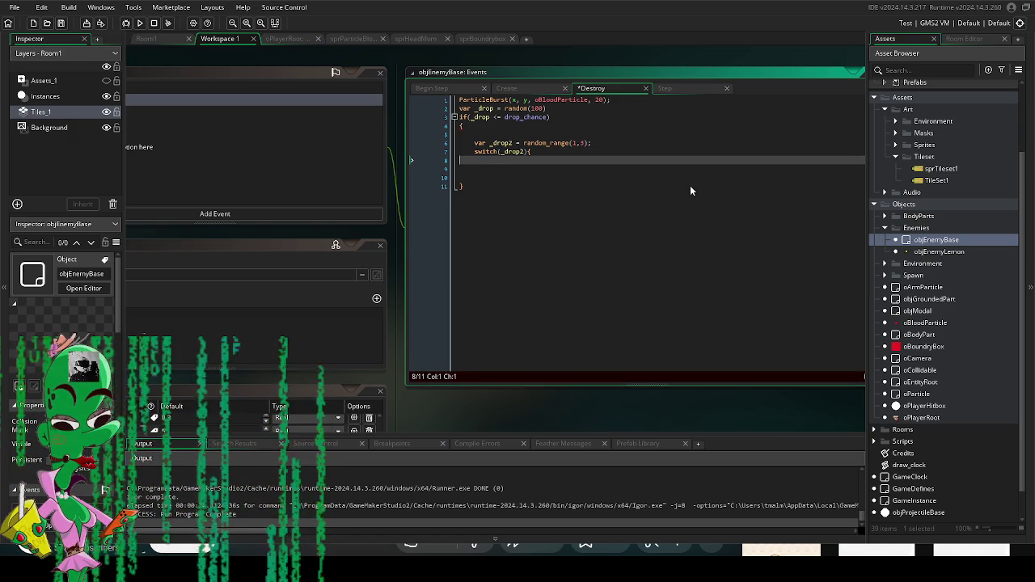
key(BackSpace)
key(BackSpace)
key(BackSpace)
key(Return)
text({)
key(Return)
key(Return)
key(Return)
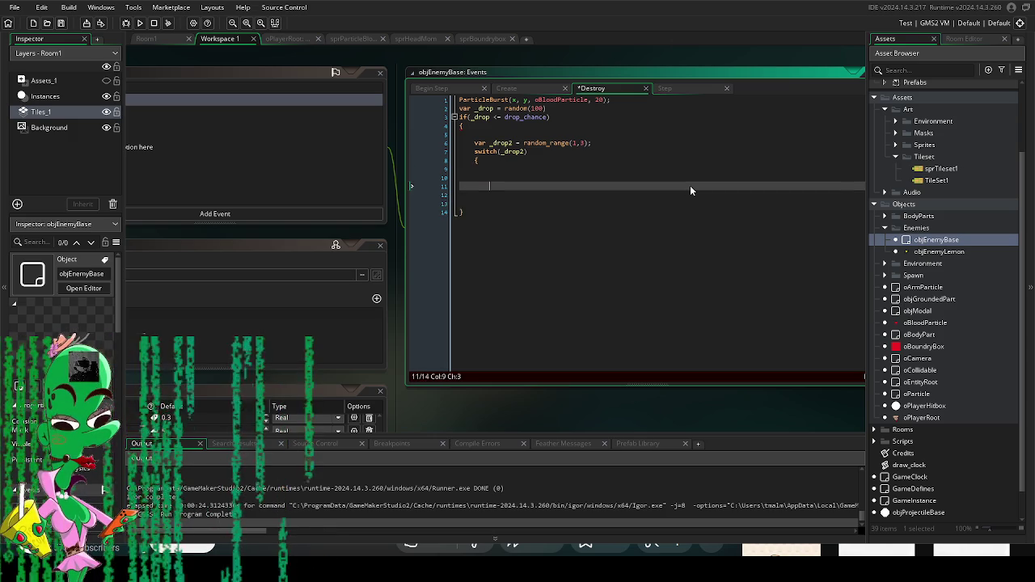
key(Up)
key(Up)
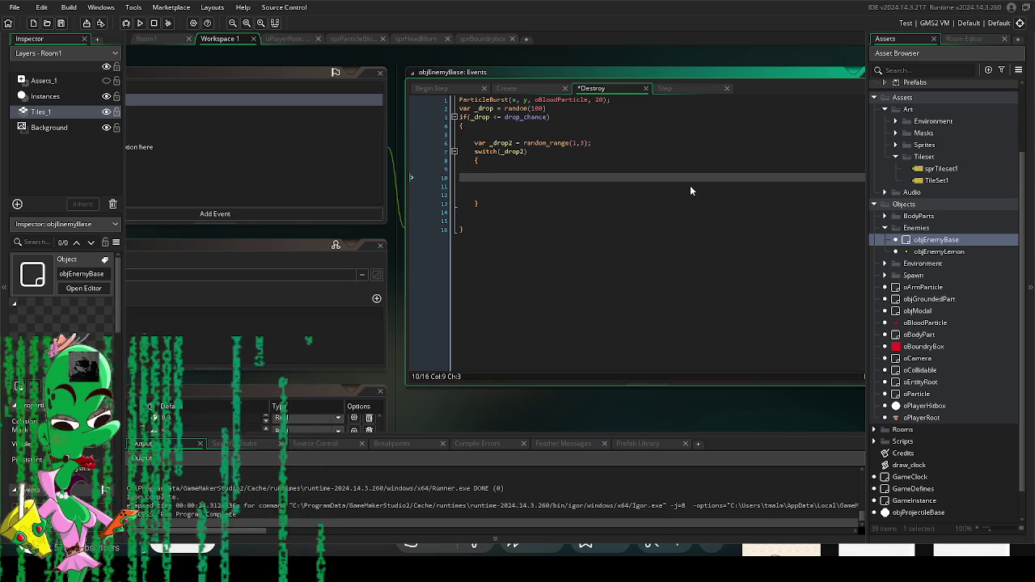
Step: Add case 0, case 1 and case 2 labels, each followed by break;
text(cas)
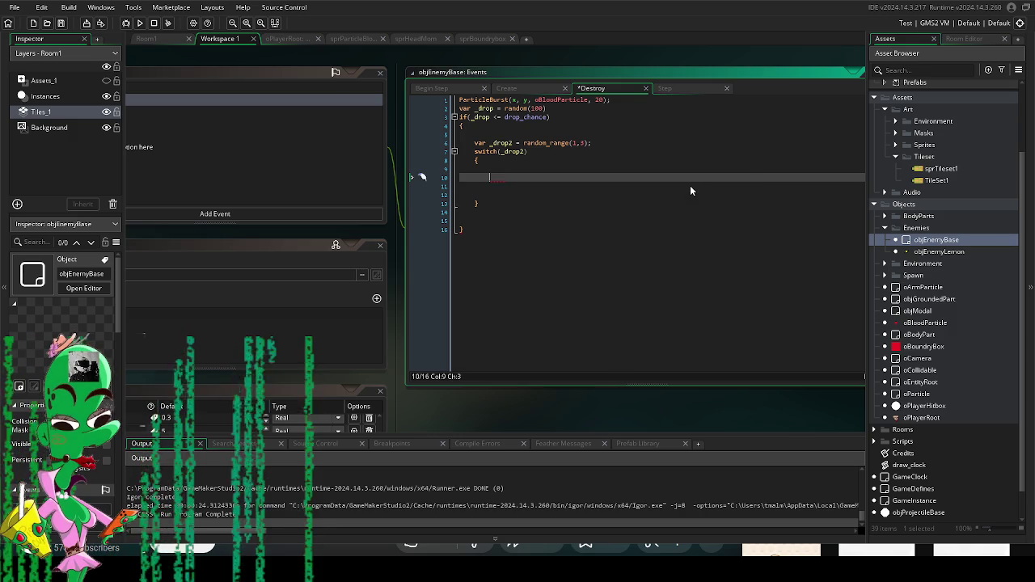
text(e 0)
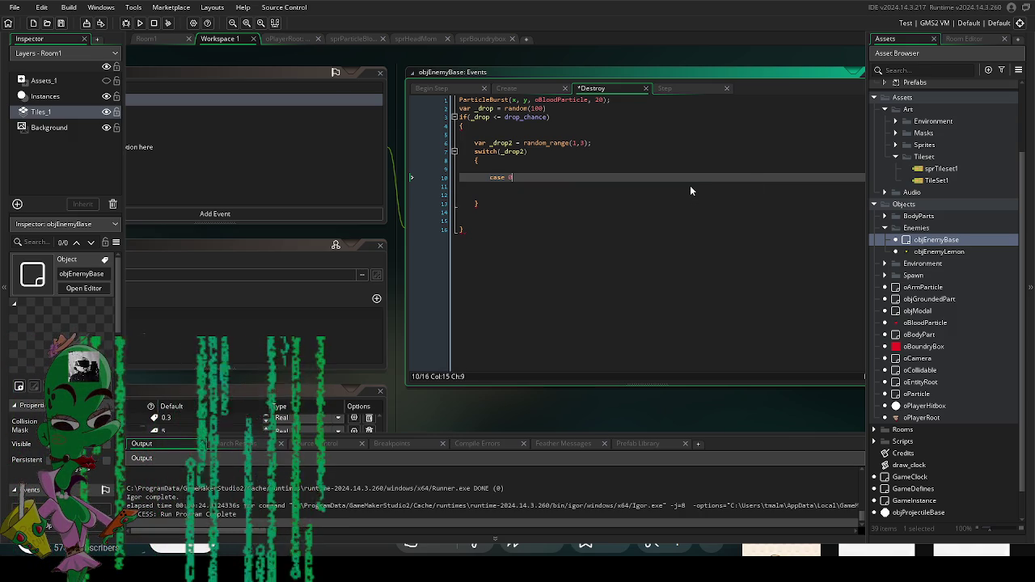
text(:)
key(Return)
text(break;)
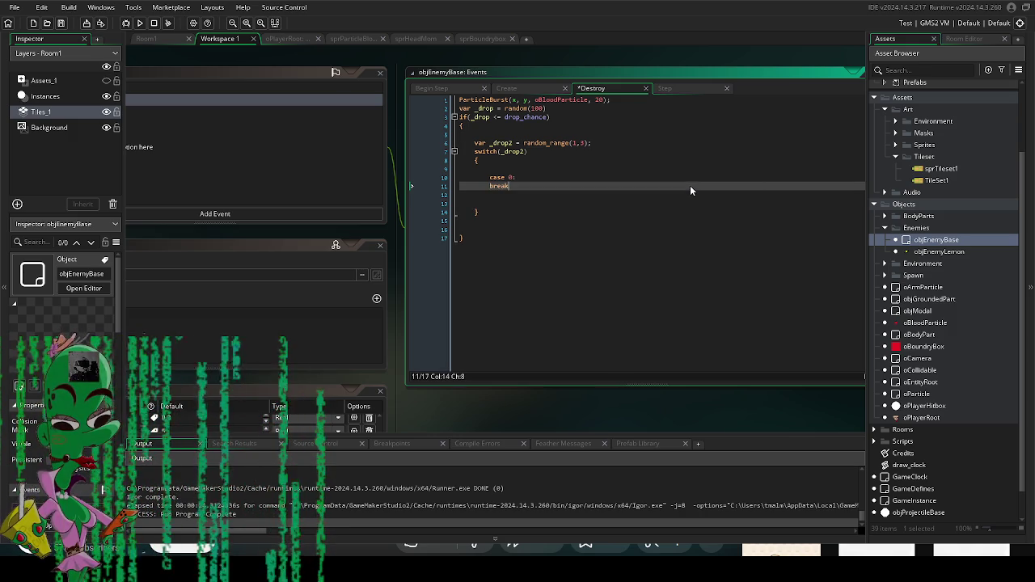
key(Return)
key(Return)
text(case )
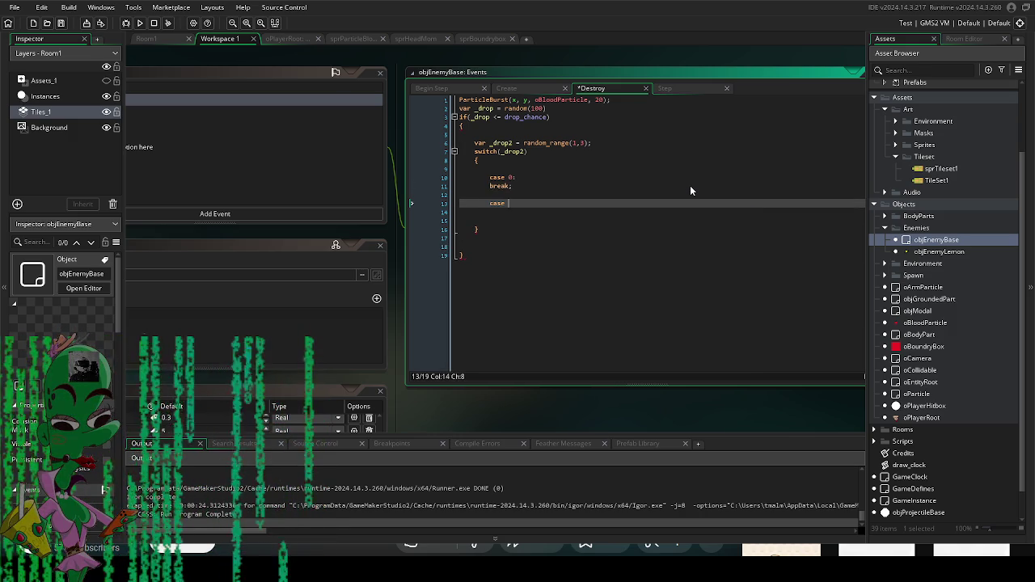
text(1:)
key(Return)
text(break;)
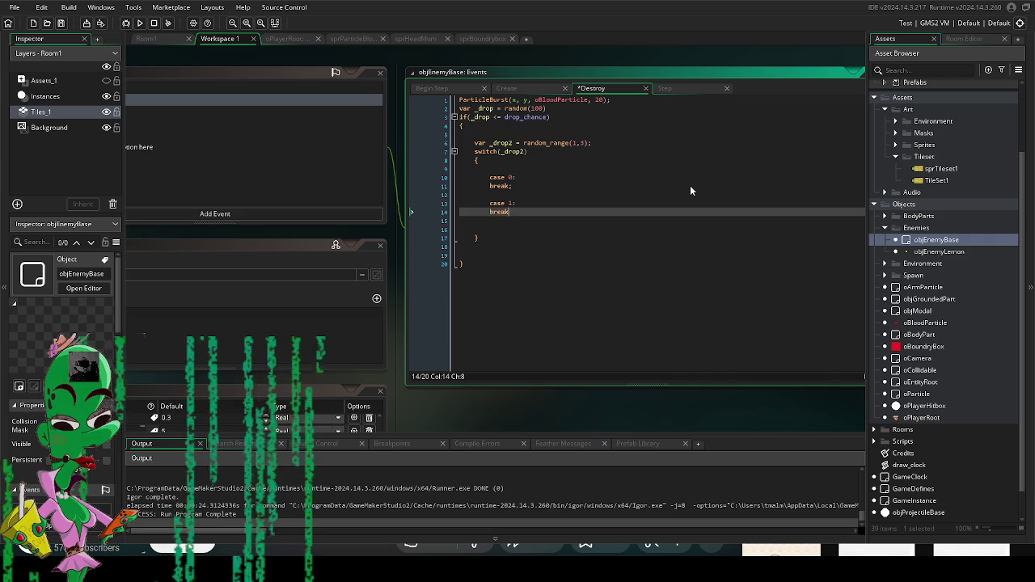
key(Return)
key(Return)
text(case)
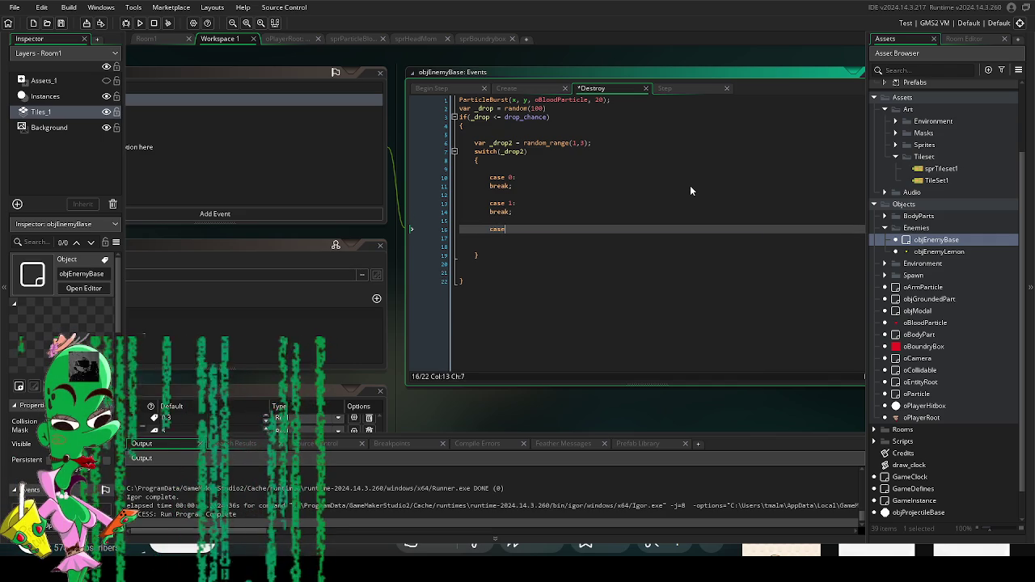
text( 2:)
key(Return)
text(break;)
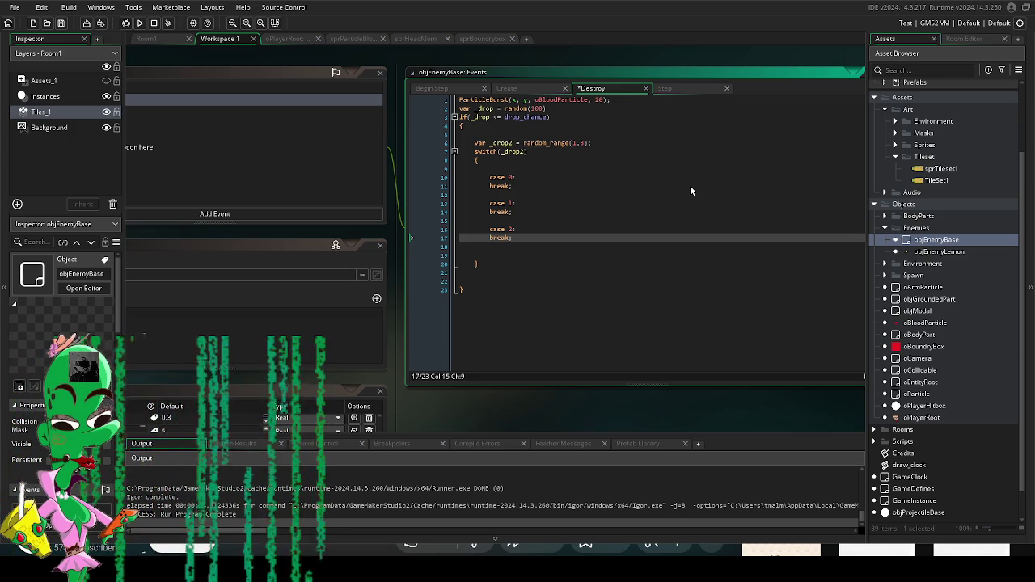
click(556, 177)
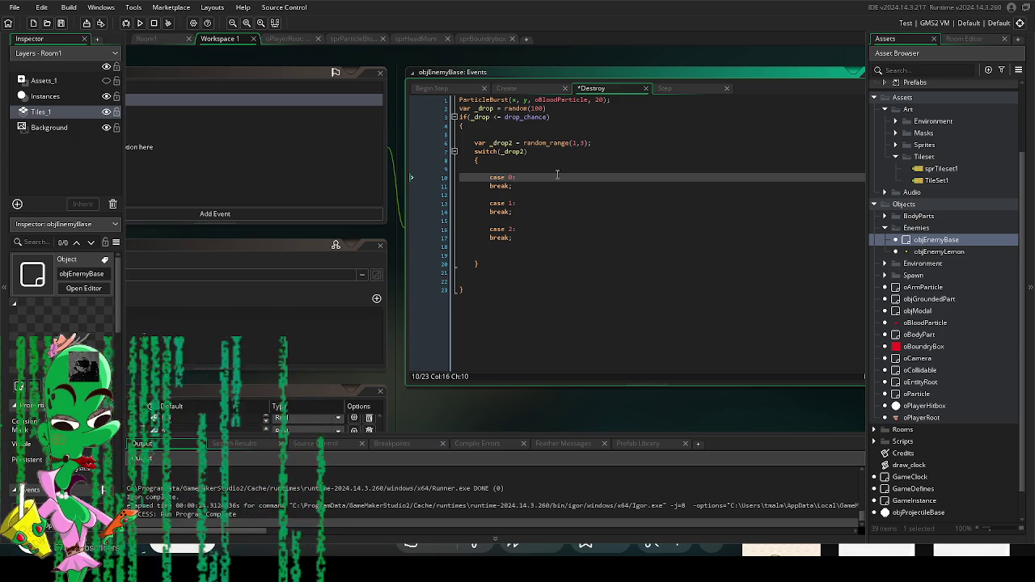
Step: Under case 0, write instance_create_depth(x, y, depth, ) leaving the object argument blank
key(Return)
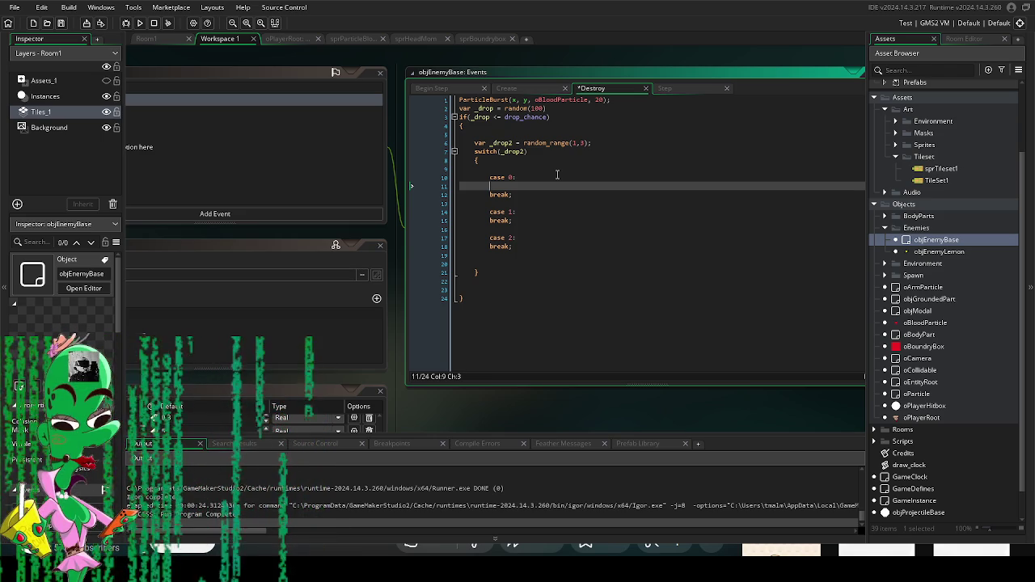
text(instance)
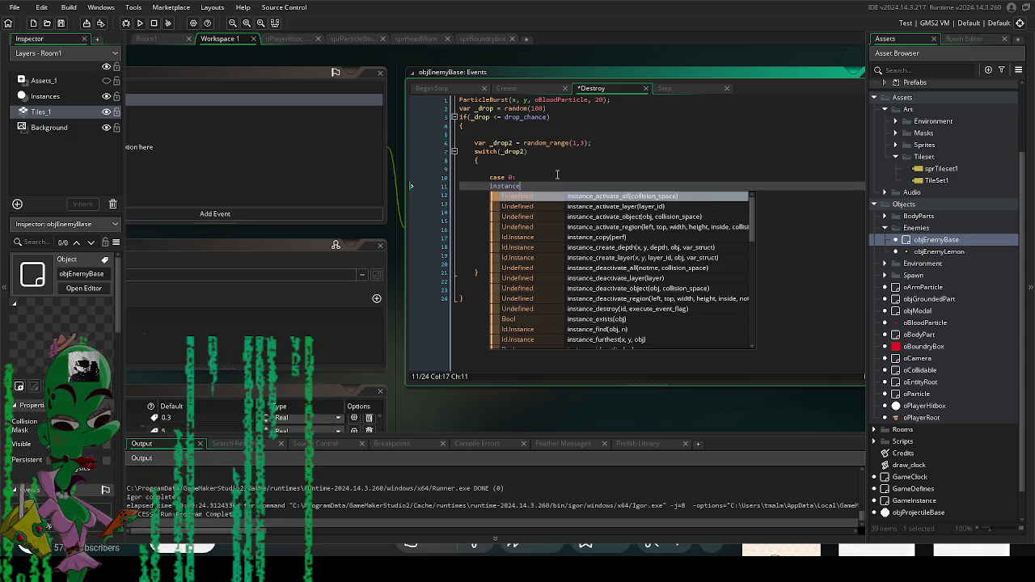
text(_create())
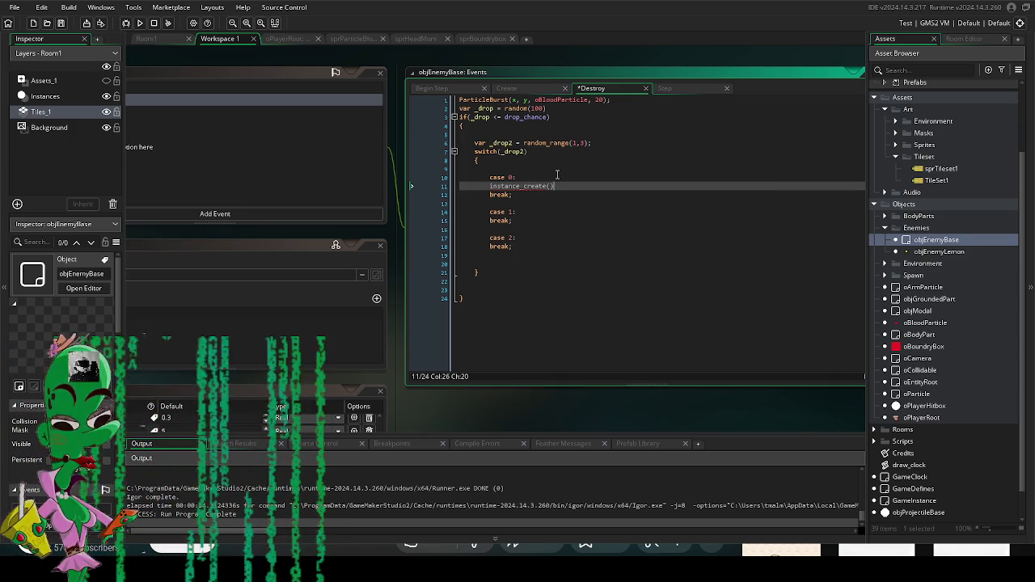
key(Left)
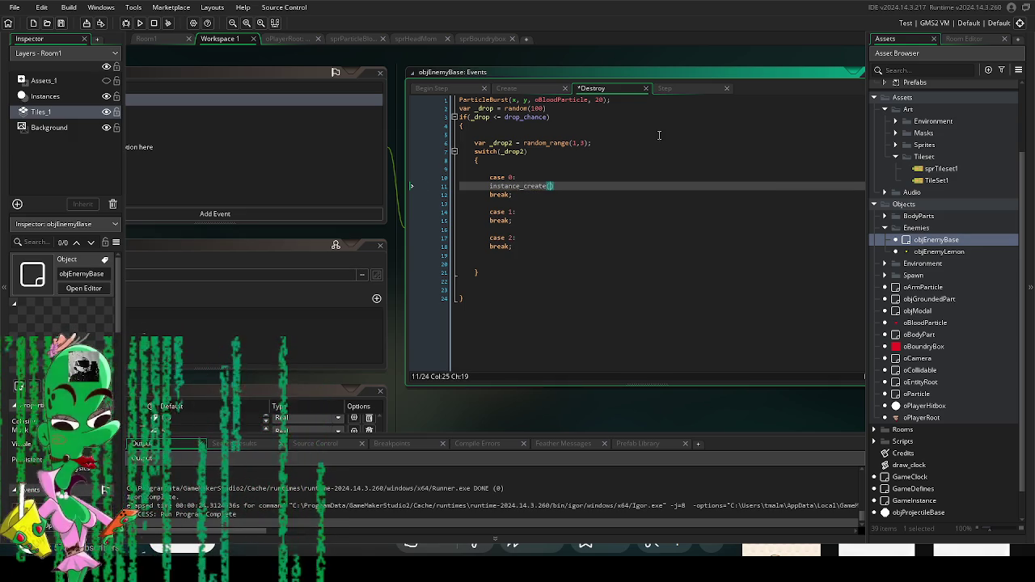
click(582, 177)
click(548, 186)
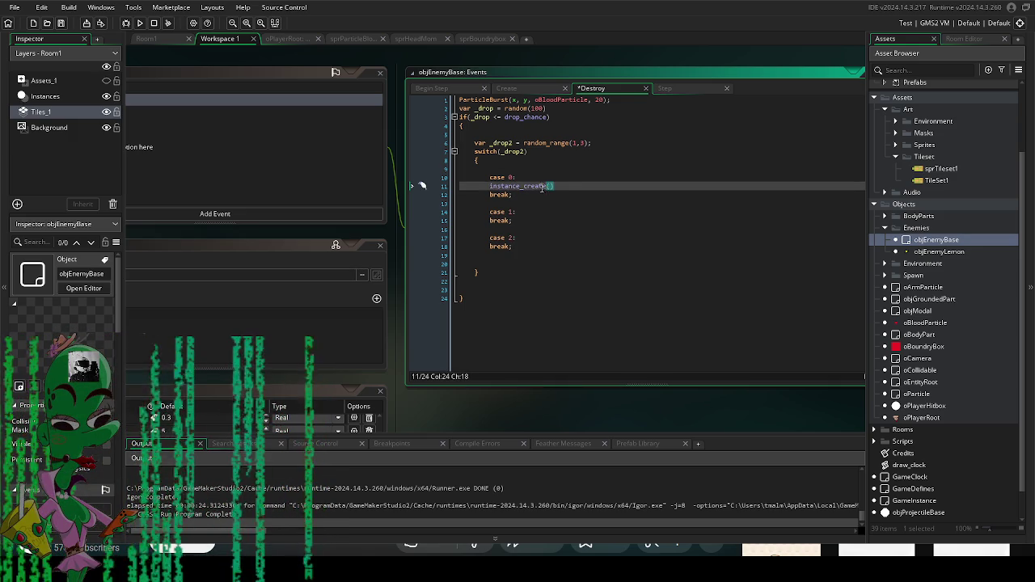
text(_dep)
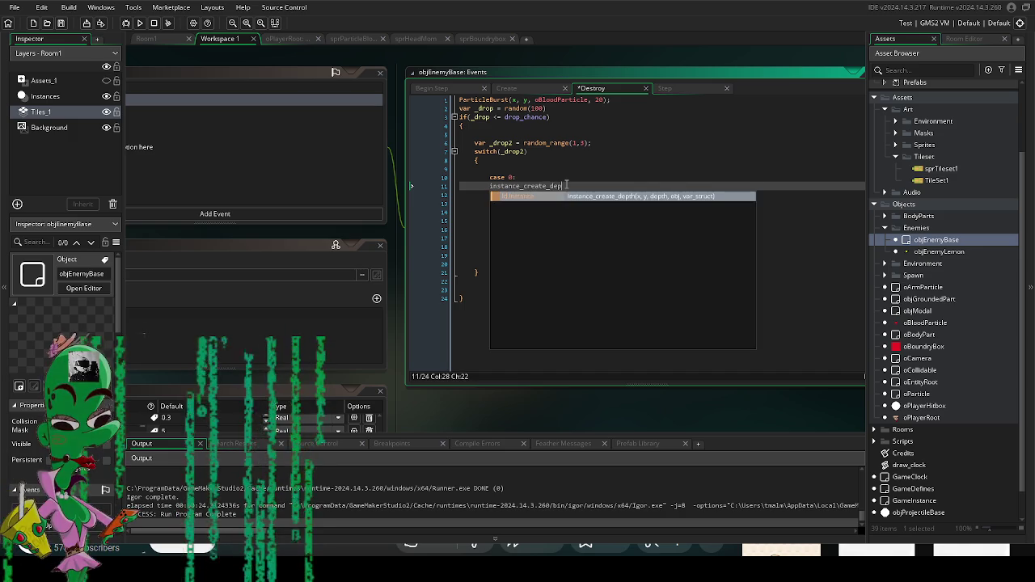
key(Return)
text(())
key(Left)
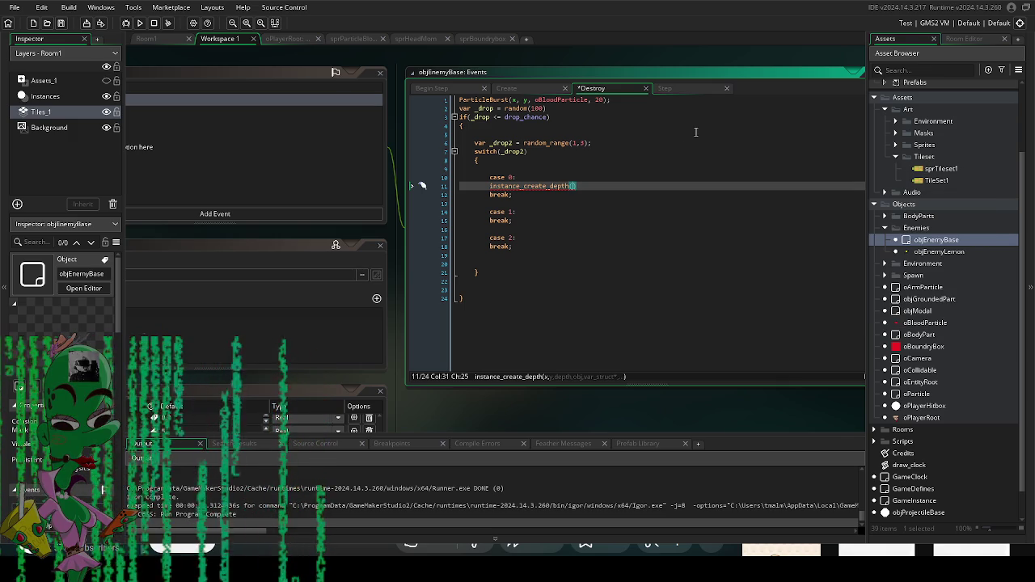
text(x, y, )
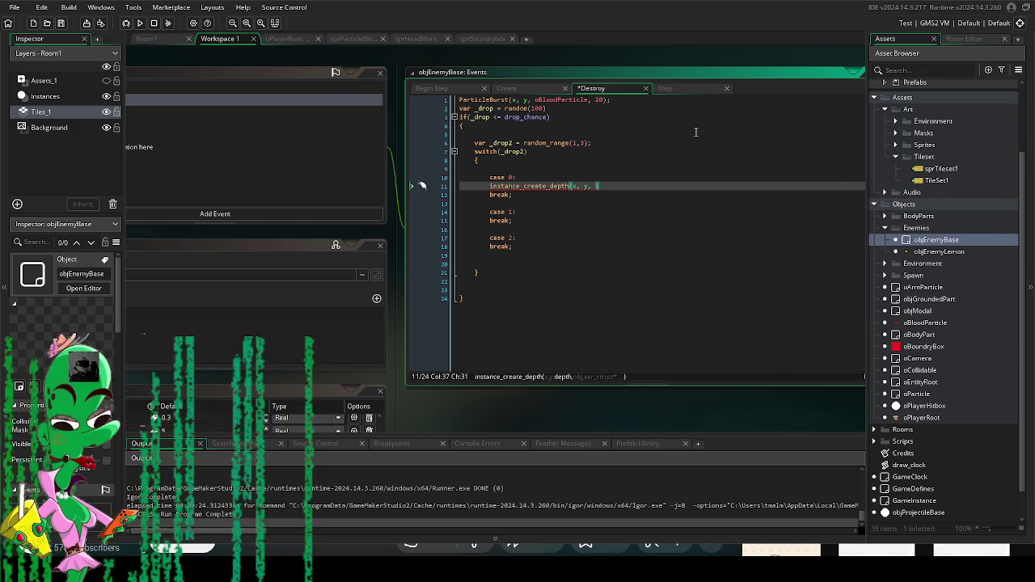
text(depth,)
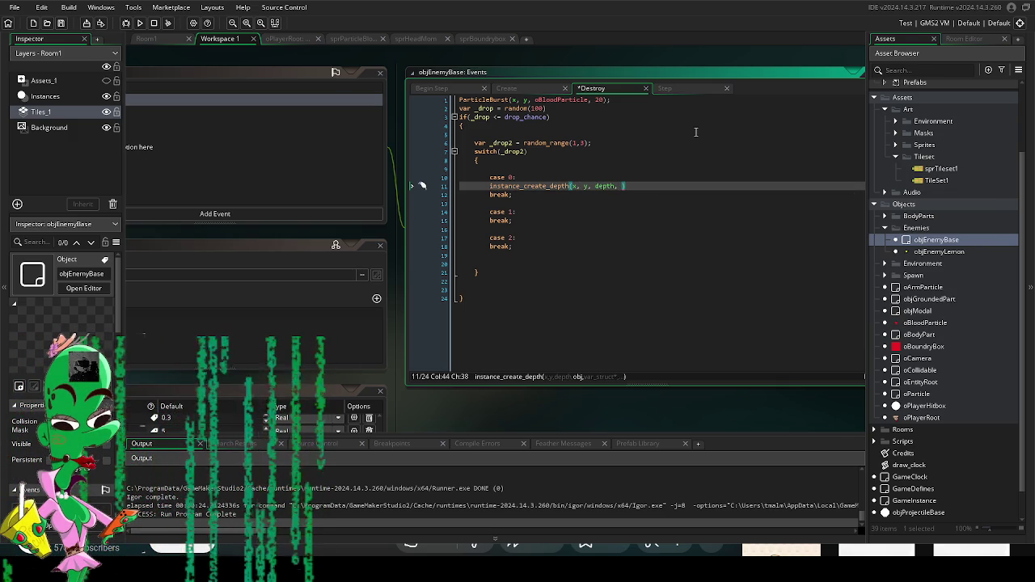
mouse_move(497, 401)
mouse_down()
mouse_move(603, 286)
mouse_move(575, 310)
mouse_up()
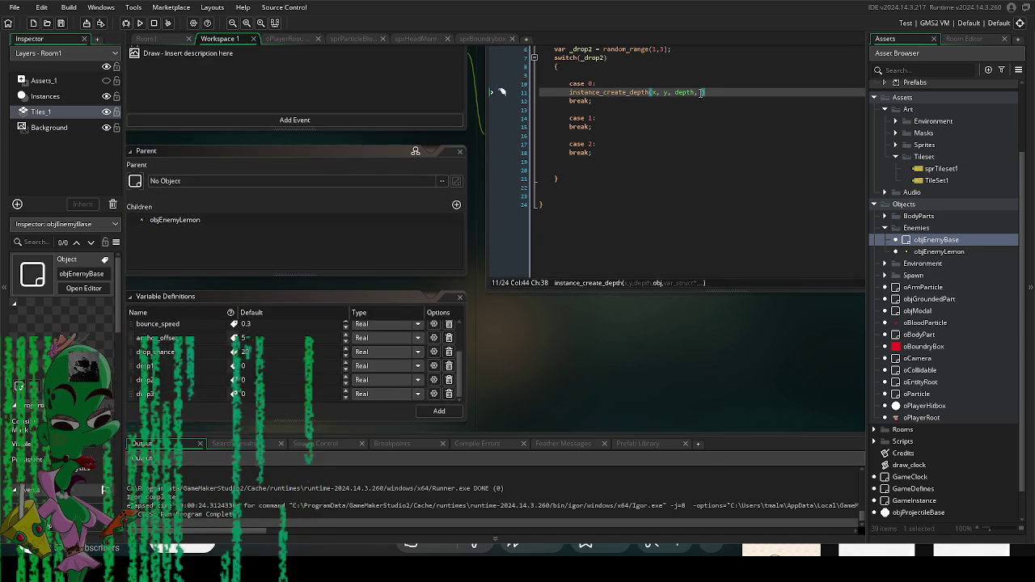
Step: Complete case 0's call with objGroundedPart and store the result in var _drop3
click(700, 92)
key(Right)
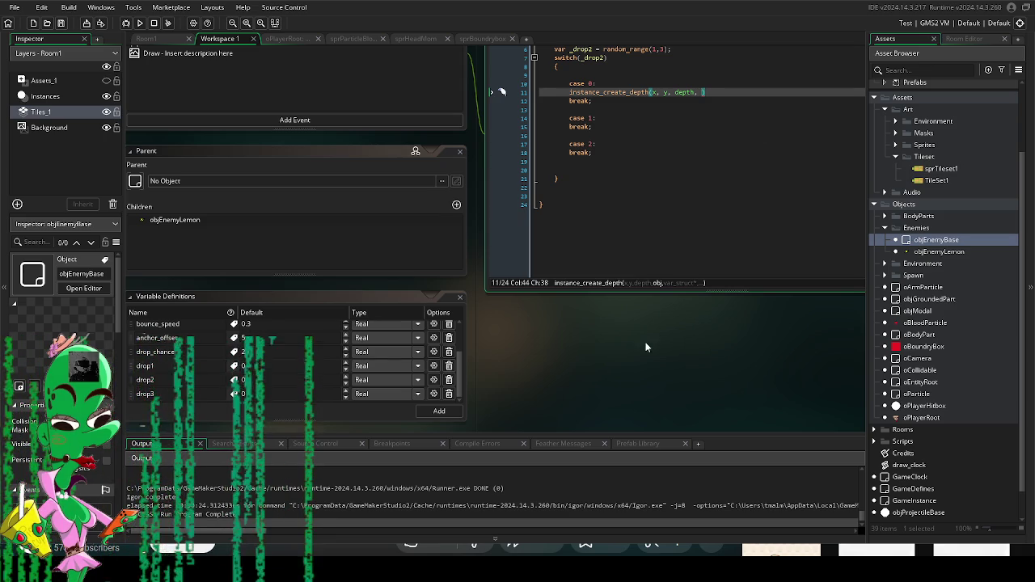
scroll(662, 324, up, 2)
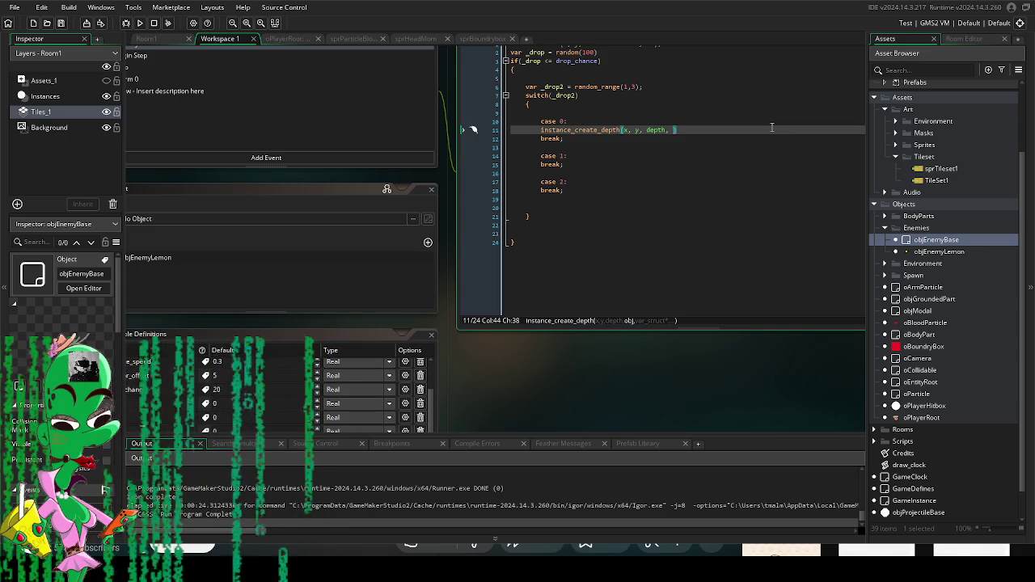
text(objGroundedPart)
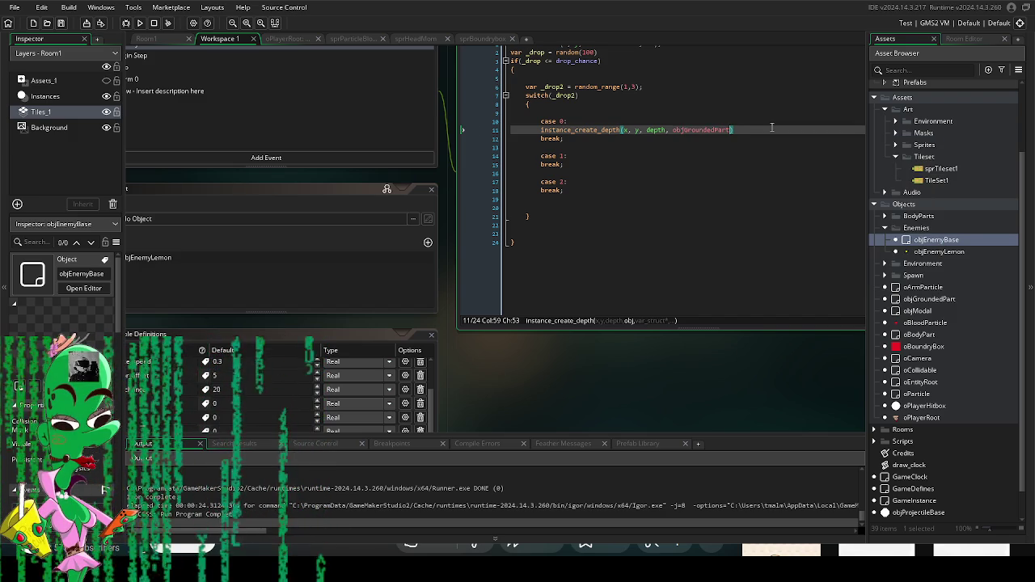
text())
key(Return)
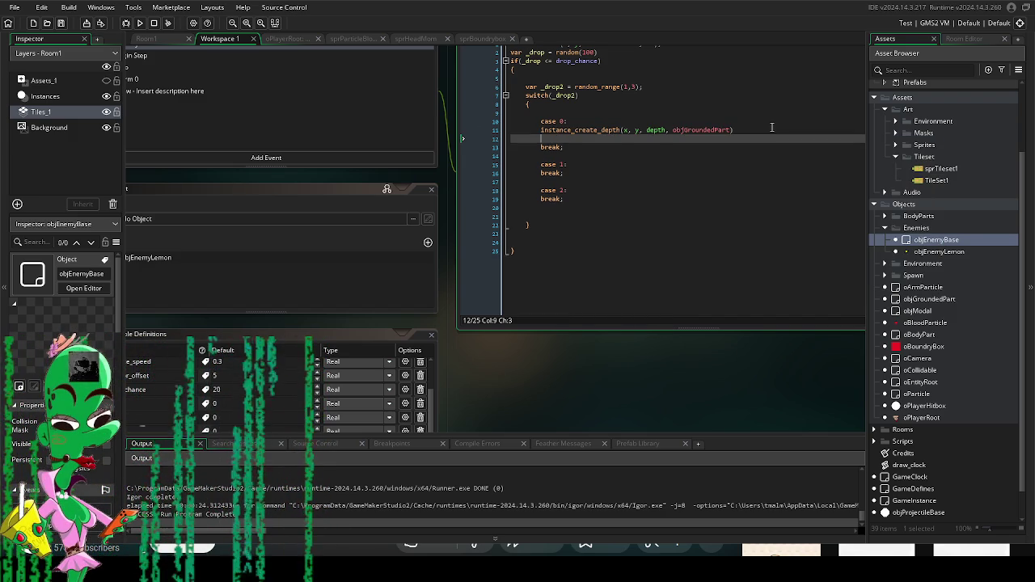
key(Up)
text(var _dr)
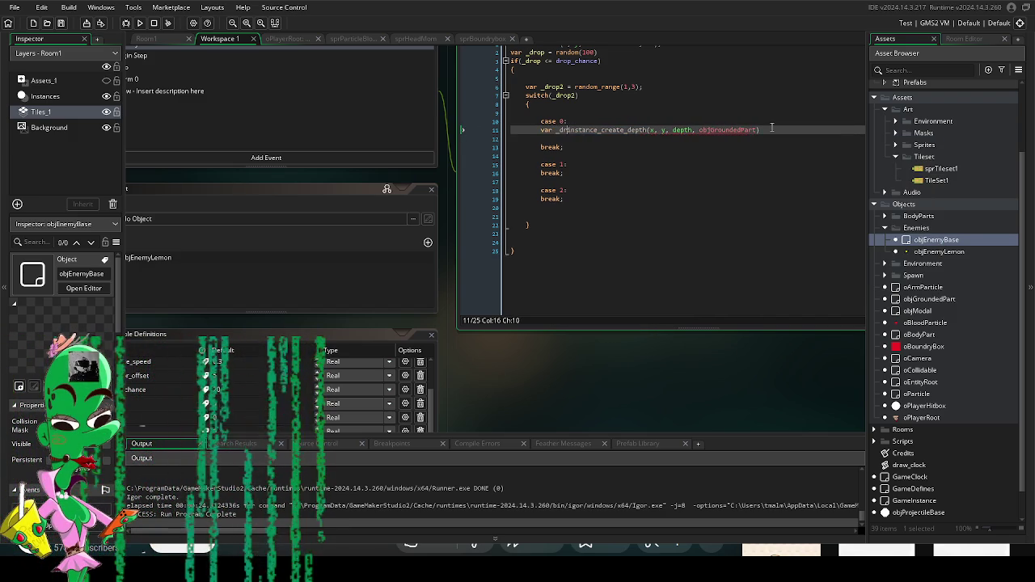
text(op3 =)
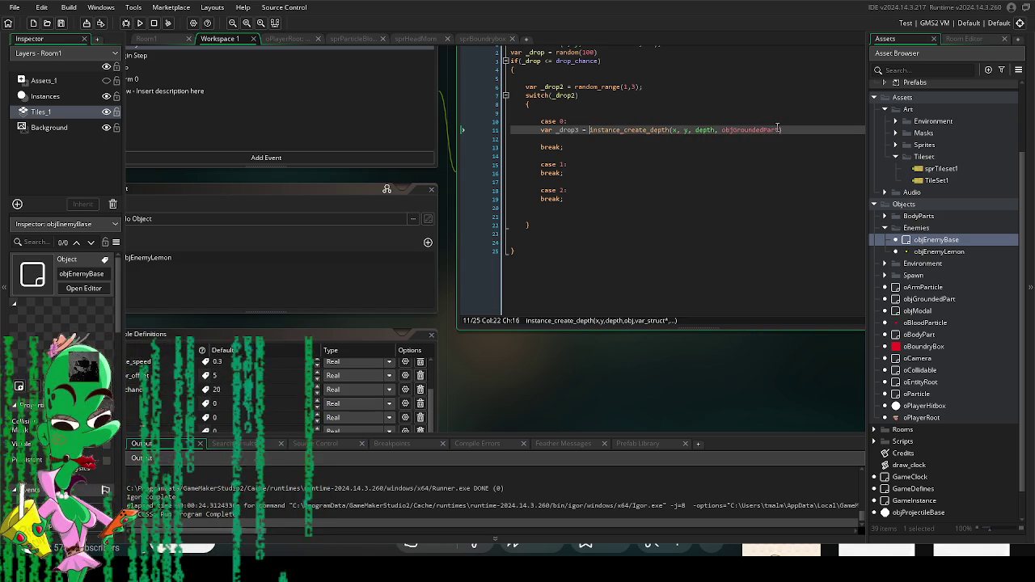
Step: Add a line below setting _drop3.linked_object to drop1
click(784, 130)
key(Return)
text(_drop3.)
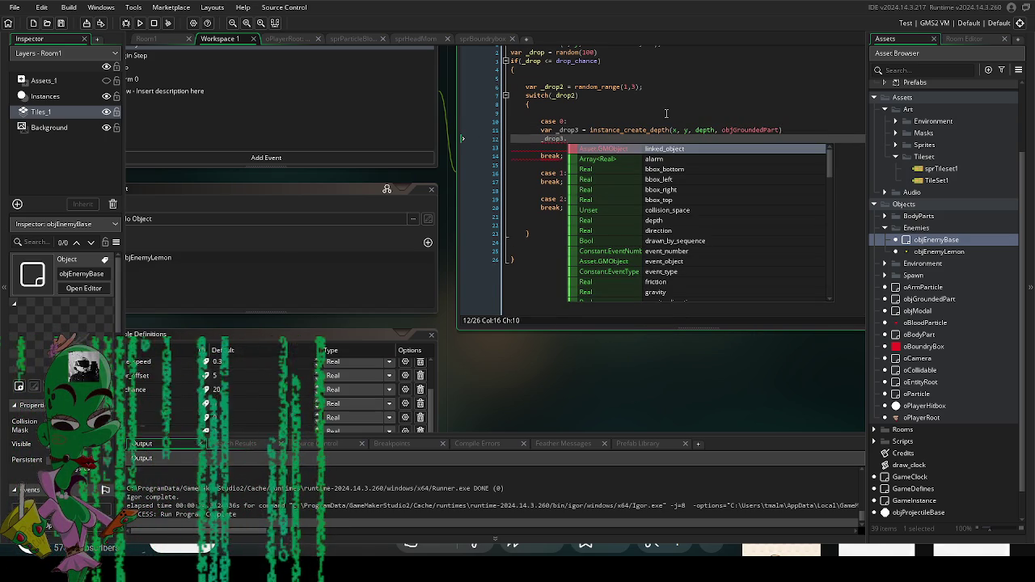
click(784, 129)
key(Down)
key(Down)
click(563, 177)
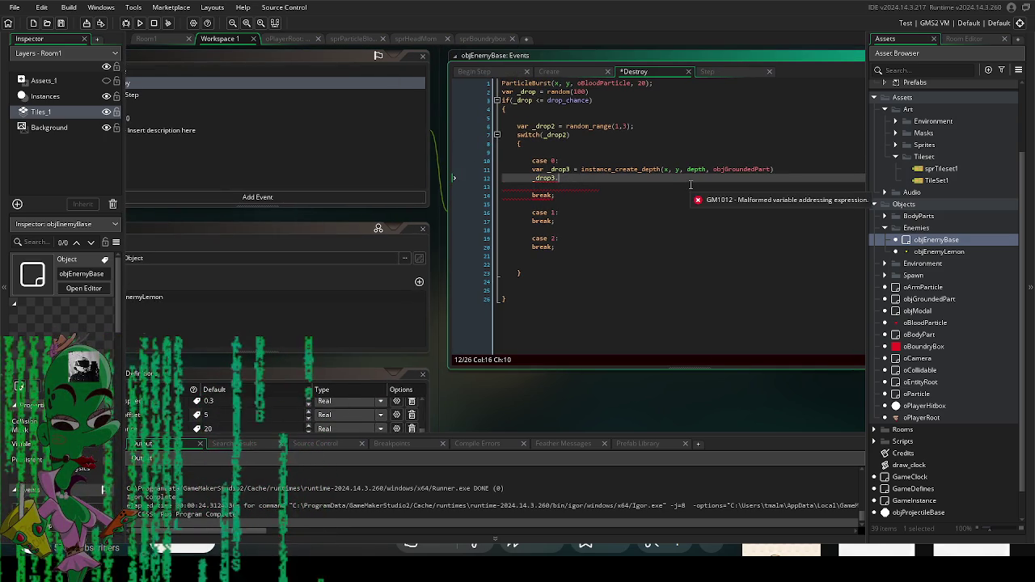
text(linkl)
key(BackSpace)
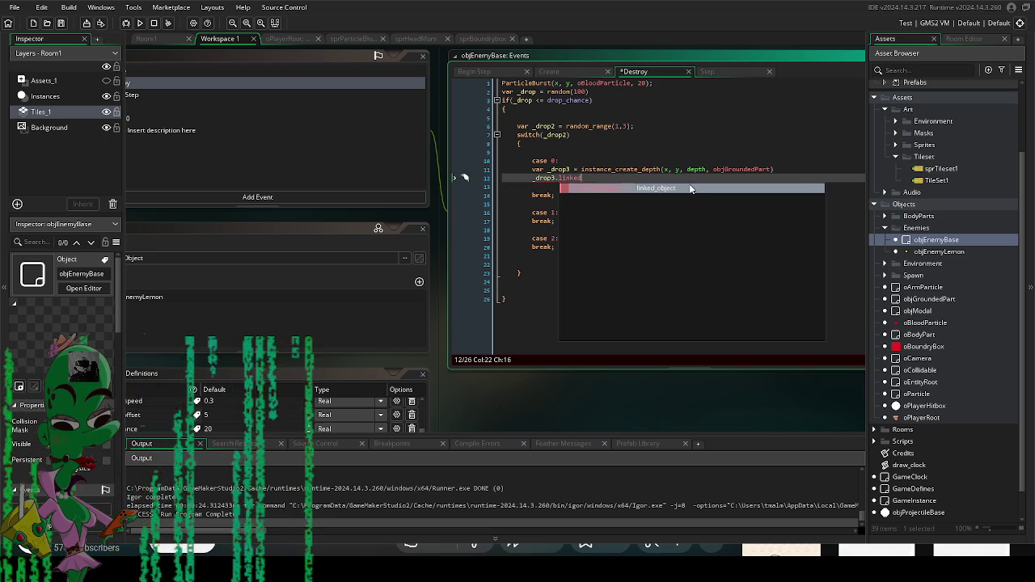
text(ed_p)
key(BackSpace)
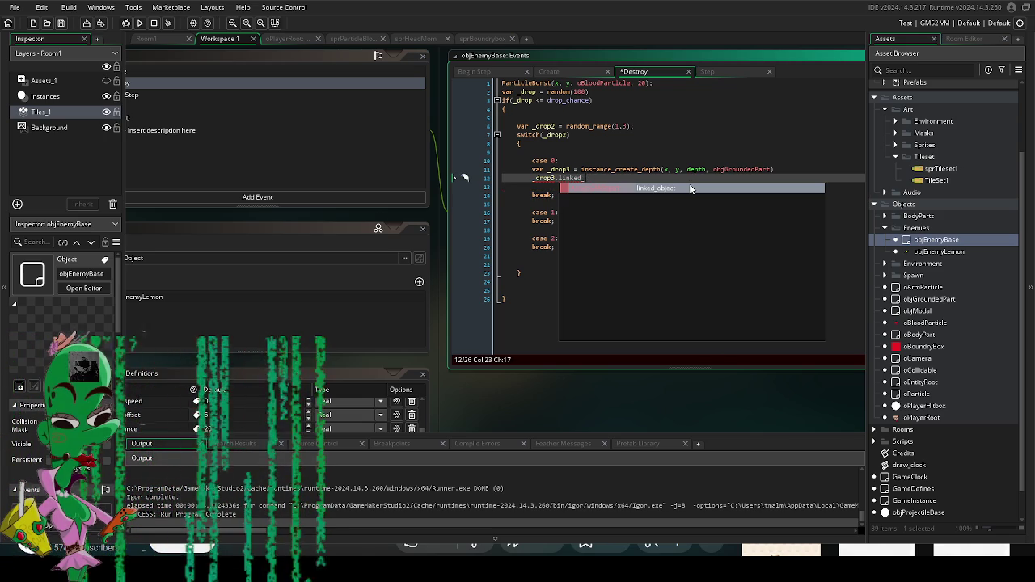
key(Return)
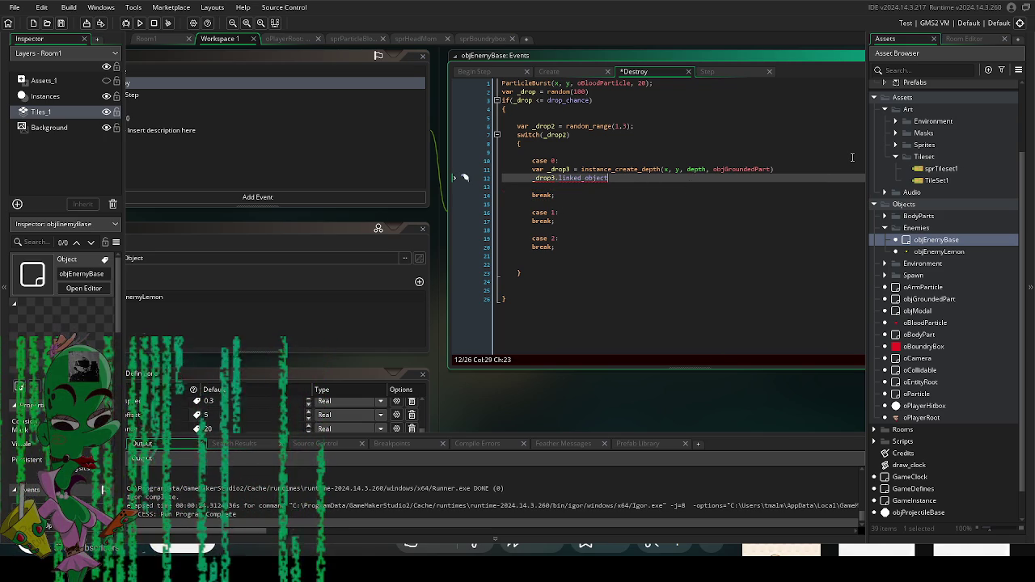
text(= _drop1;)
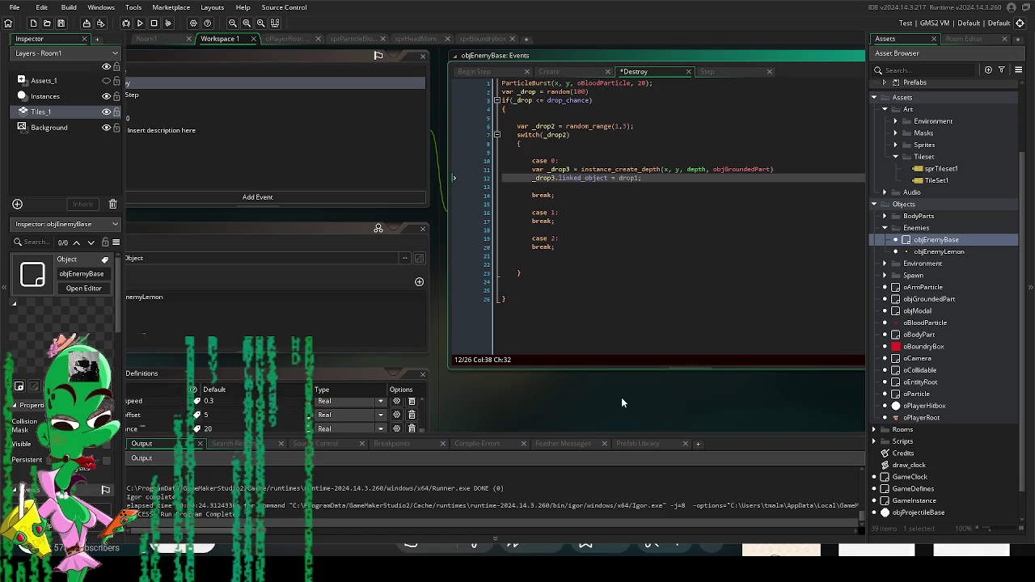
mouse_move(621, 397)
mouse_down()
mouse_move(655, 258)
mouse_move(650, 280)
mouse_move(555, 348)
mouse_up()
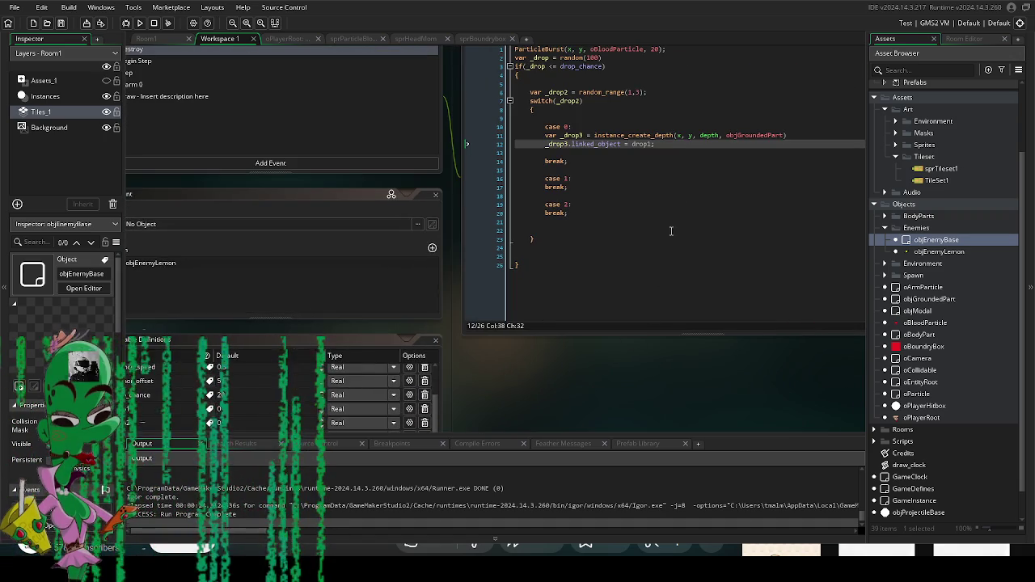
click(669, 152)
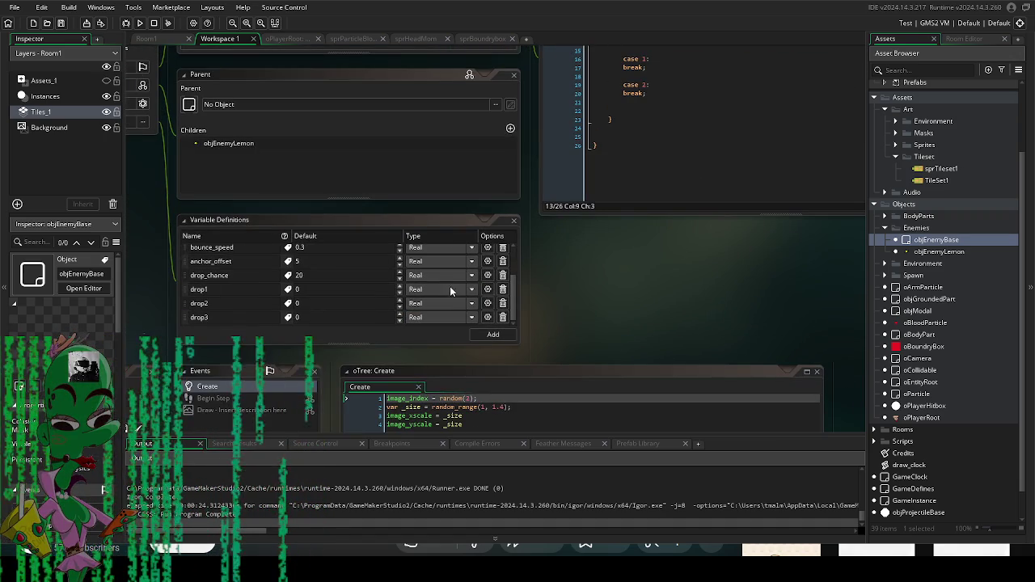
Step: Change the type of drop1, drop2 and drop3 to Asset in Variable Definitions
click(480, 295)
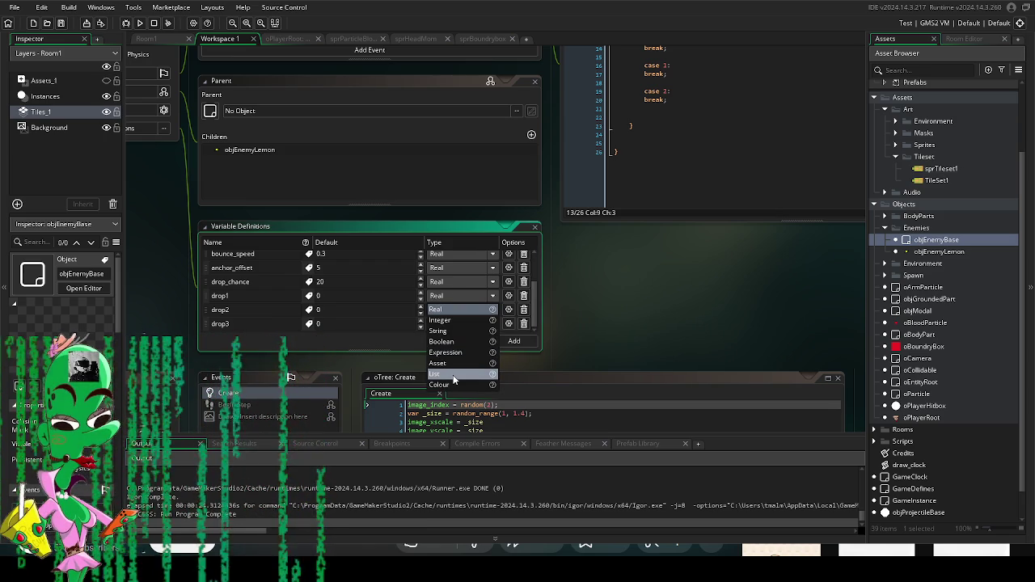
click(588, 349)
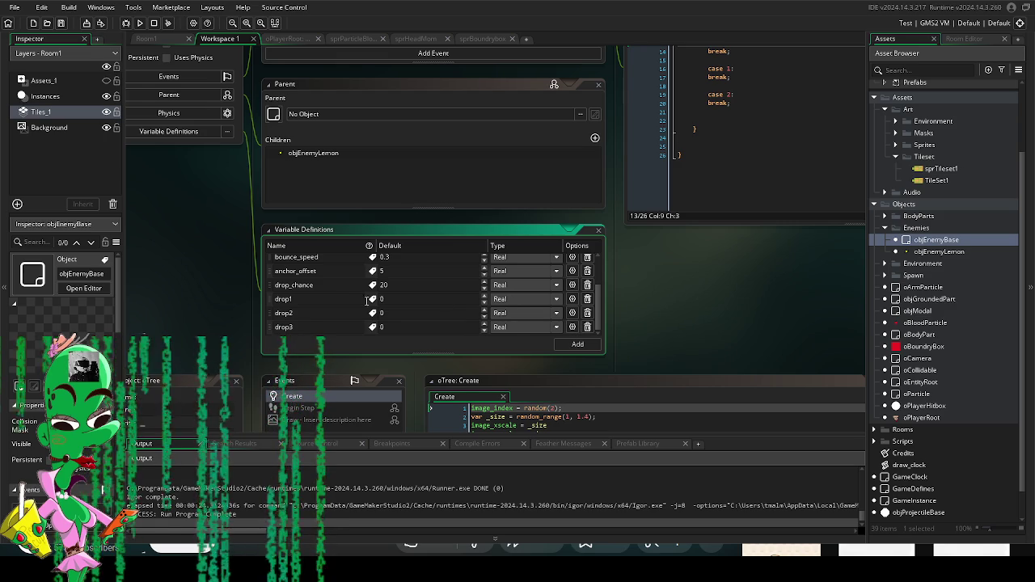
click(564, 313)
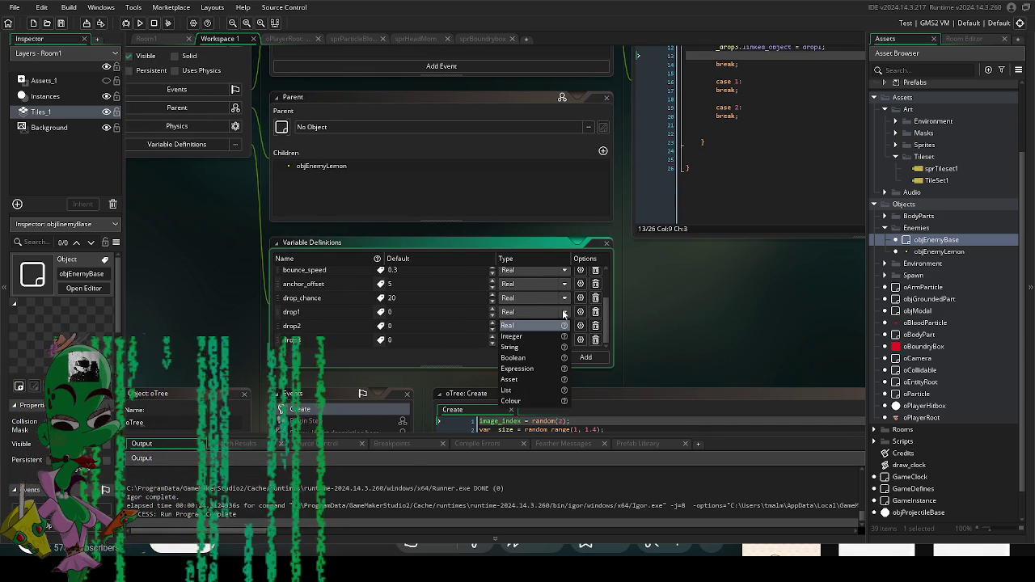
click(517, 380)
click(525, 339)
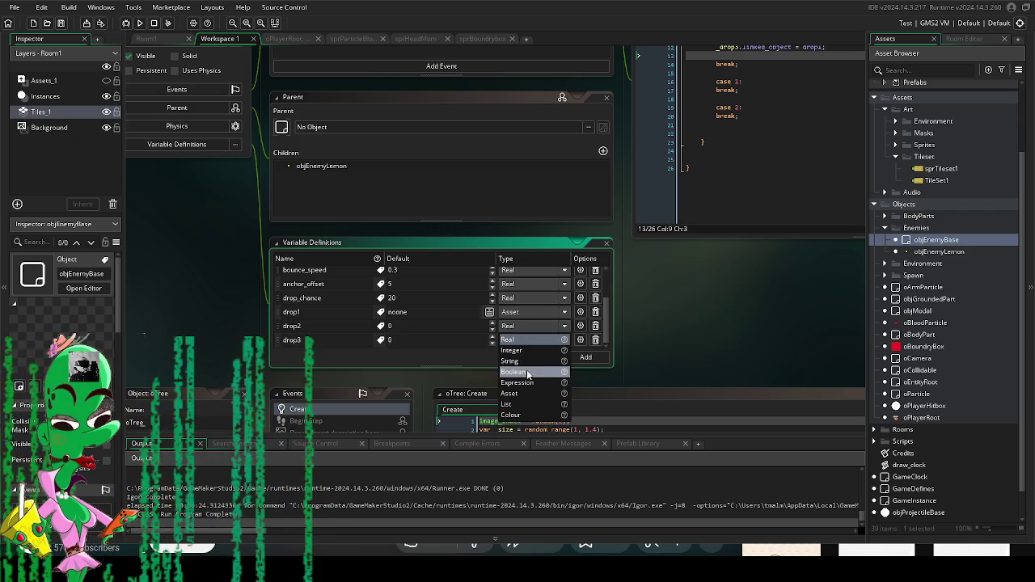
click(528, 393)
click(525, 326)
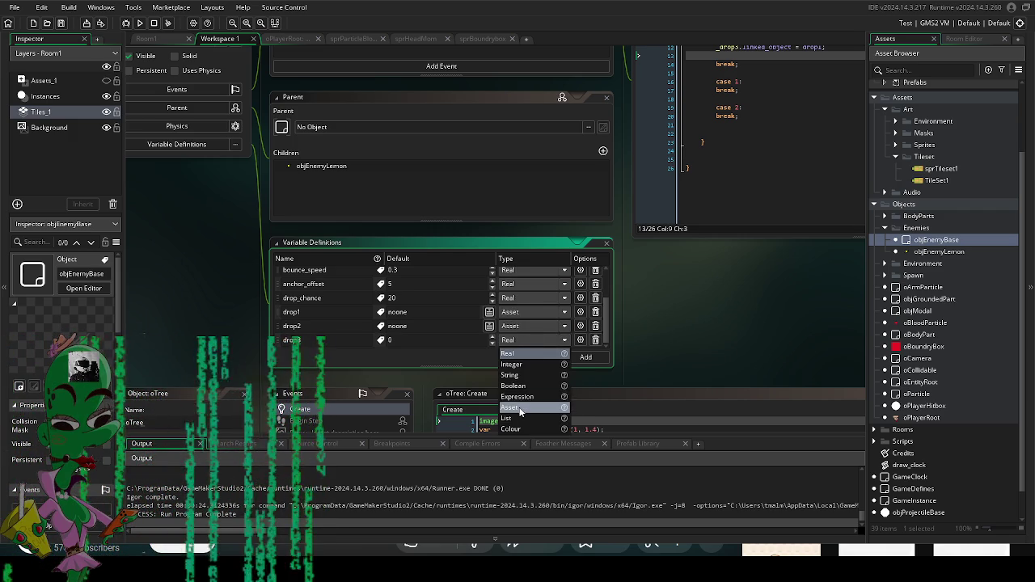
click(526, 380)
mouse_move(235, 236)
mouse_down()
mouse_move(399, 367)
mouse_move(279, 227)
mouse_up()
mouse_move(661, 322)
mouse_down()
mouse_move(536, 351)
mouse_move(491, 419)
mouse_move(434, 474)
mouse_move(413, 478)
mouse_up()
drag(599, 202, 473, 194)
key(ctrl+c)
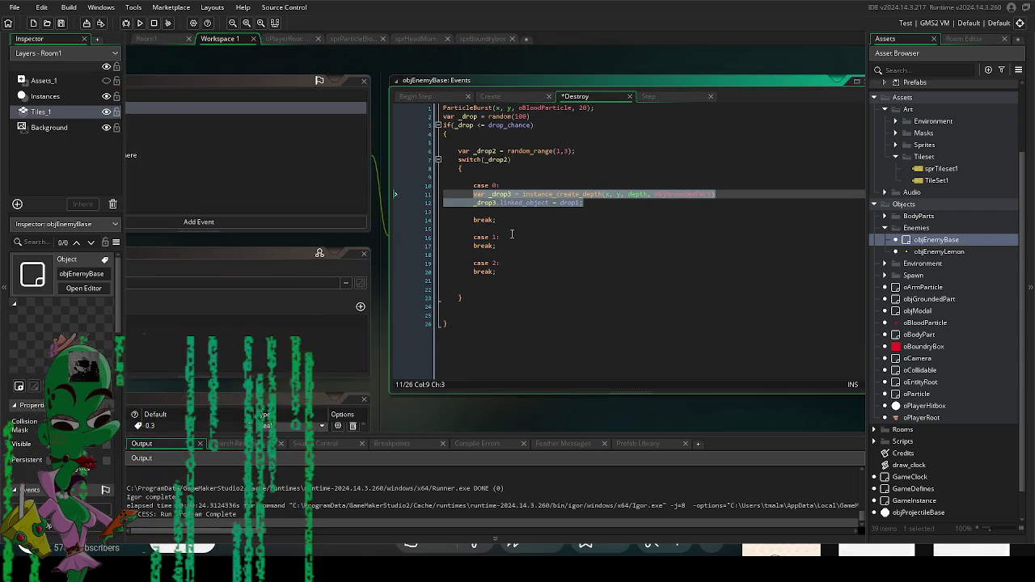
click(518, 231)
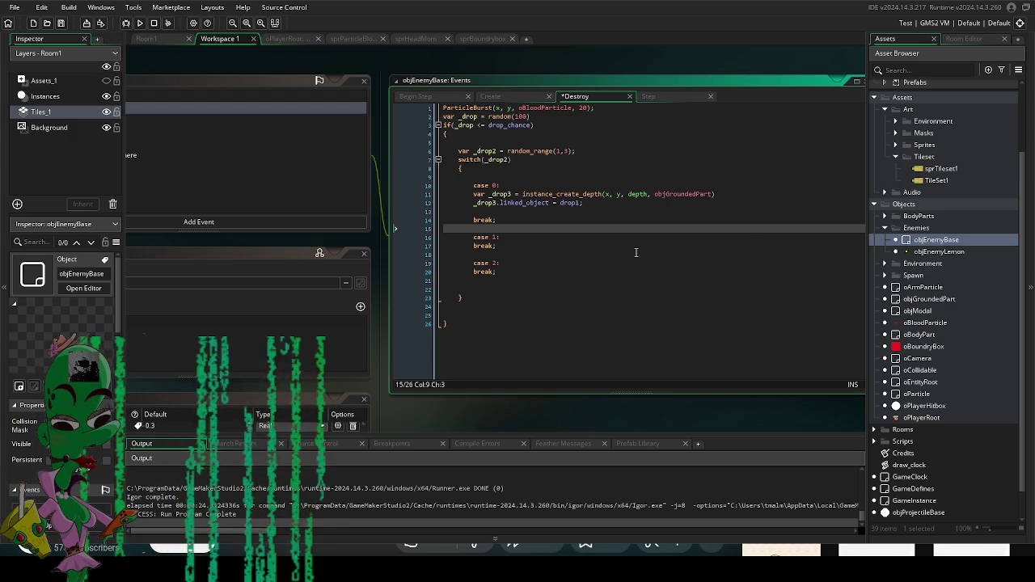
Step: Delete the empty line in case 0
mouse_move(444, 403)
mouse_down()
mouse_move(462, 393)
mouse_move(343, 388)
mouse_up()
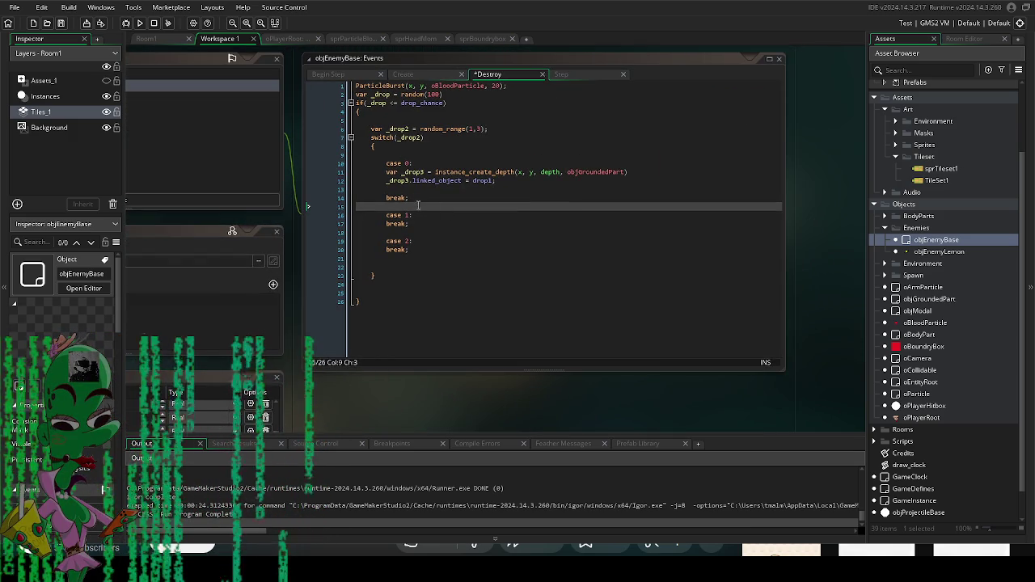
click(440, 189)
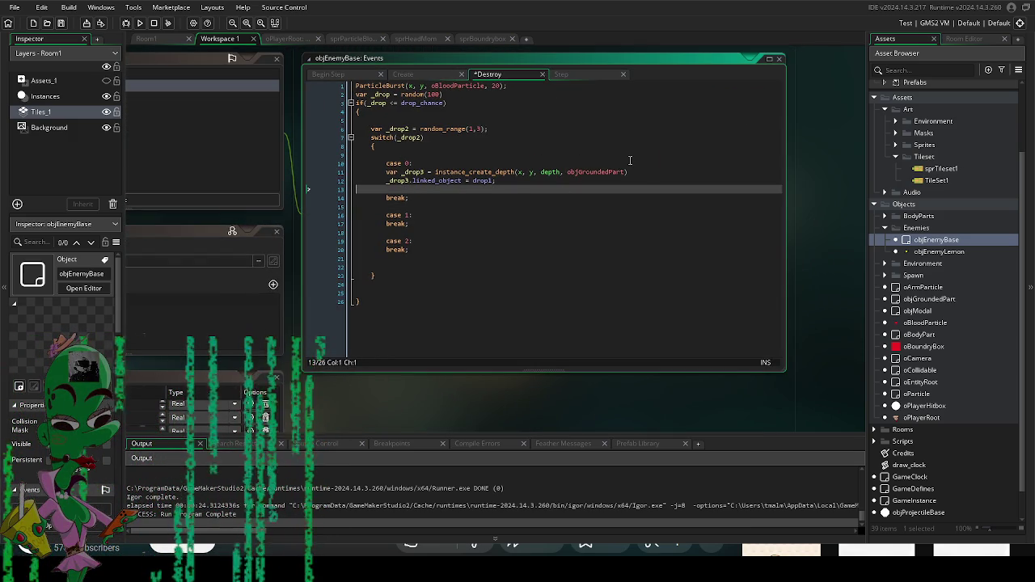
key(BackSpace)
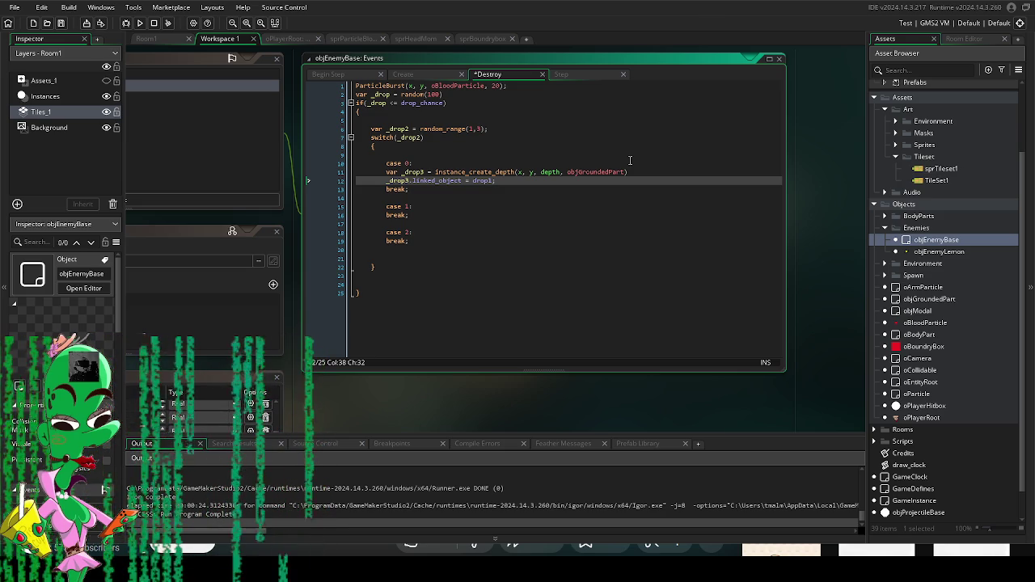
Step: Paste the two objGroundedPart spawn lines under case 1
click(434, 212)
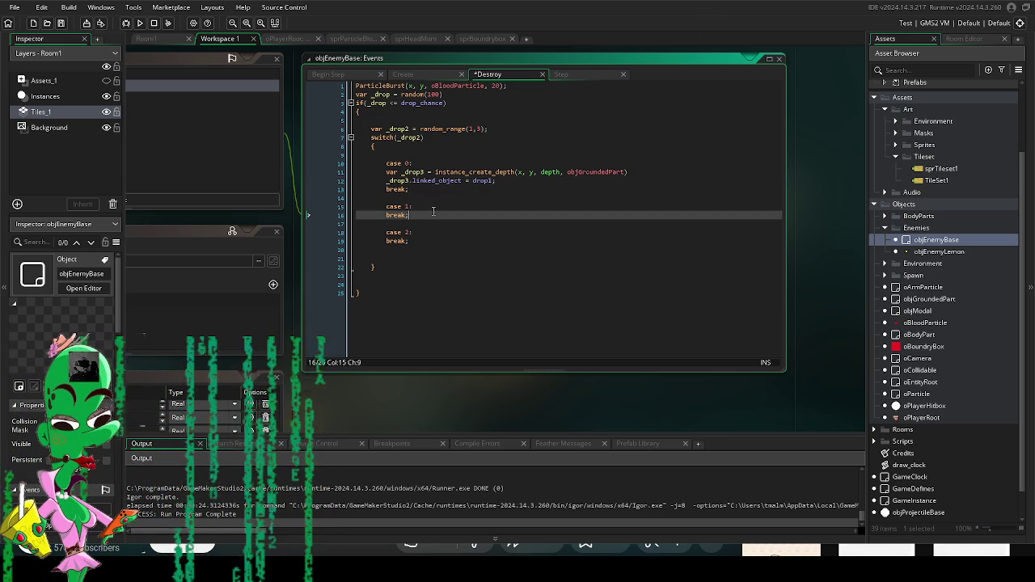
key(Up)
key(Return)
key(ctrl+v)
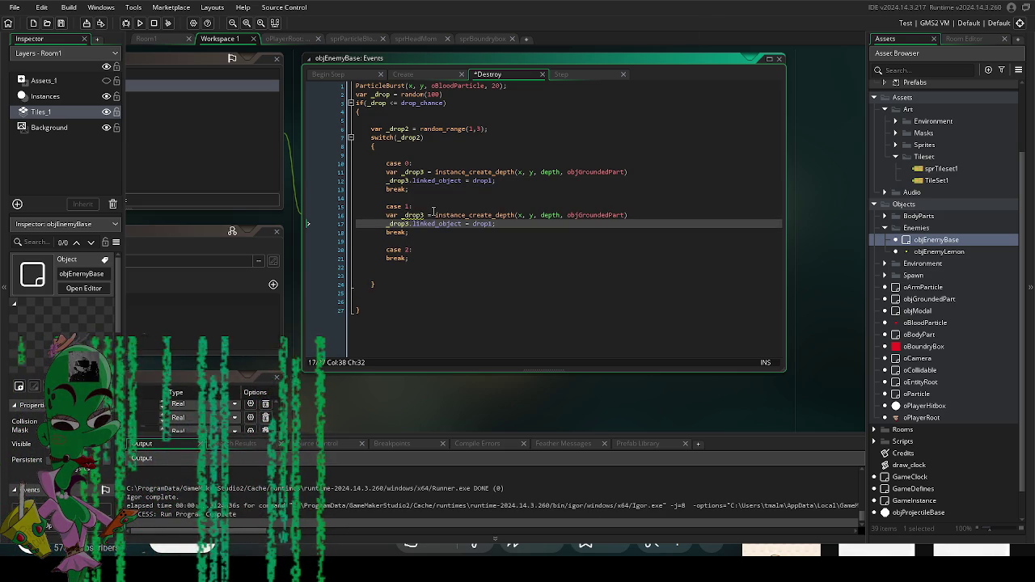
Step: Paste the two spawn lines under case 2
click(436, 252)
key(Return)
key(ctrl+v)
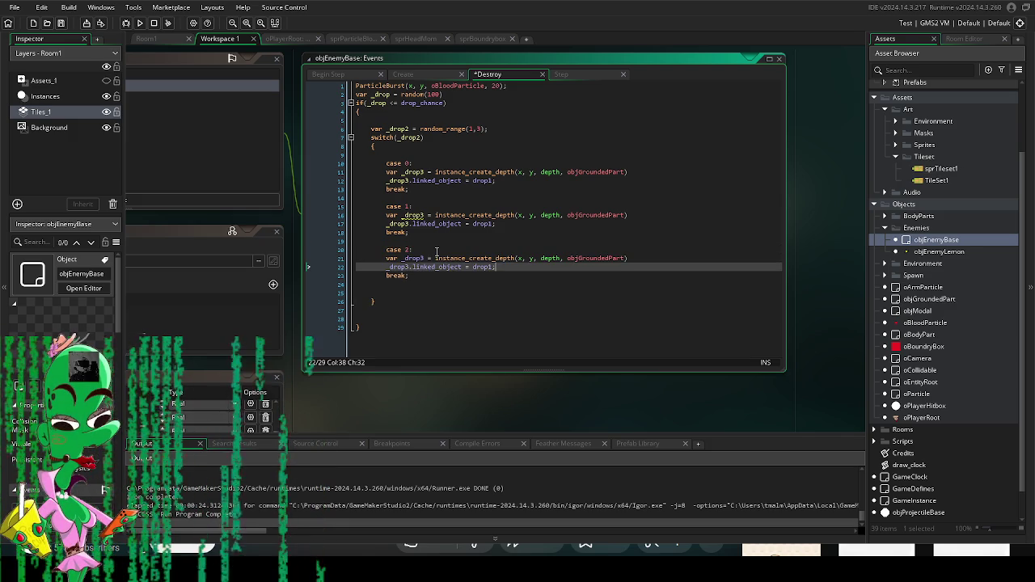
Step: Rename _drop3 to _drop_ground in case 0 and to _dropground in case 1
click(425, 214)
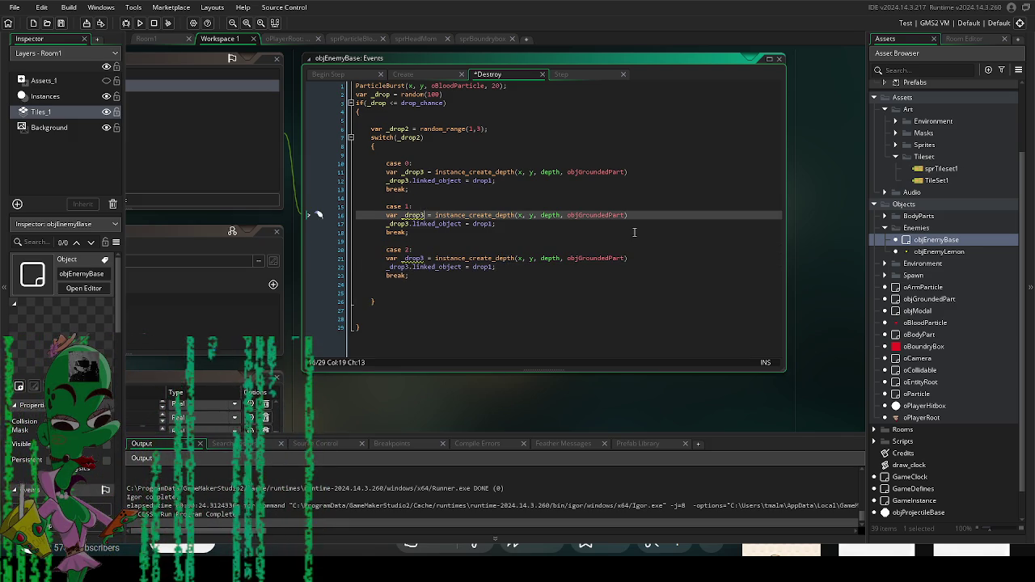
click(423, 172)
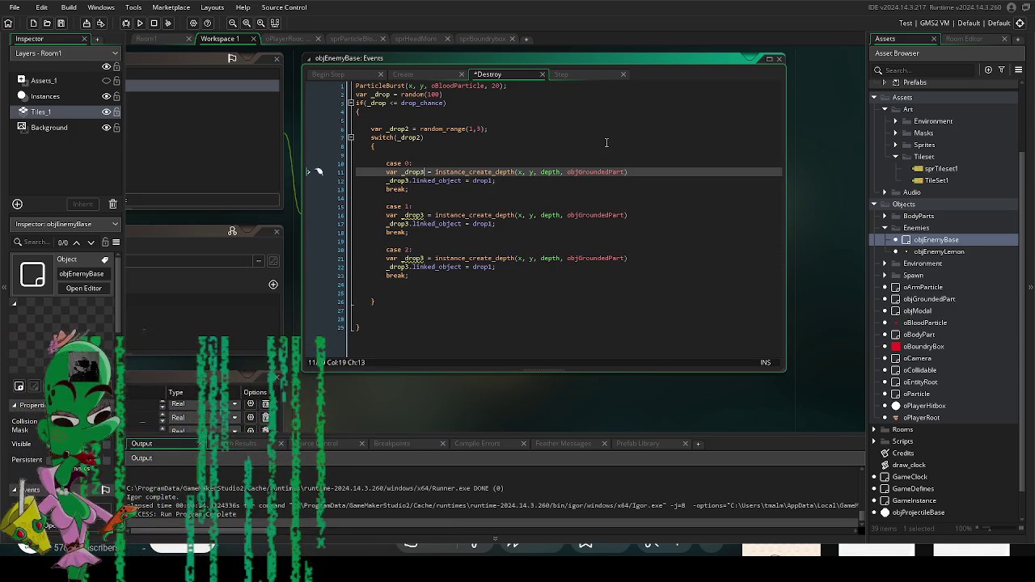
key(BackSpace)
text(_ground)
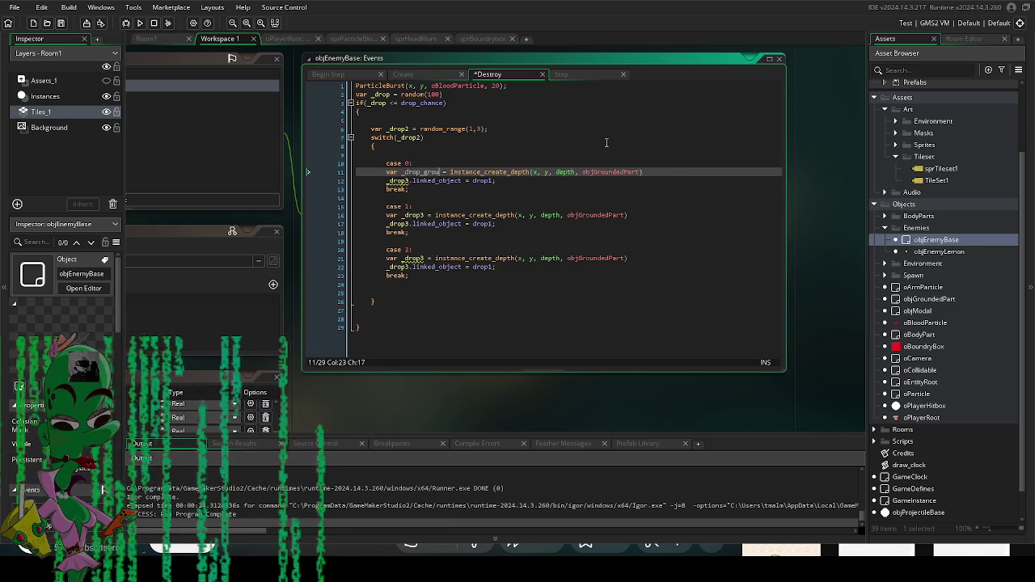
click(427, 215)
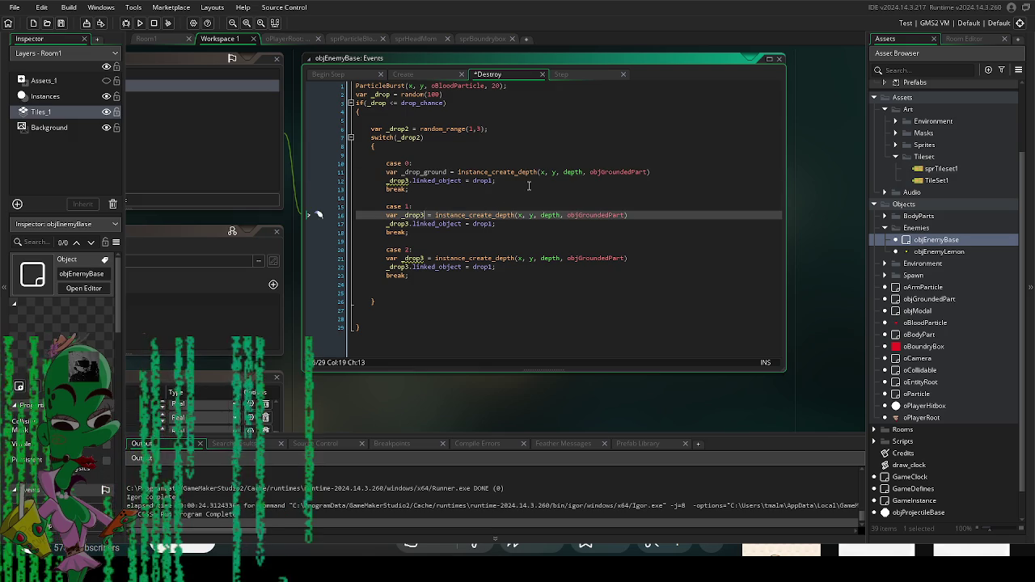
key(BackSpace)
text(round)
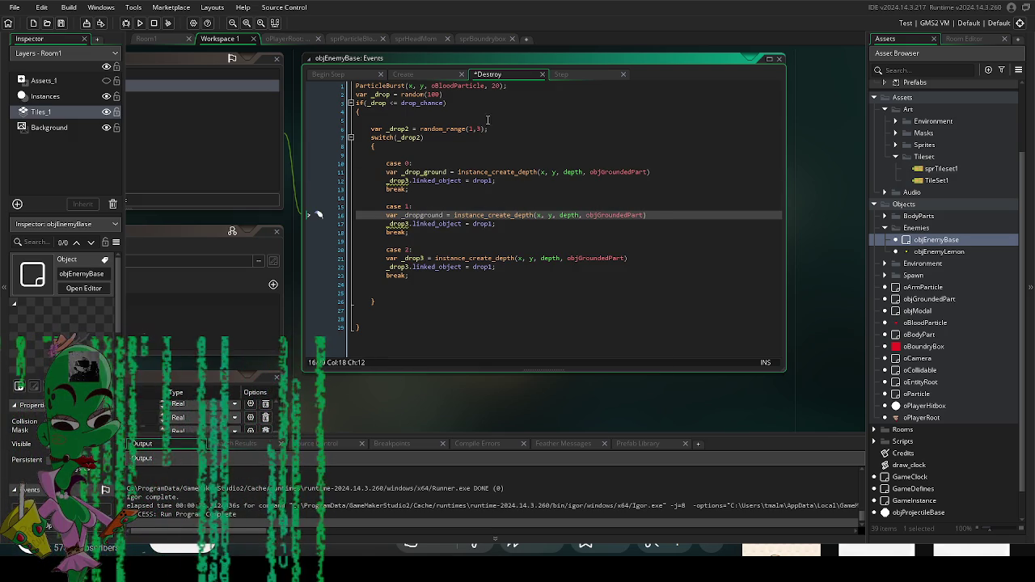
Step: Paste the spawn lines below the _drop random declaration near the top
click(518, 94)
key(Return)
key(ctrl+v)
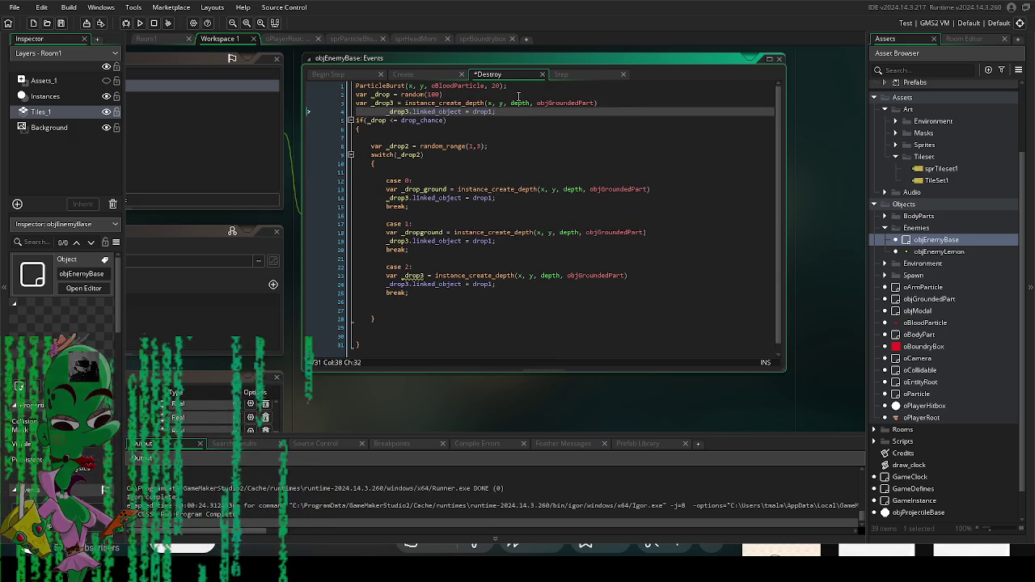
Step: Undo the top paste and declare var _drop_ground below the _drop line
key(ctrl+z)
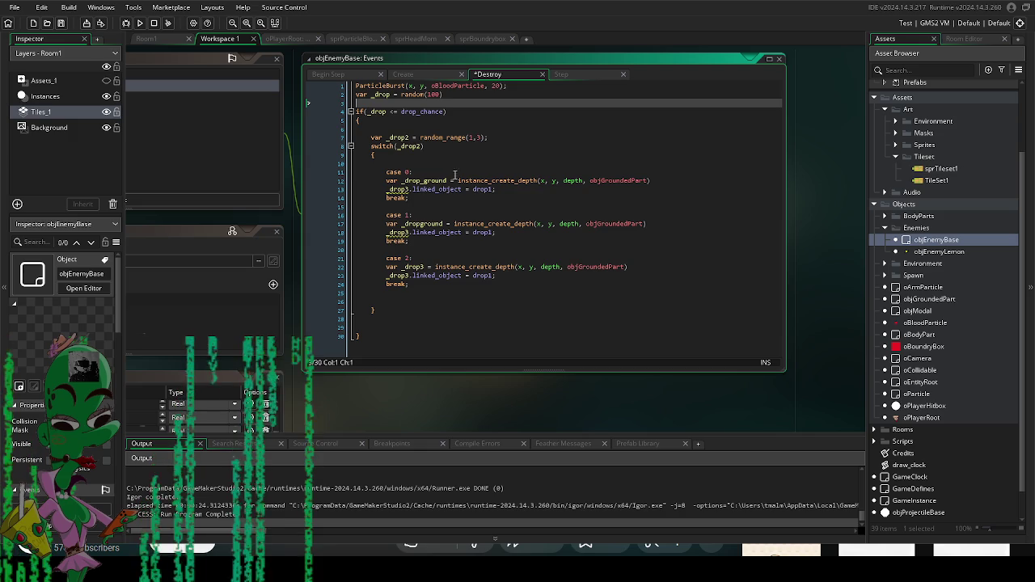
click(447, 179)
drag(447, 180, 384, 180)
key(ctrl+c)
click(523, 94)
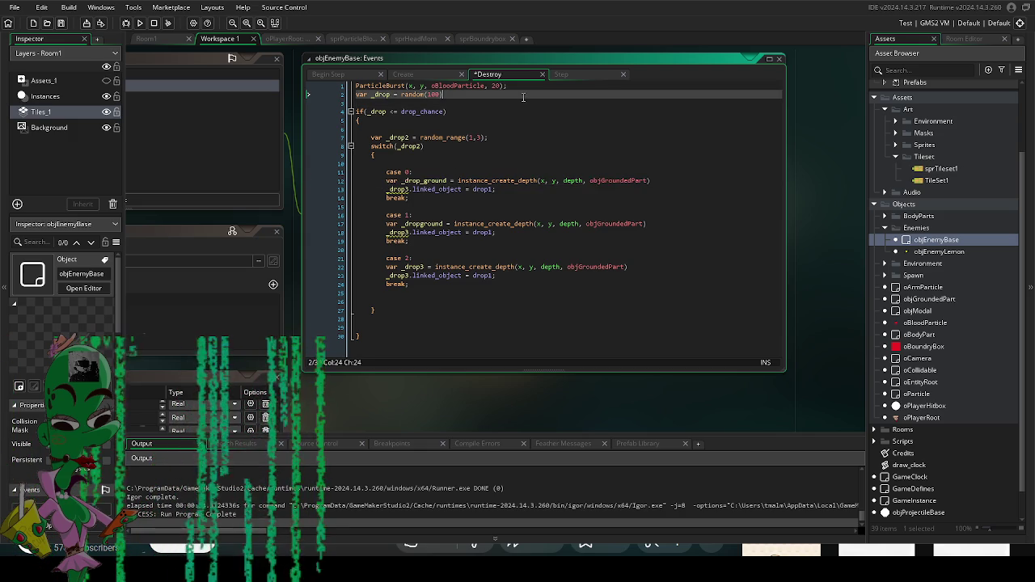
key(Return)
key(ctrl+v)
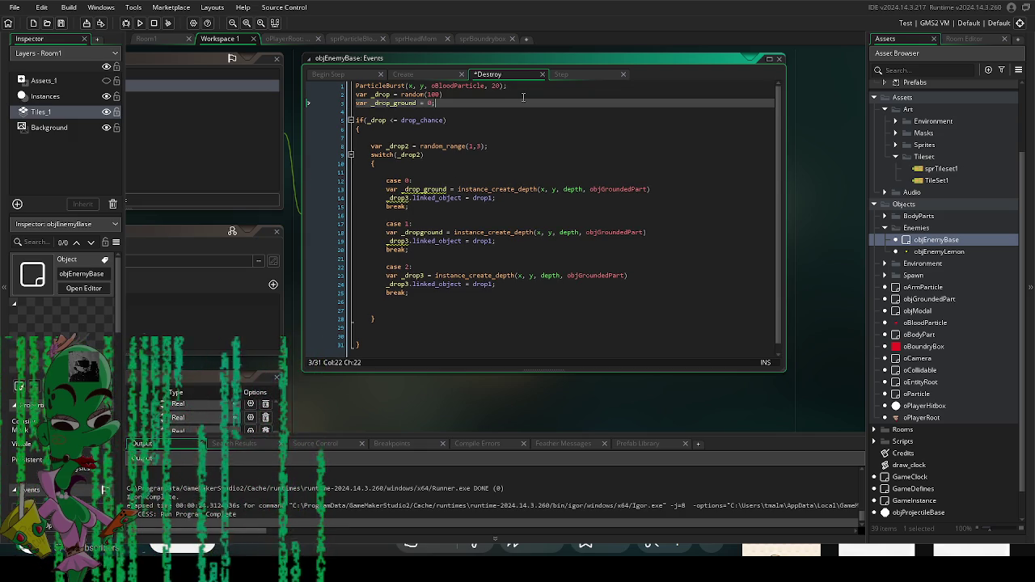
Step: Drop var from case 0's assignment and use _drop_ground on its linking line
click(430, 205)
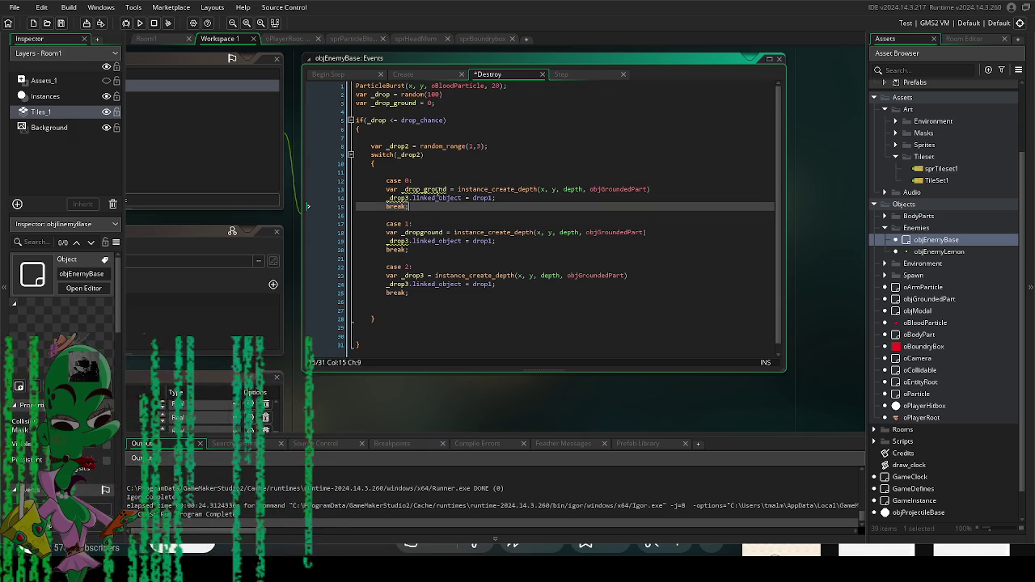
click(447, 189)
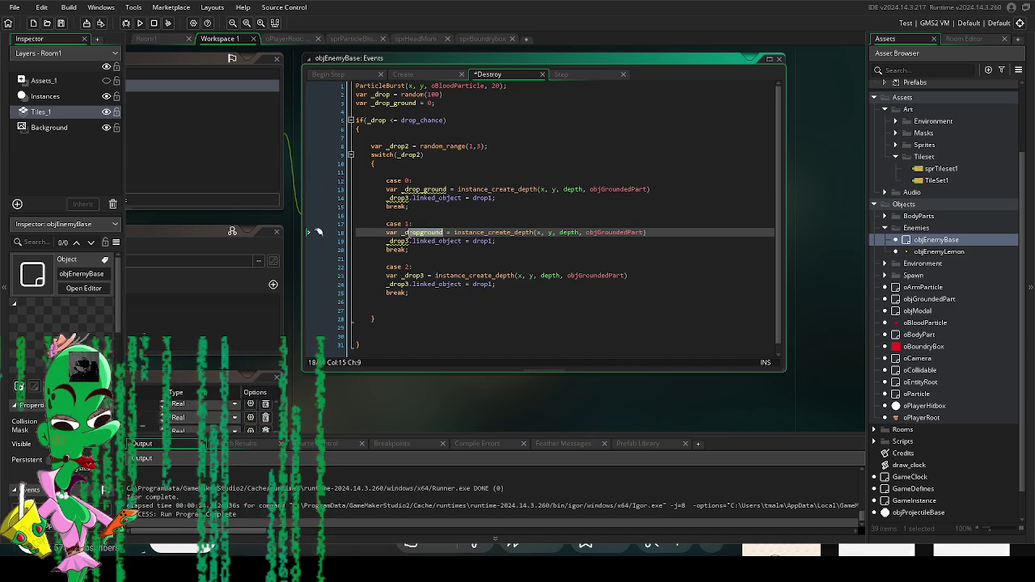
click(398, 189)
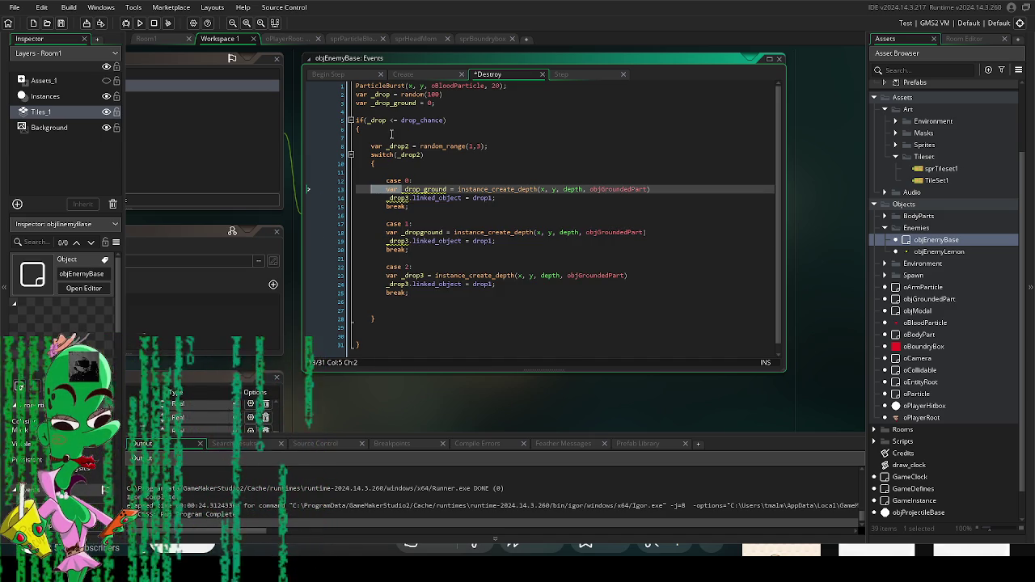
middle_click(413, 189)
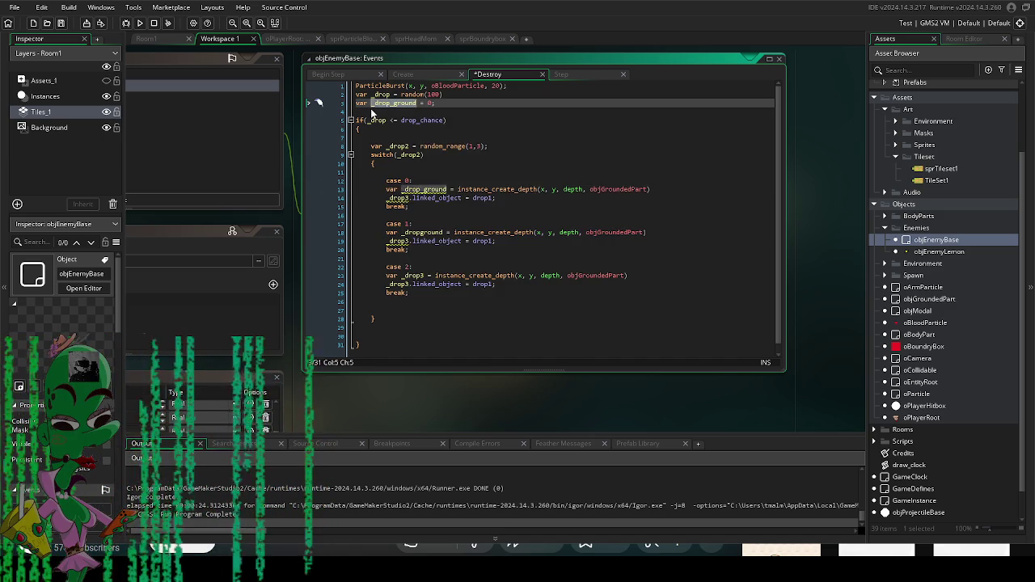
click(445, 189)
key(ctrl+z)
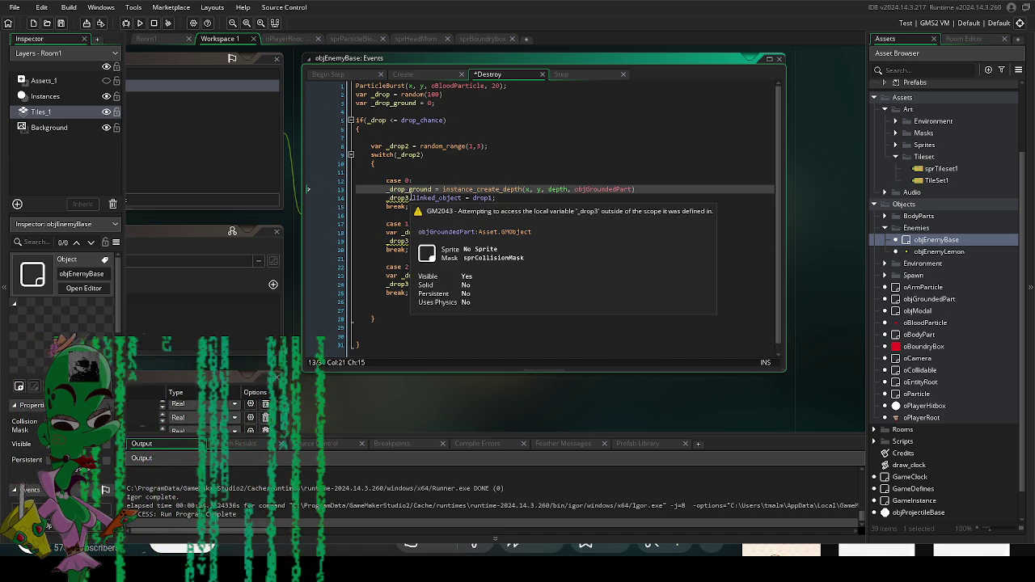
click(448, 232)
double_click(409, 197)
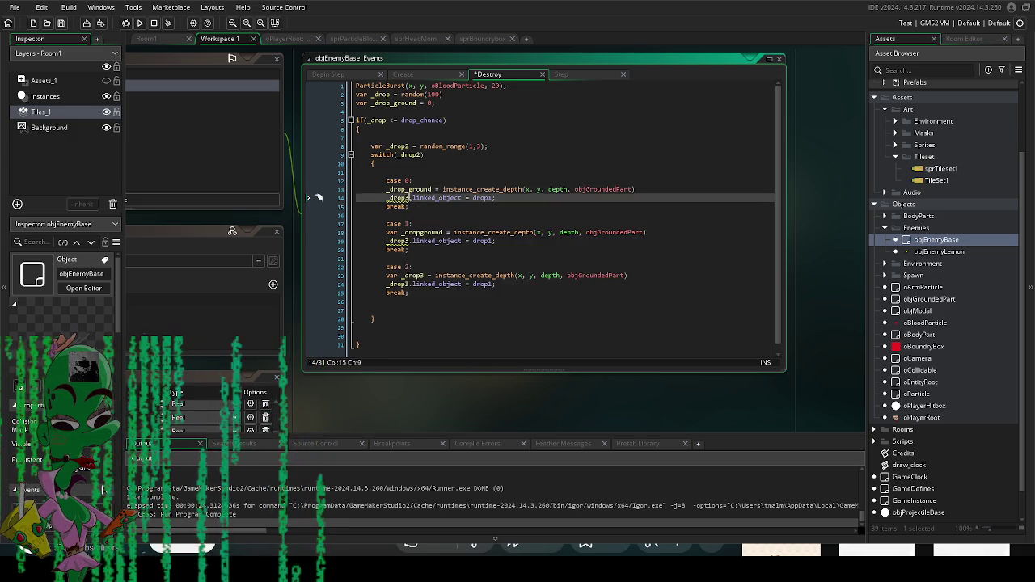
key(ctrl+v)
Step: Replace _dropground and _drop3 with _drop_ground in cases 1 and 2
key(Down)
key(Down)
key(Down)
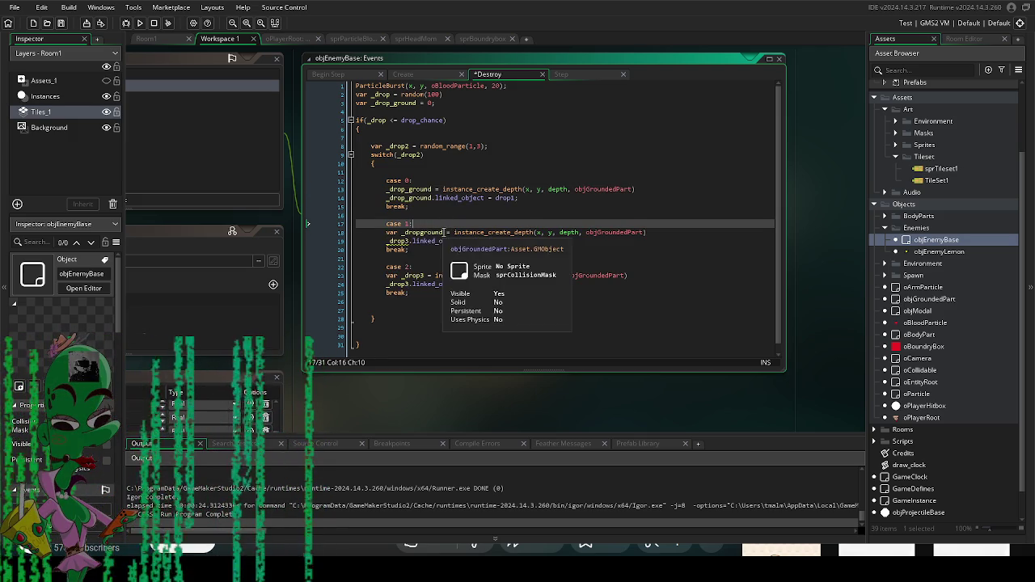
drag(380, 232, 449, 232)
key(ctrl+v)
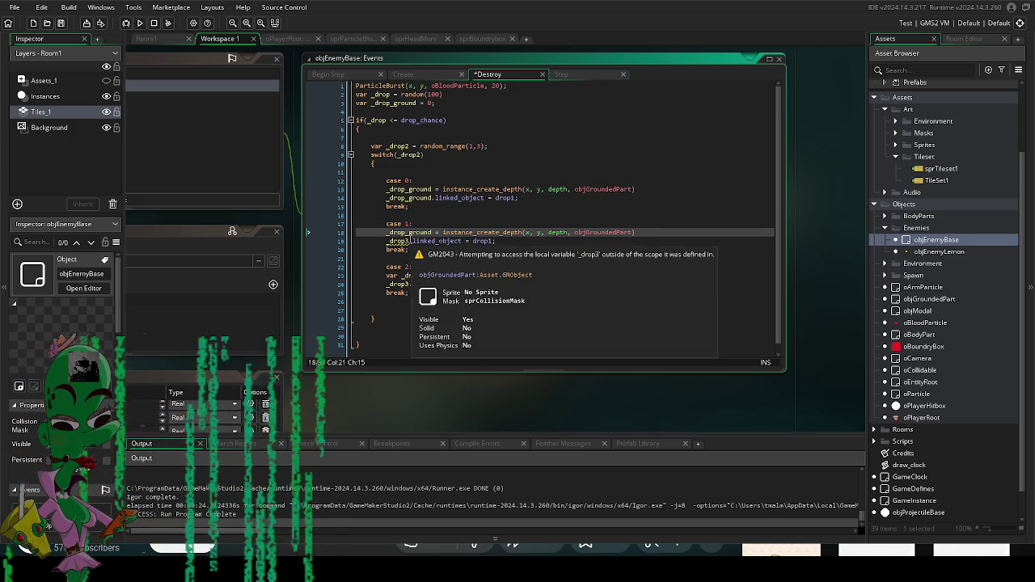
double_click(404, 241)
key(ctrl+v)
click(429, 275)
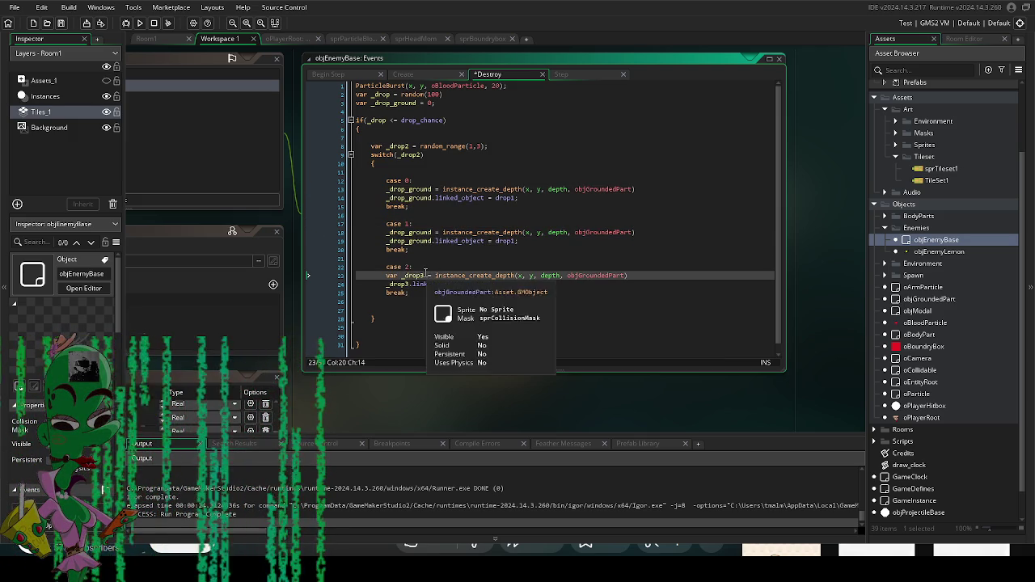
drag(428, 275, 385, 275)
key(ctrl+v)
double_click(401, 284)
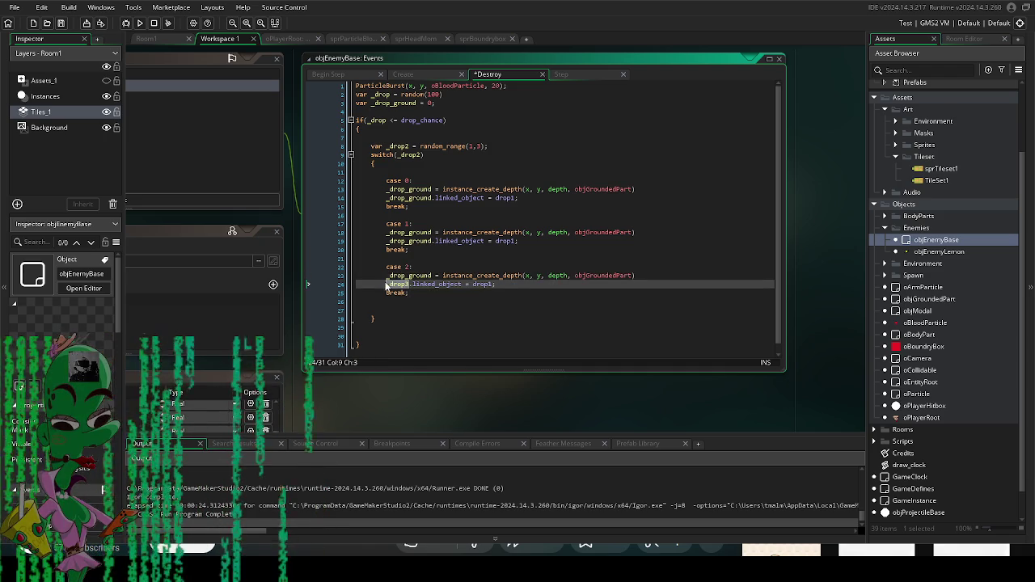
key(ctrl+v)
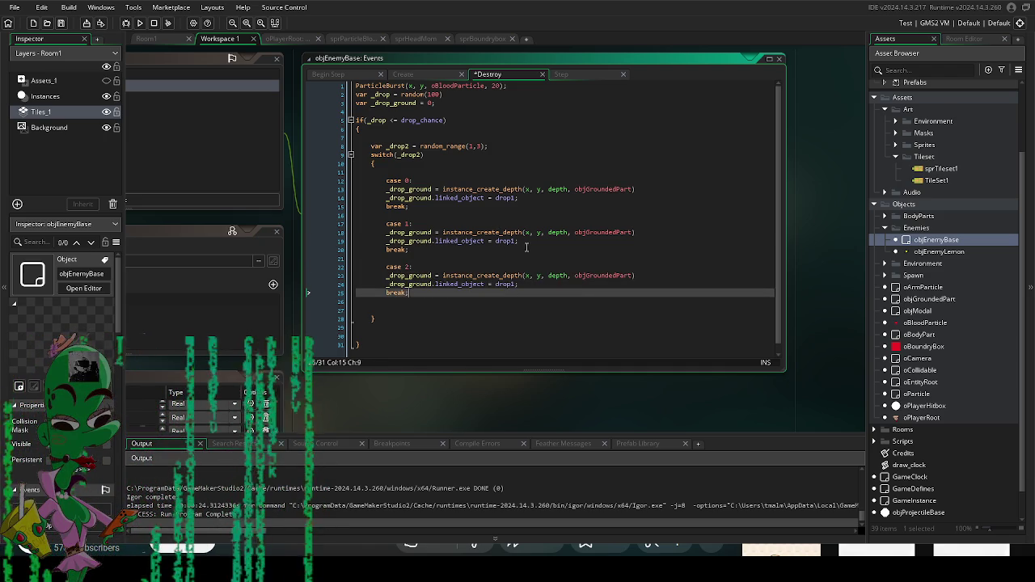
Step: Link case 1's spawned part to drop2 and case 2's to drop3
click(513, 241)
key(BackSpace)
text(2)
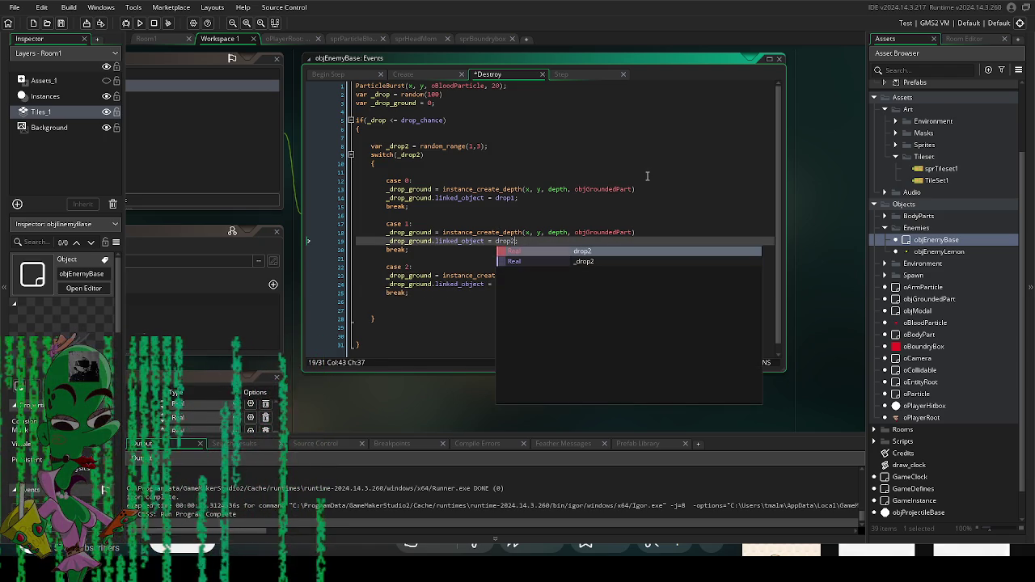
click(613, 206)
click(513, 283)
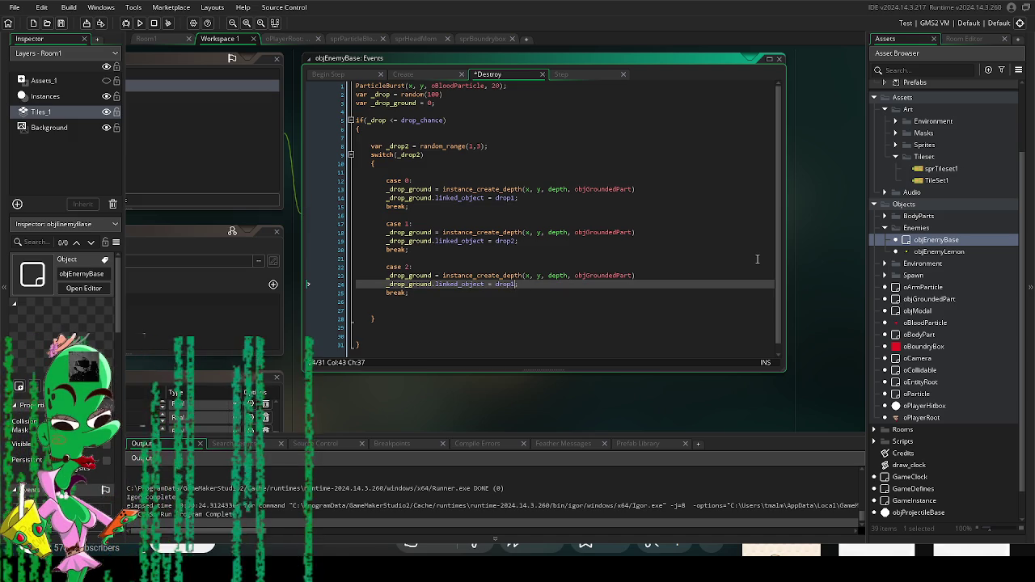
key(BackSpace)
text(3)
click(648, 198)
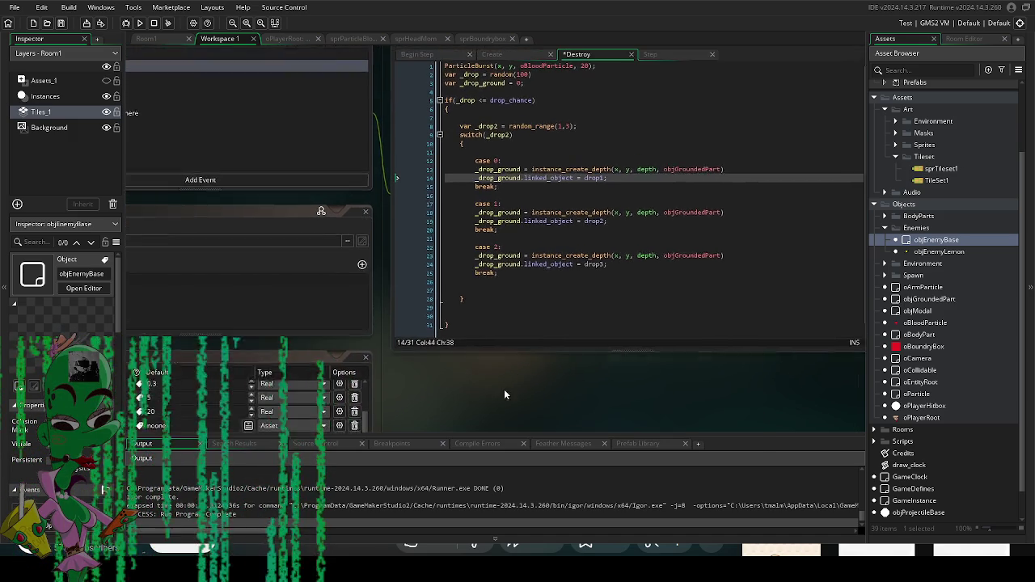
mouse_move(532, 385)
mouse_down()
mouse_move(661, 239)
mouse_move(510, 347)
mouse_move(523, 393)
mouse_move(507, 413)
mouse_up()
click(662, 185)
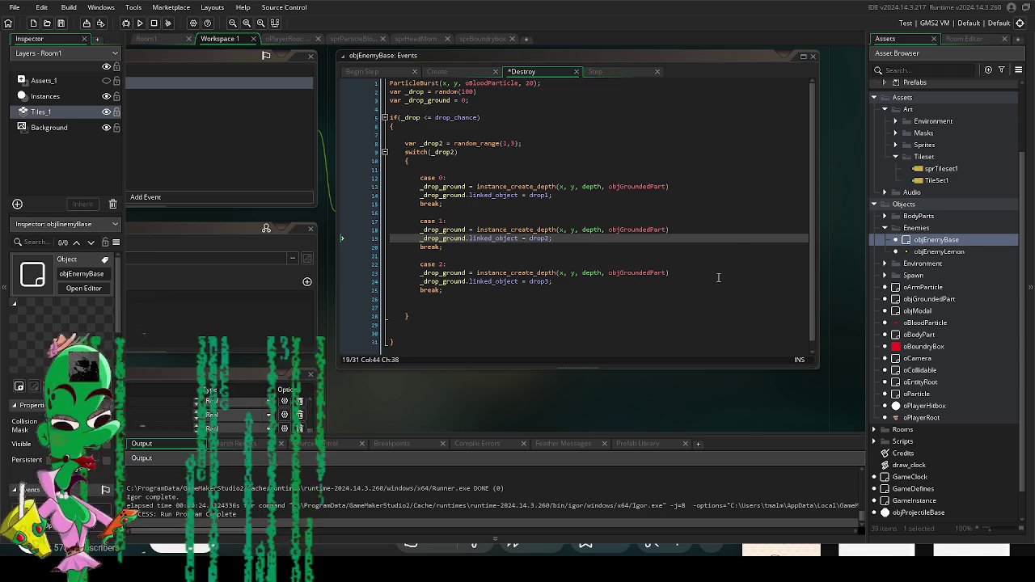
mouse_move(624, 275)
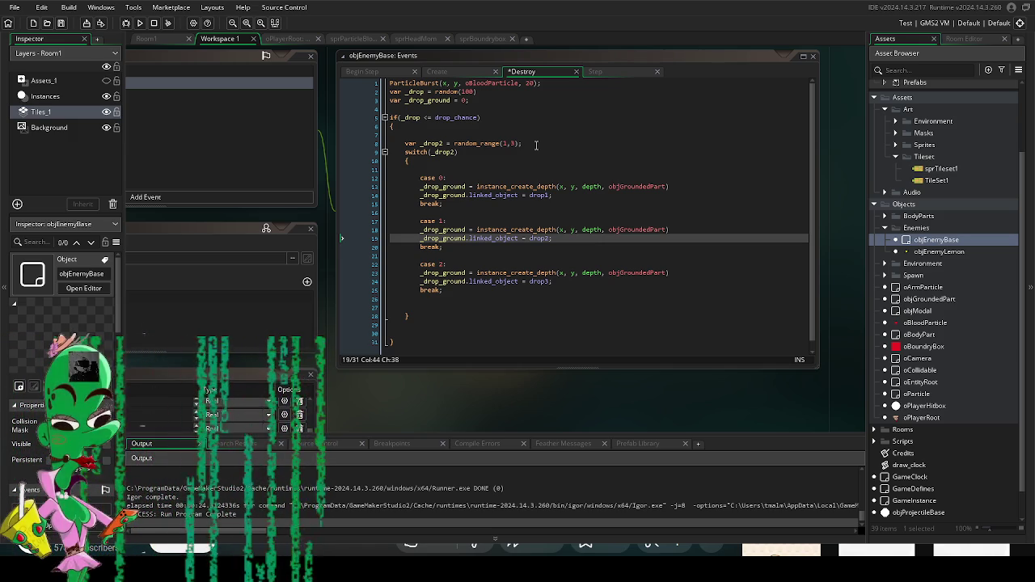
click(536, 145)
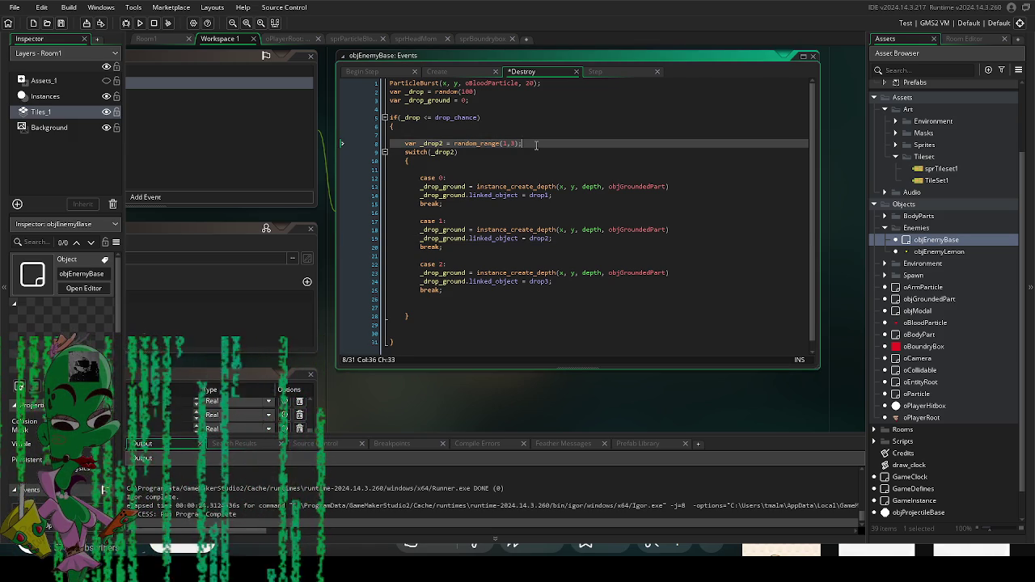
click(483, 292)
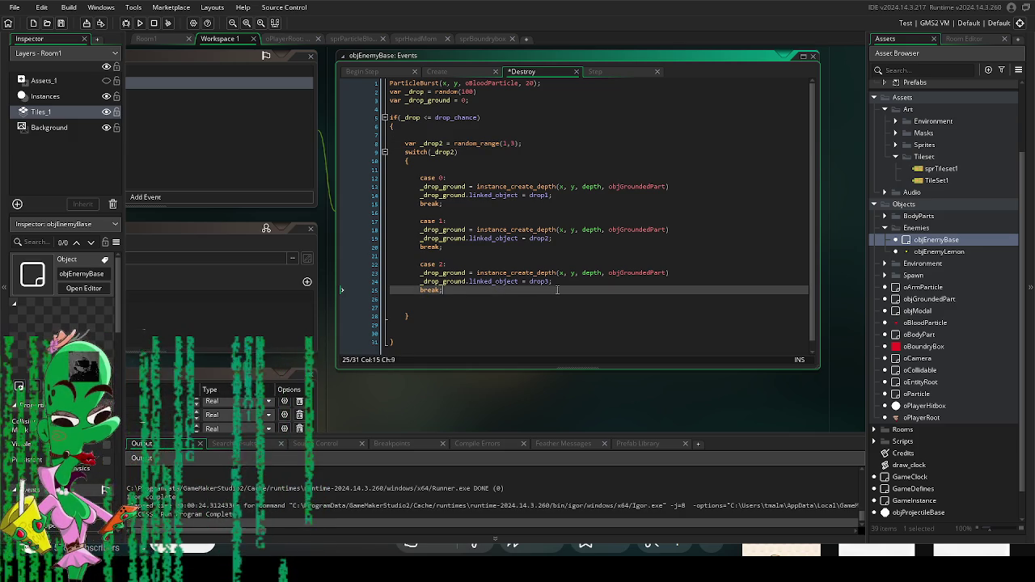
click(557, 281)
key(Return)
text(repeat)
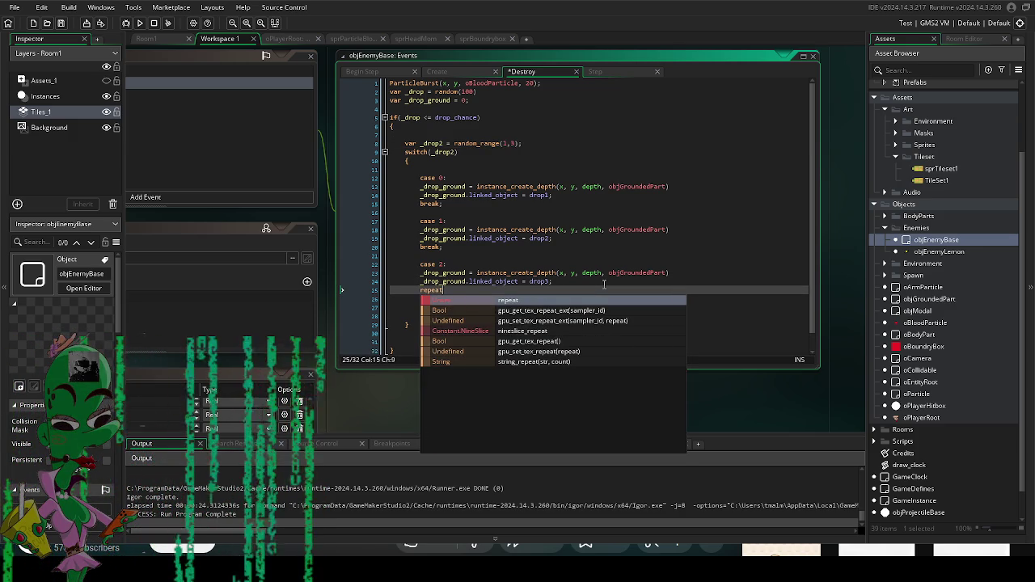
click(565, 265)
click(439, 300)
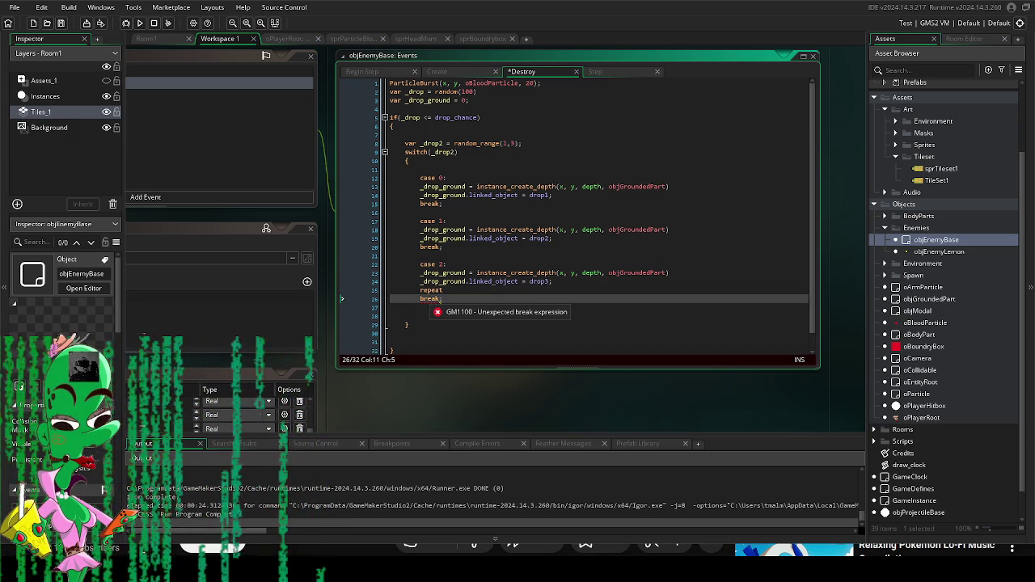
click(440, 290)
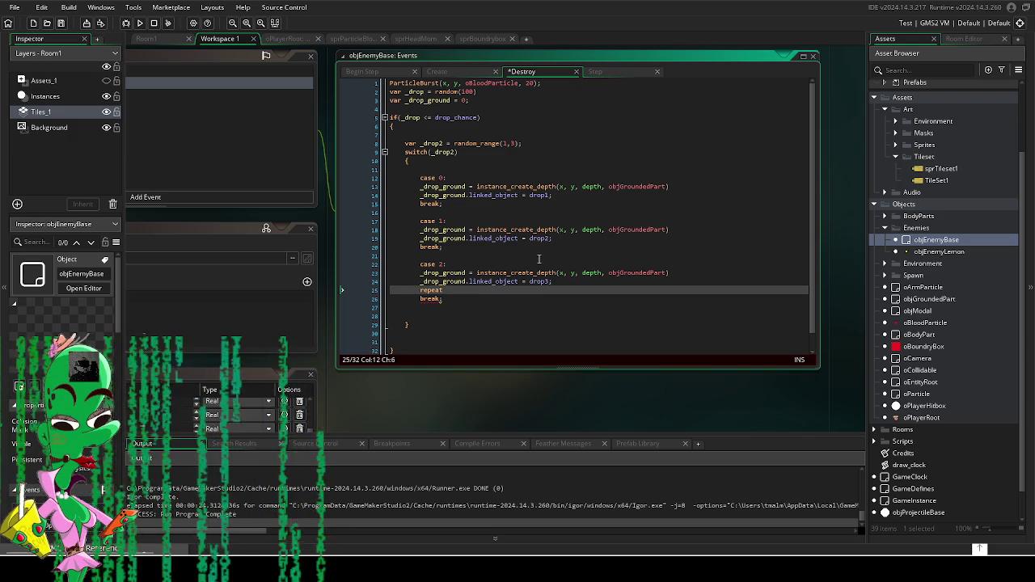
key(BackSpace)
key(BackSpace)
key(BackSpace)
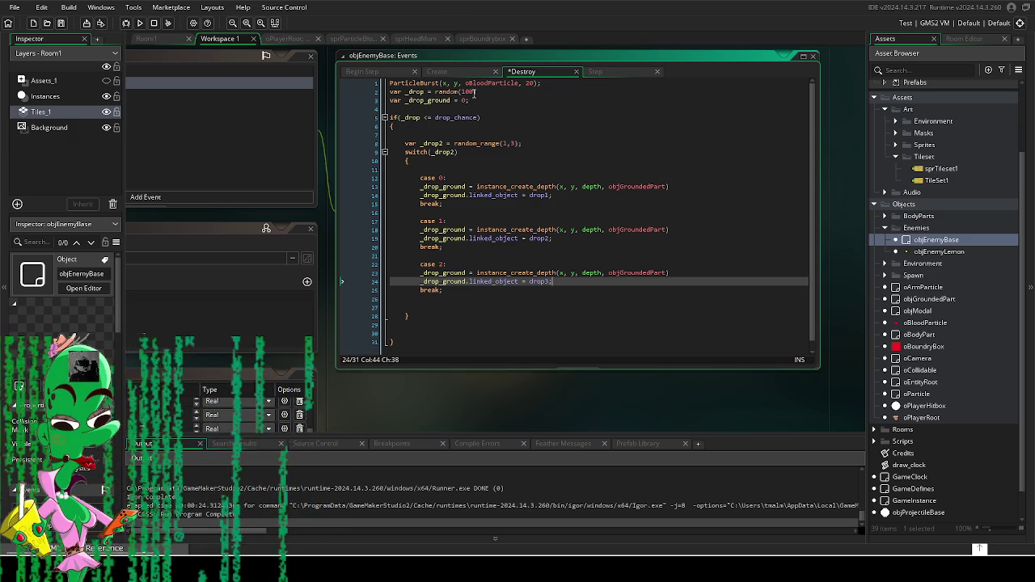
mouse_move(479, 141)
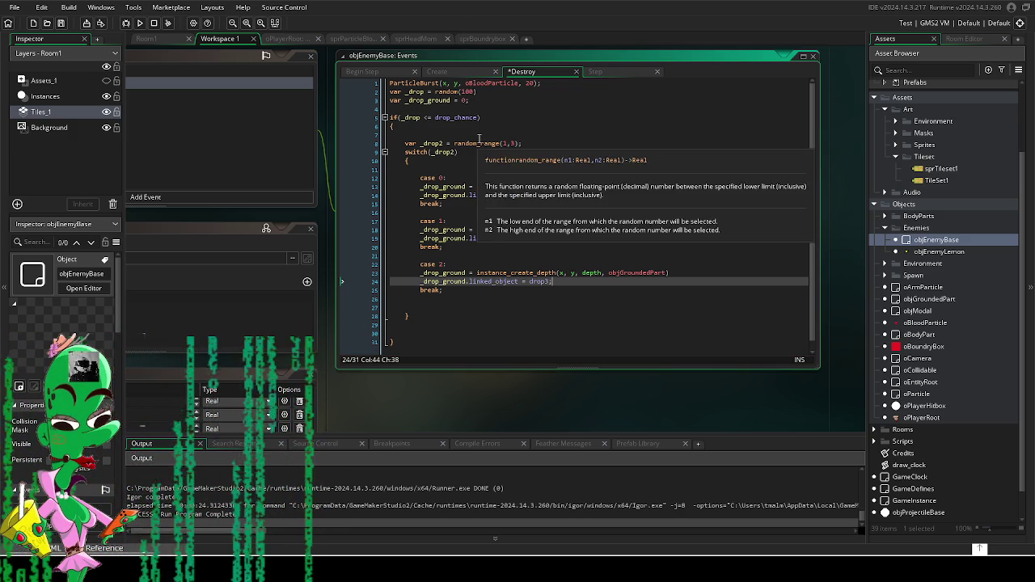
drag(405, 152, 676, 287)
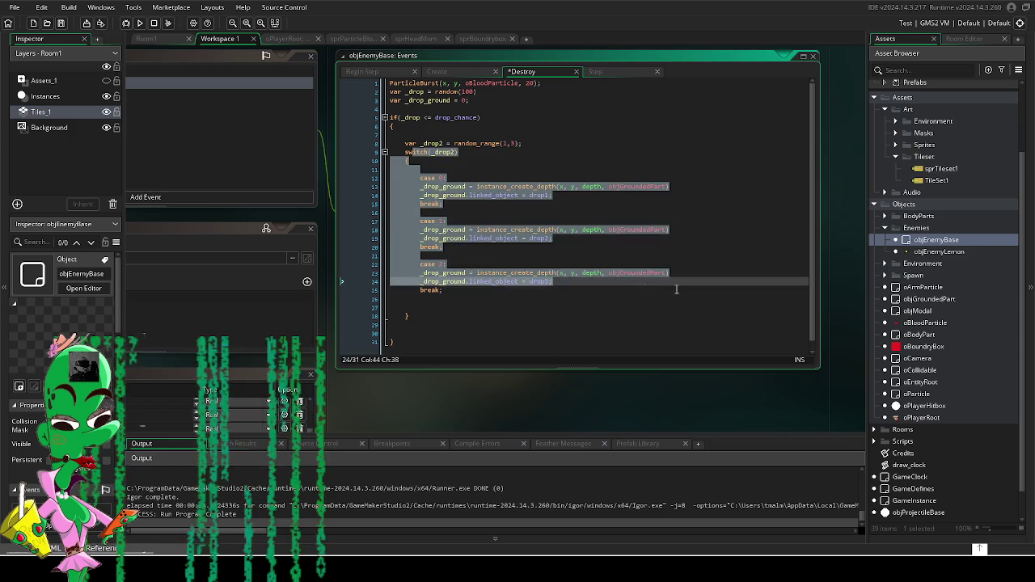
Step: Insert a blank line between the _drop2 declaration and the switch statement
click(667, 298)
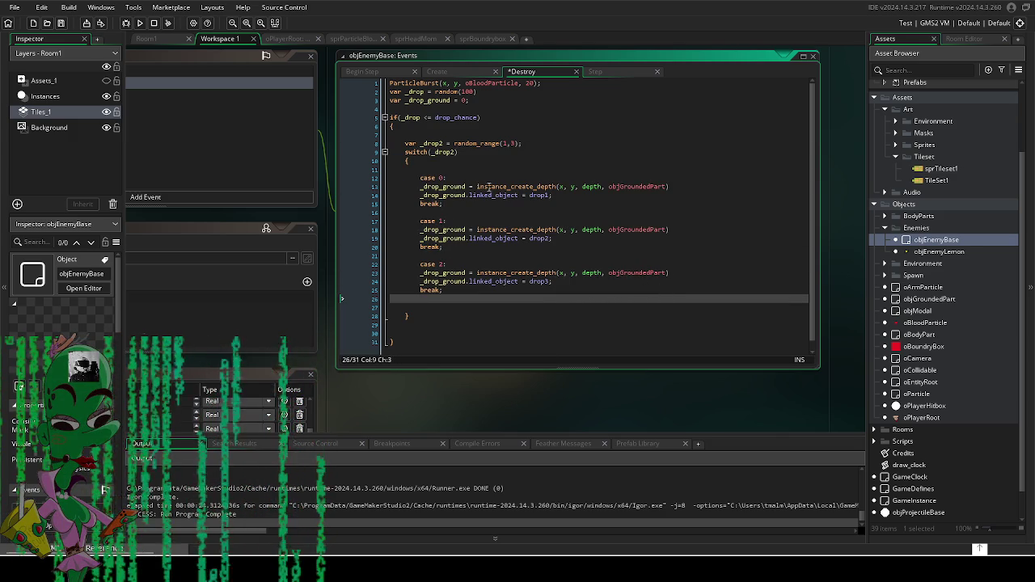
drag(490, 186, 510, 195)
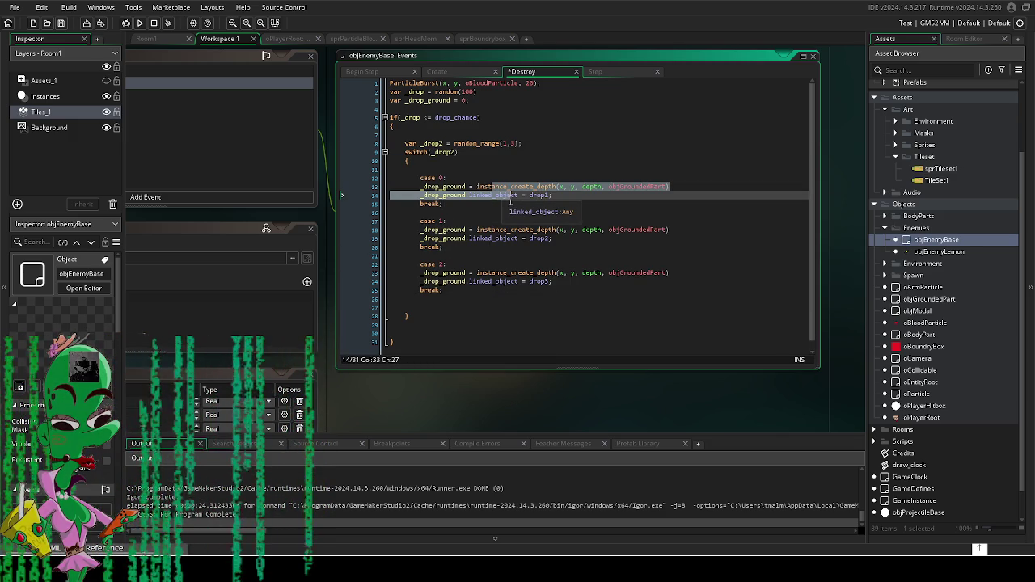
click(522, 291)
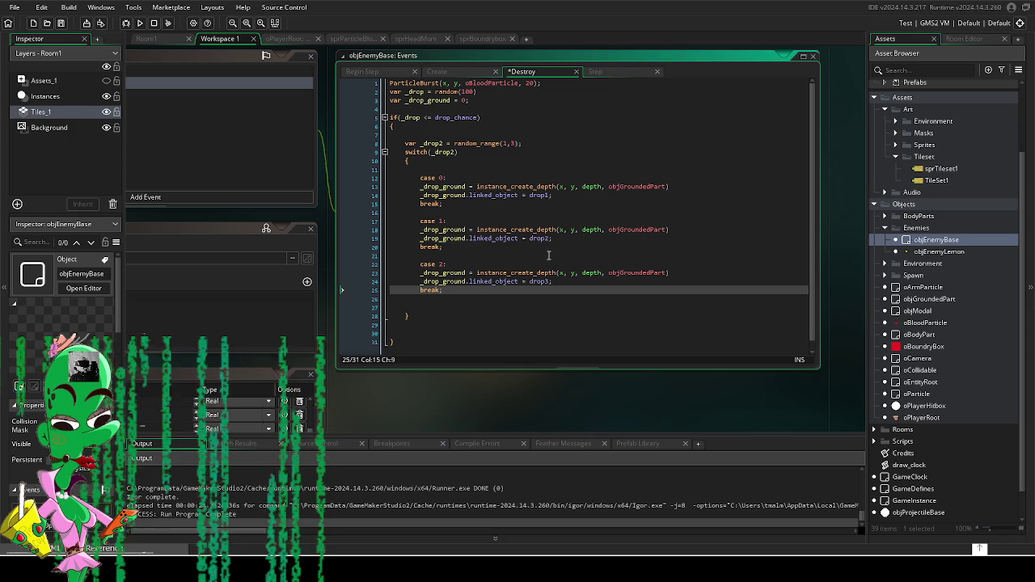
click(555, 281)
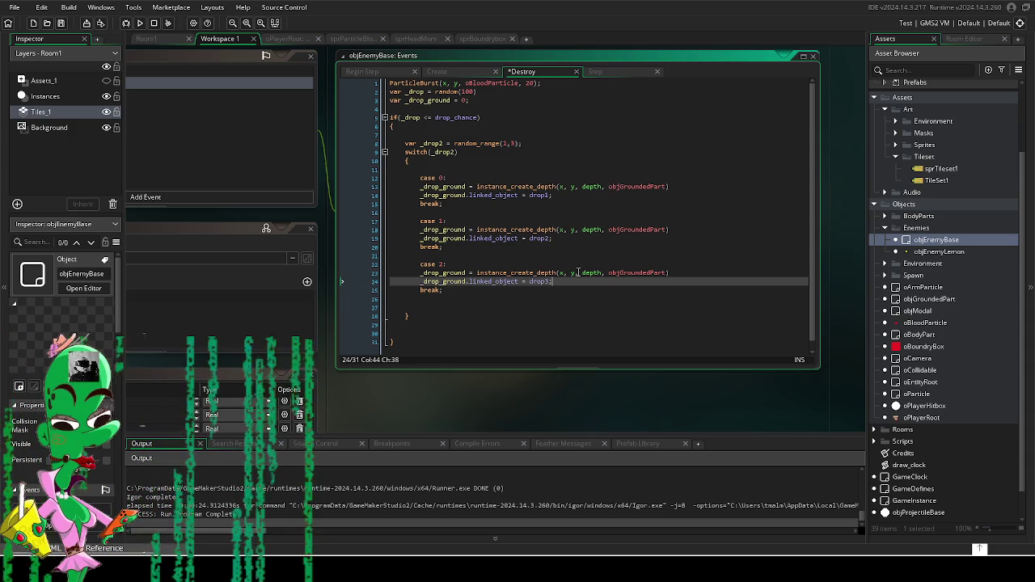
drag(545, 379, 556, 382)
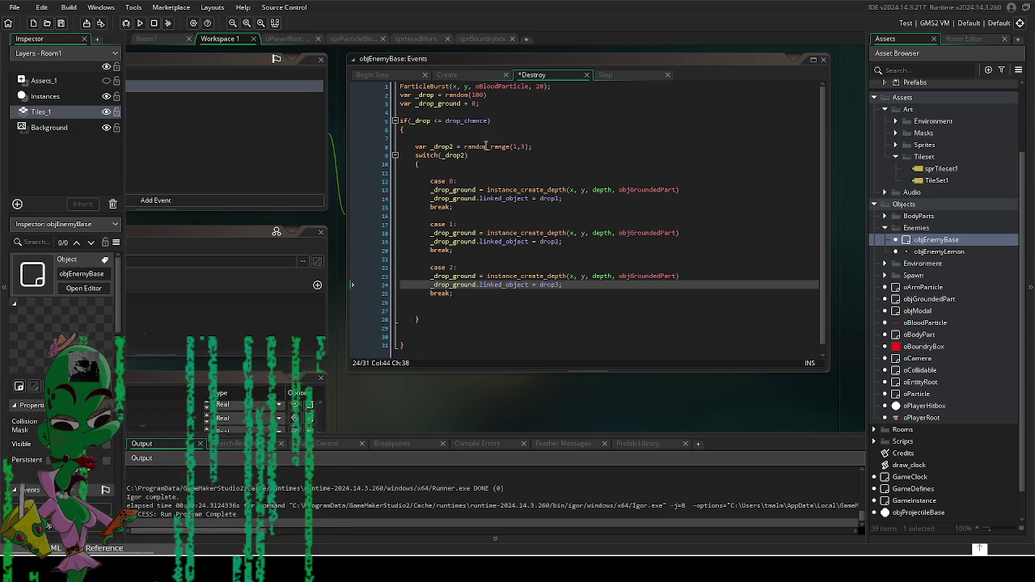
click(533, 147)
key(Return)
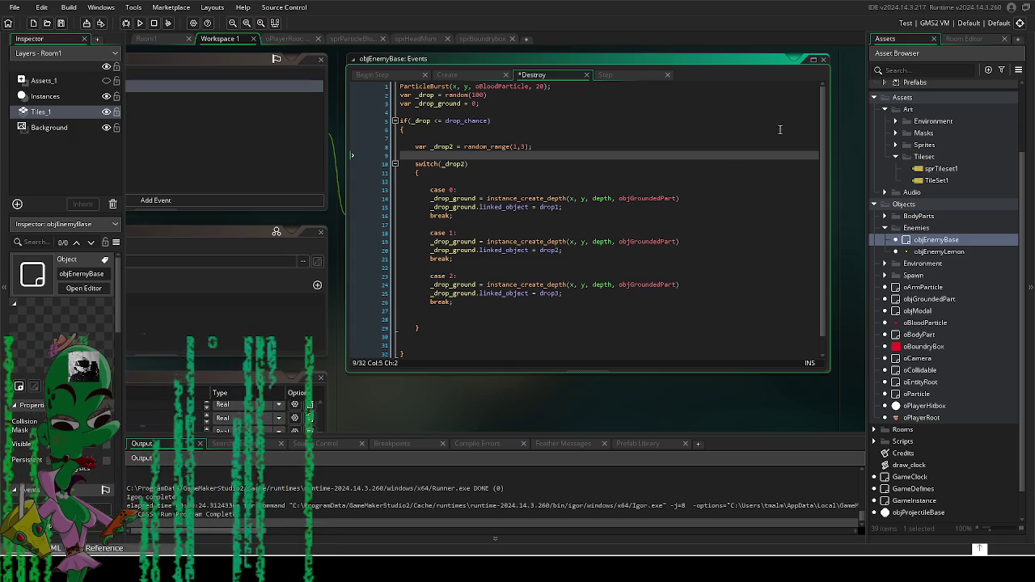
key(alt+Tab)
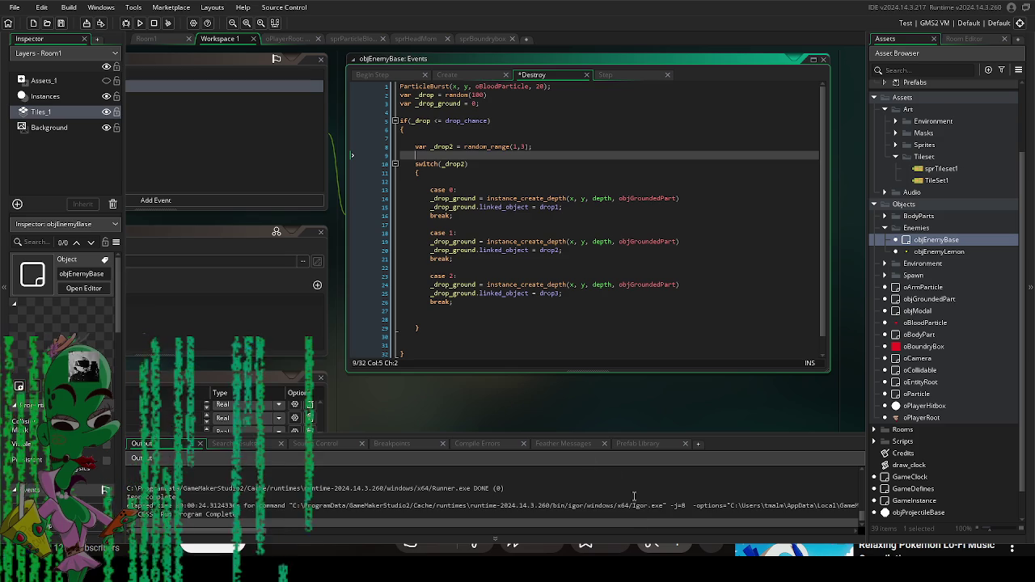
Step: Write do{ _drop2 = random_range(1, 3)} on the line above switch(_drop2)
text(do)
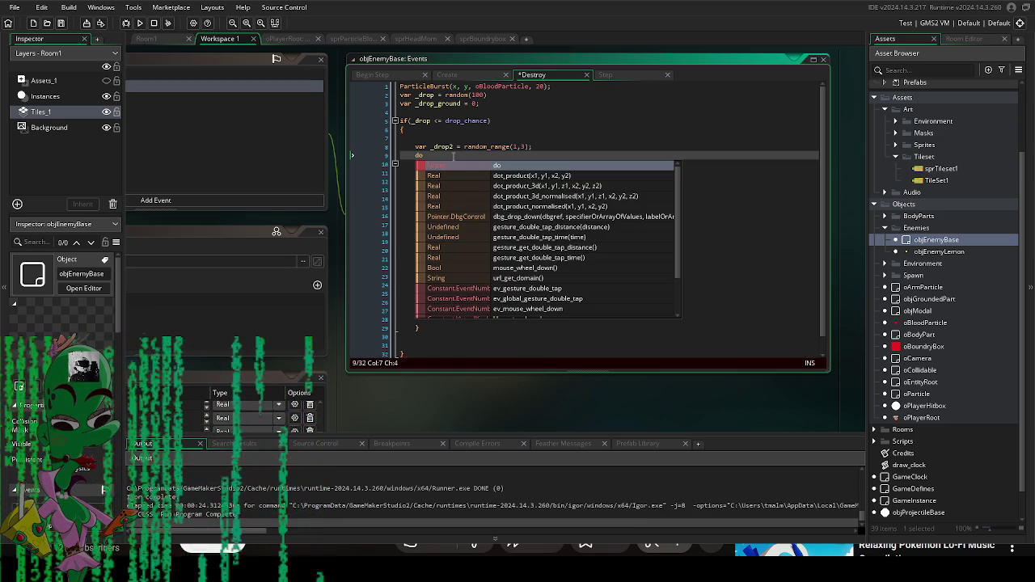
text({)
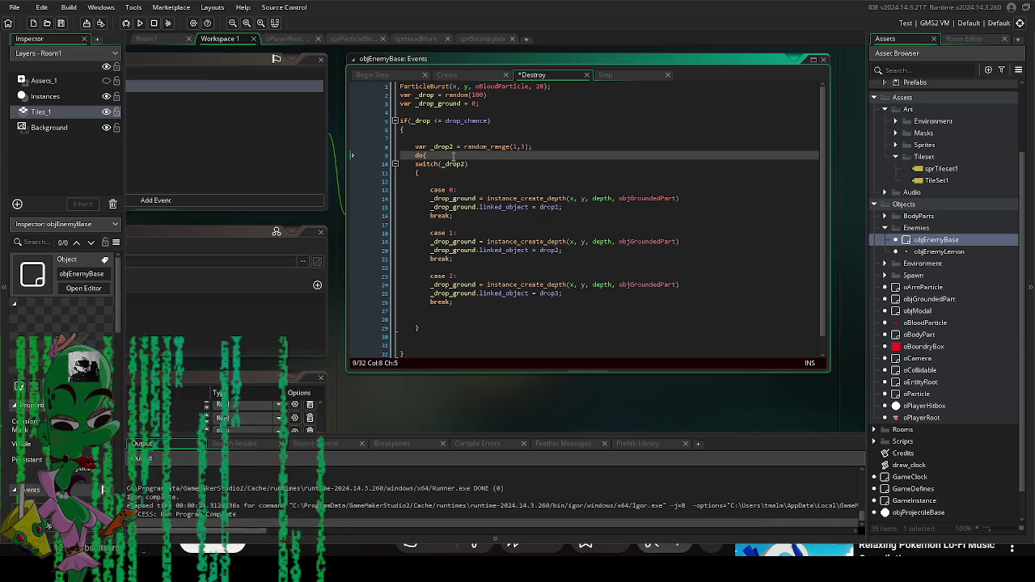
text(_d)
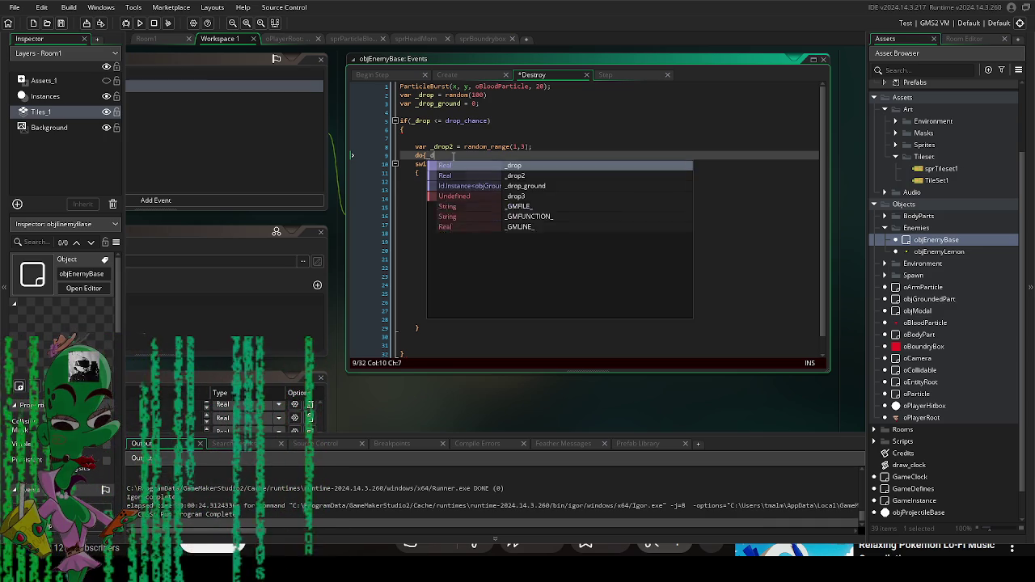
text(rop2 = ra)
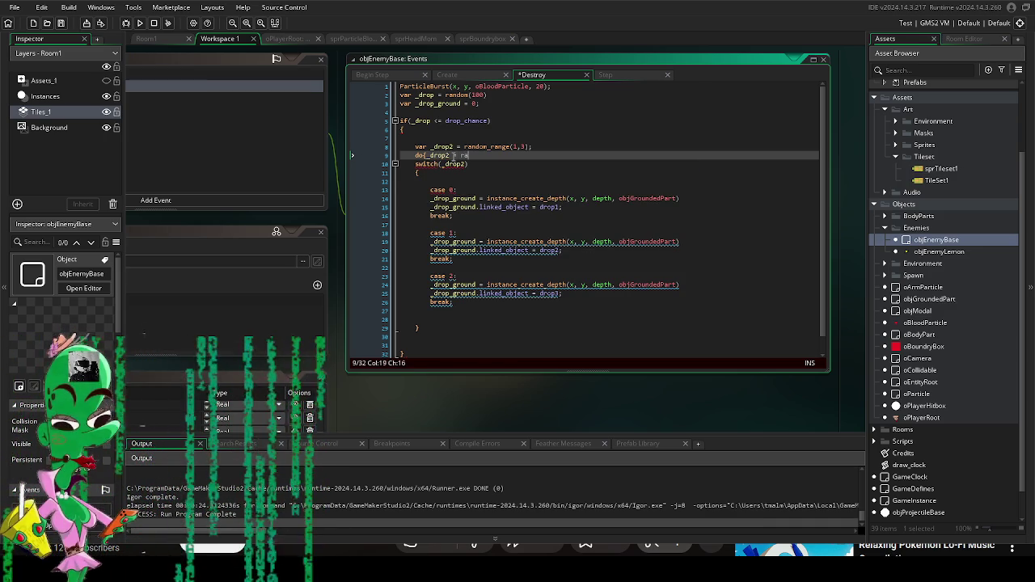
text(ndom_rang)
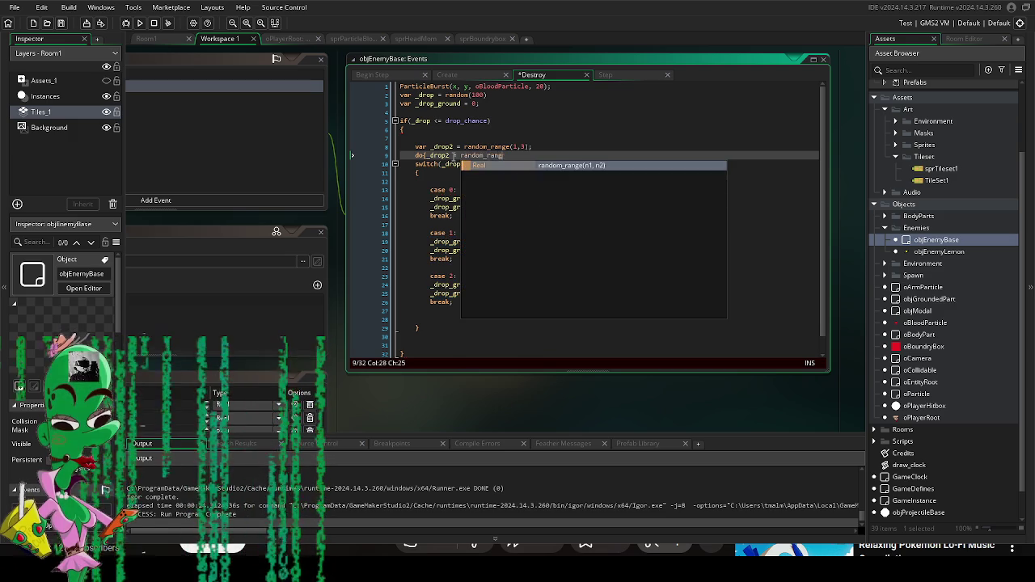
text(e(1, 3))
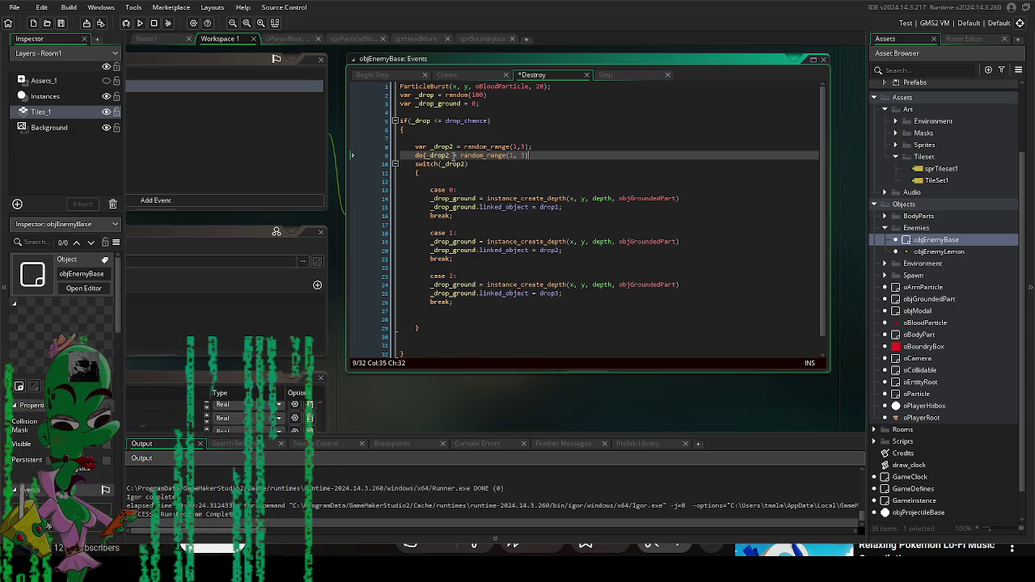
text(;)
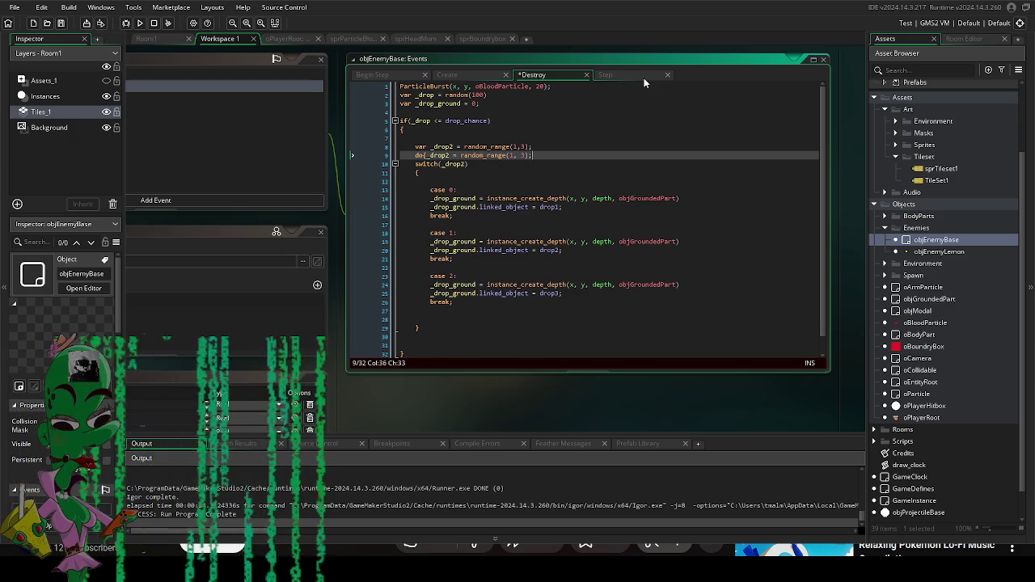
key(BackSpace)
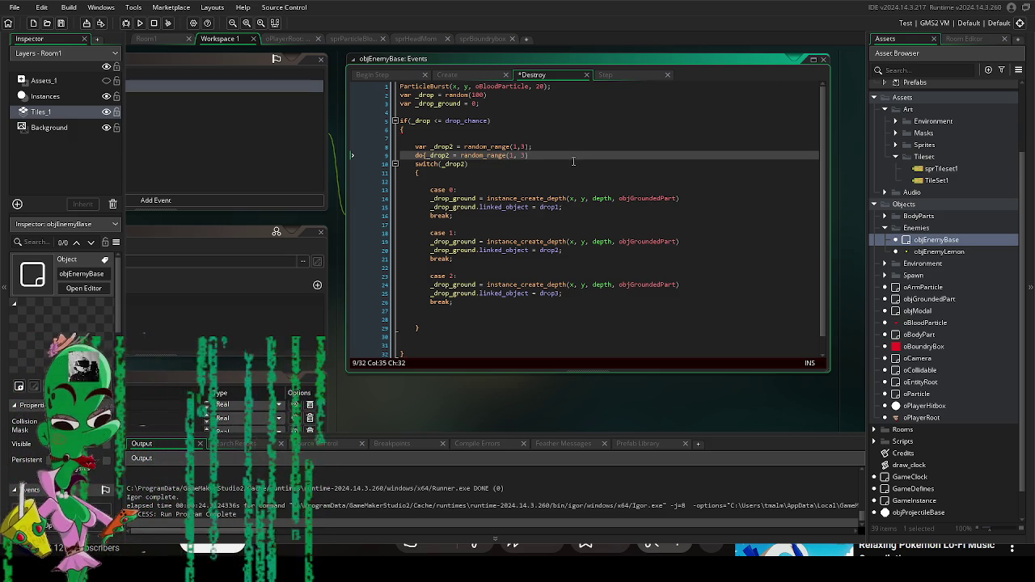
text())
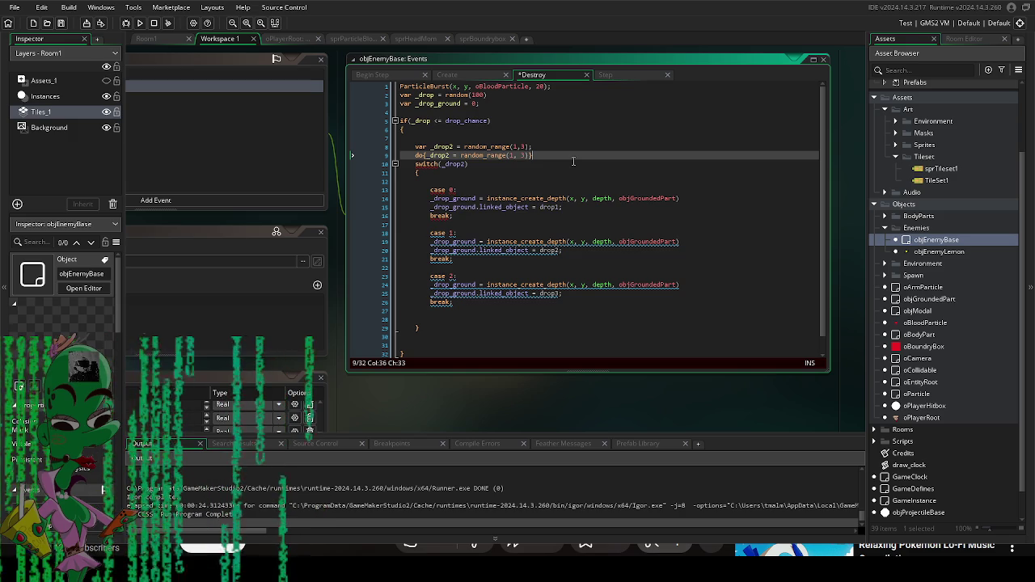
click(415, 155)
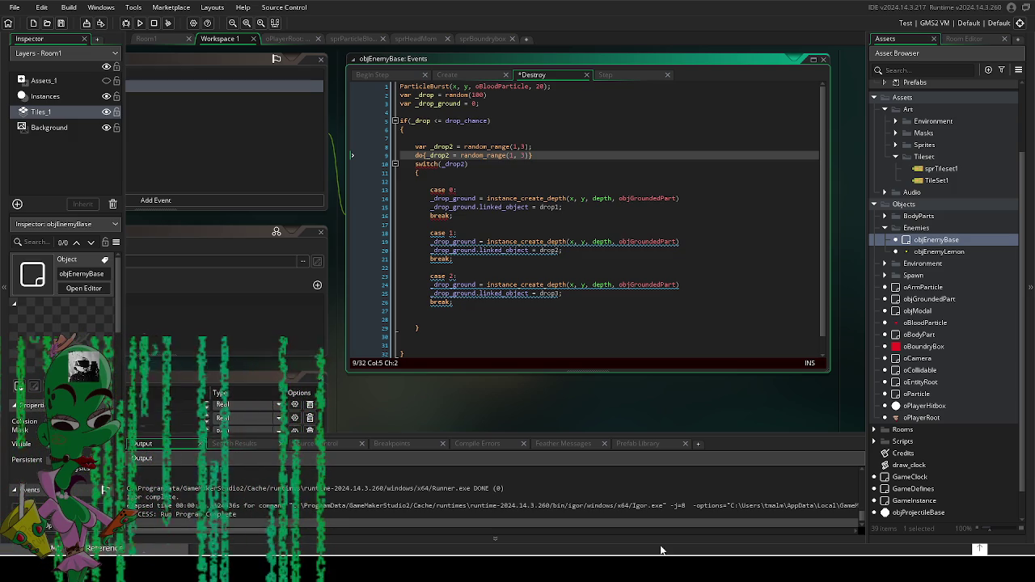
Step: Review the case spawn lines, then delete the re-roll code from line 9
click(524, 207)
click(670, 223)
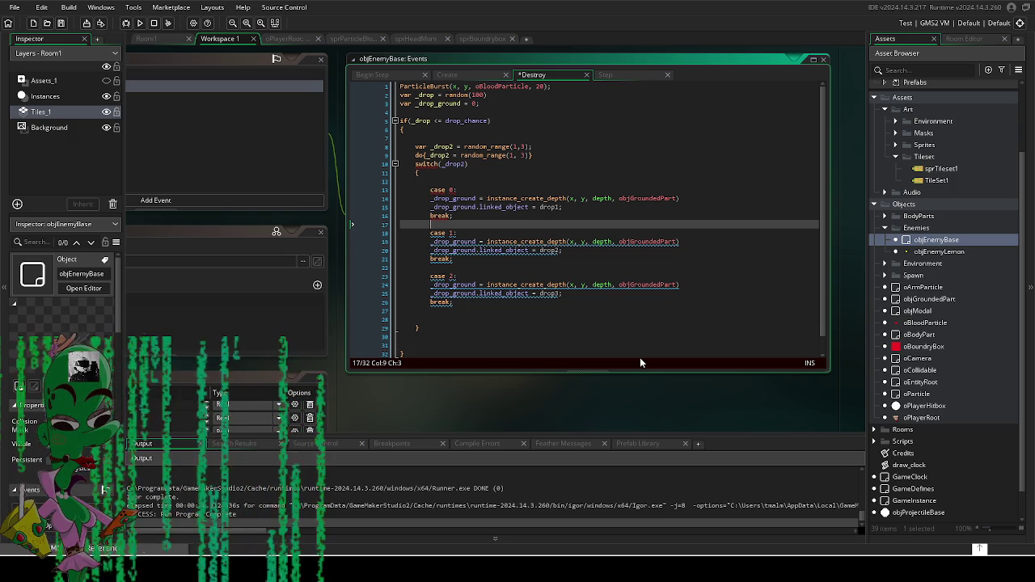
drag(509, 399, 534, 395)
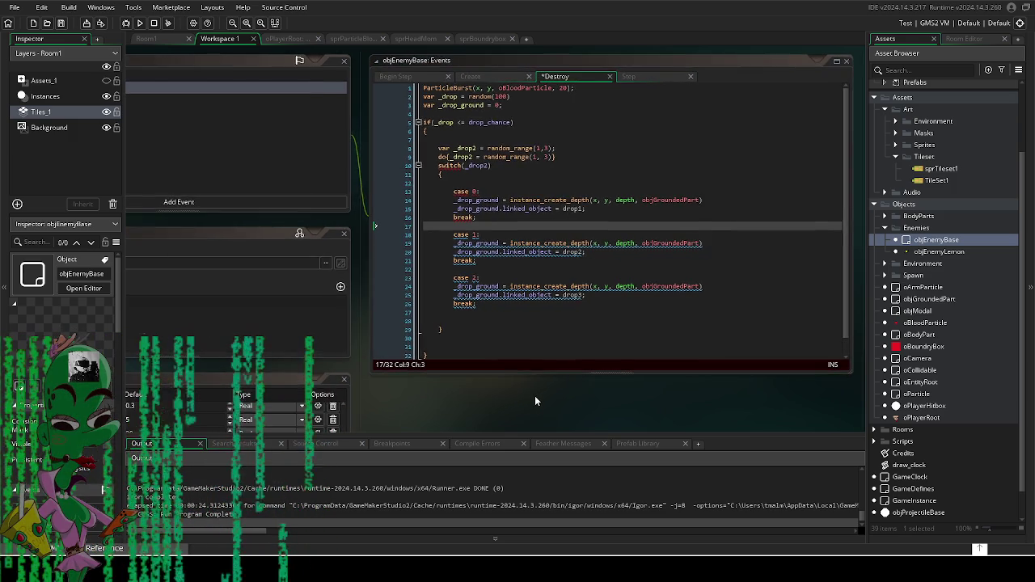
click(529, 243)
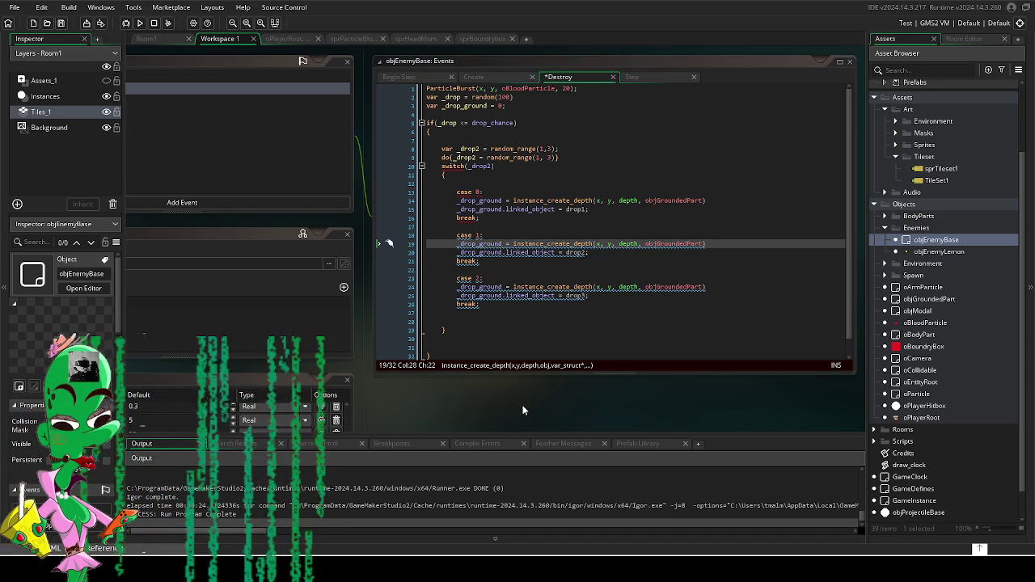
drag(521, 402, 547, 414)
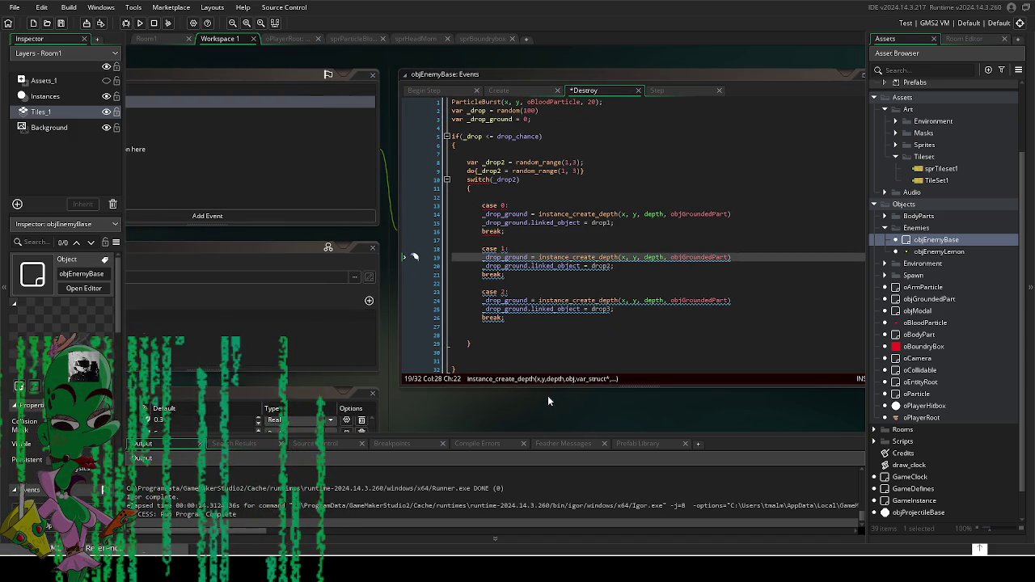
drag(583, 171, 471, 177)
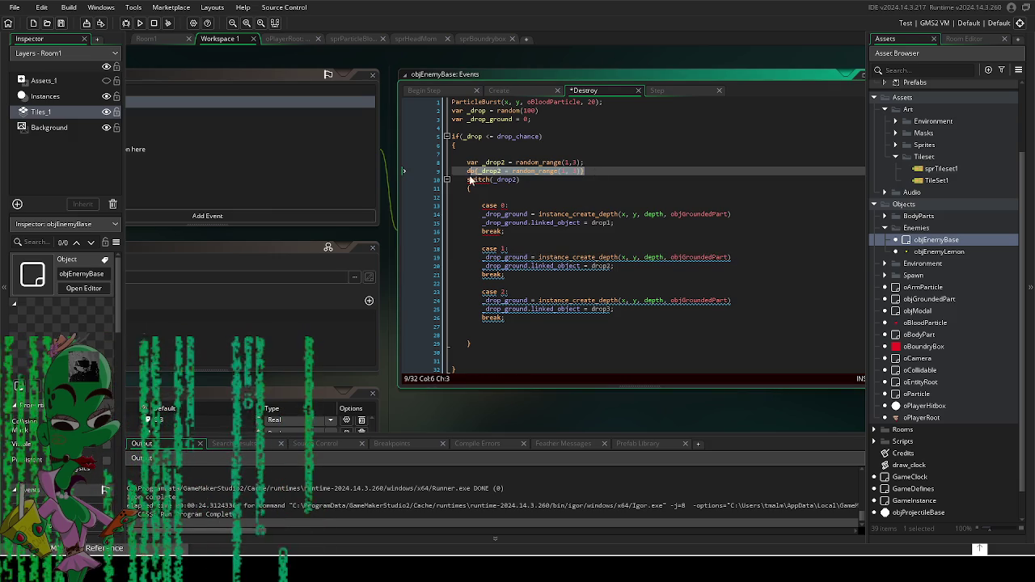
key(BackSpace)
key(BackSpace)
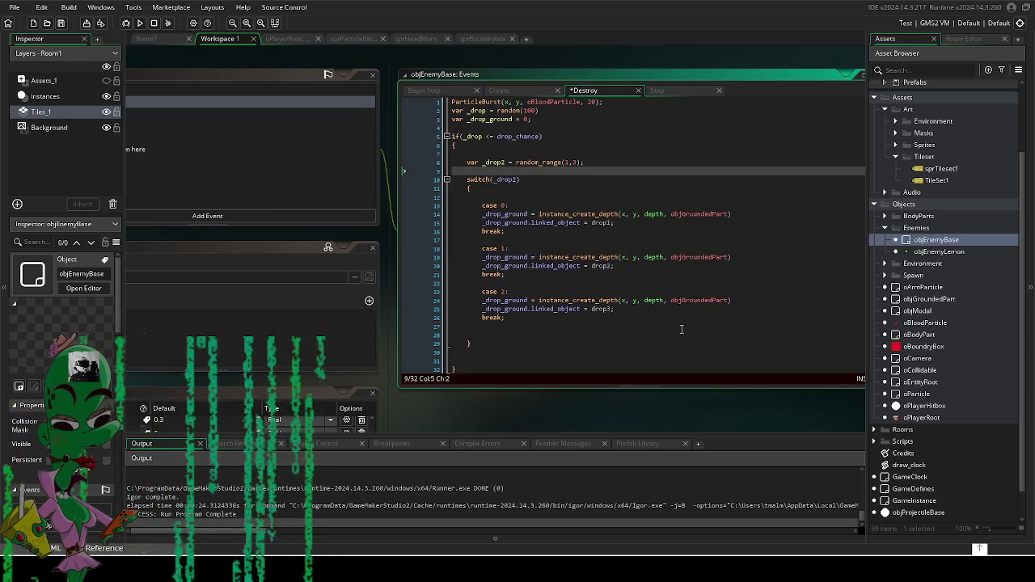
Step: Type repeat on a new line after the switch block's closing brace
mouse_move(586, 393)
mouse_down()
mouse_move(608, 391)
mouse_move(703, 290)
mouse_move(704, 306)
mouse_move(588, 360)
mouse_move(587, 371)
mouse_up()
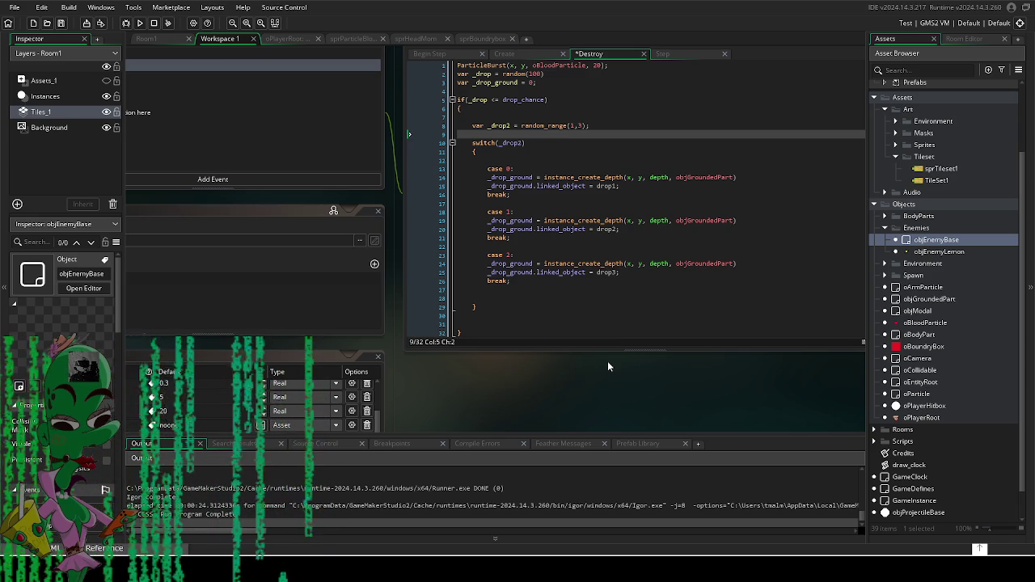
click(562, 311)
text(r)
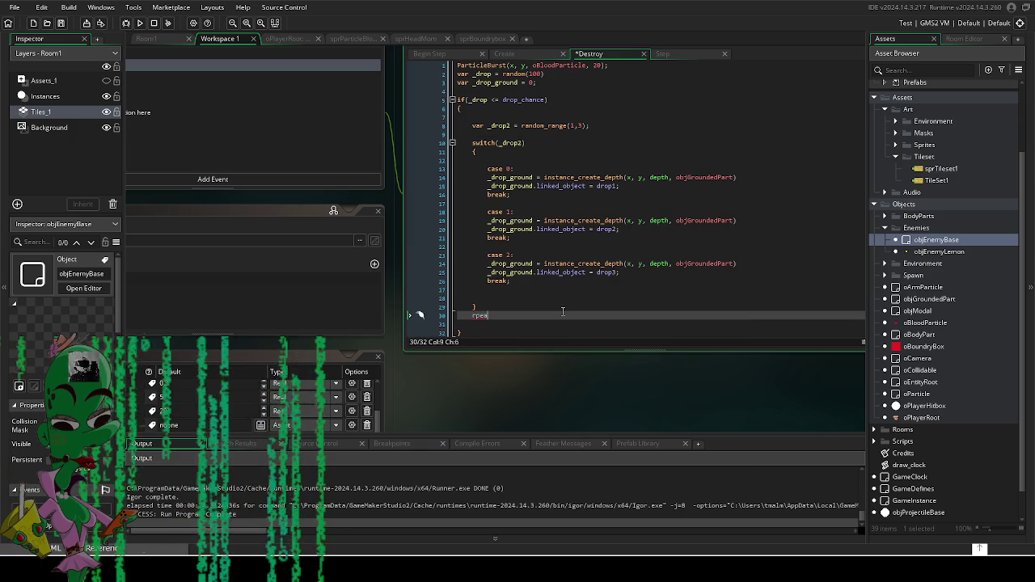
text(epeat)
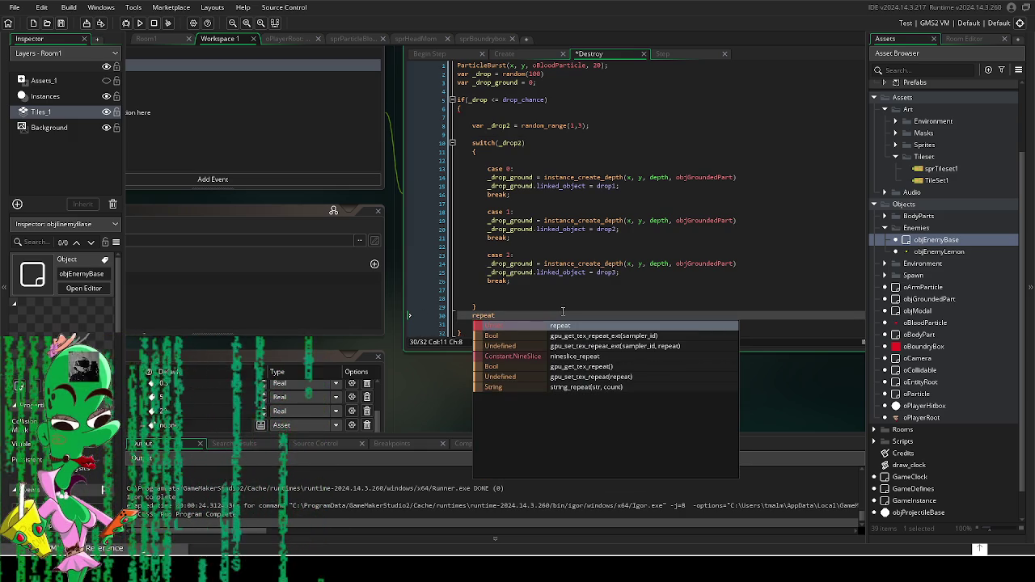
click(569, 246)
click(493, 313)
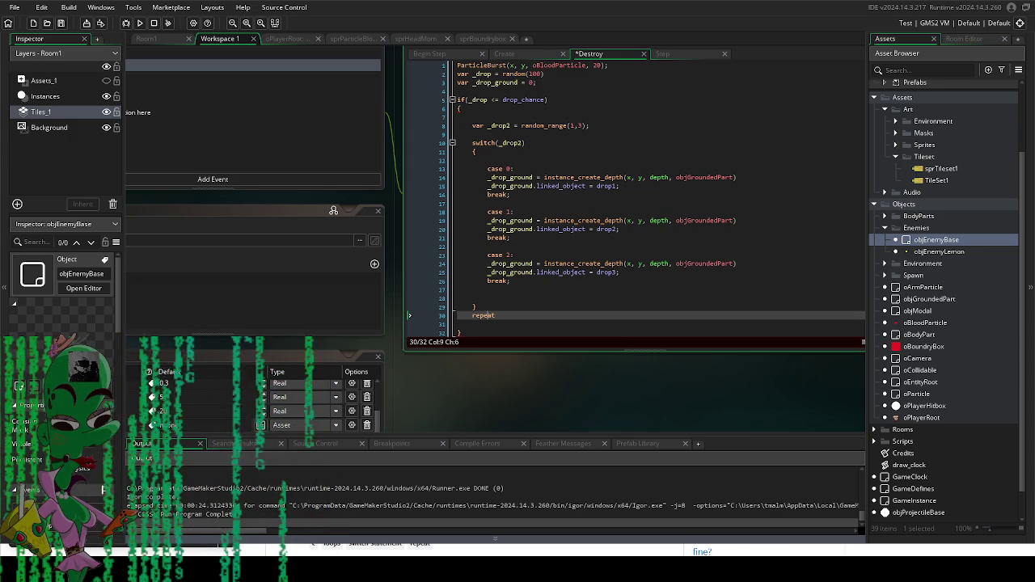
mouse_move(603, 419)
mouse_down()
mouse_move(550, 414)
mouse_move(673, 269)
mouse_move(854, 278)
mouse_move(589, 393)
mouse_up()
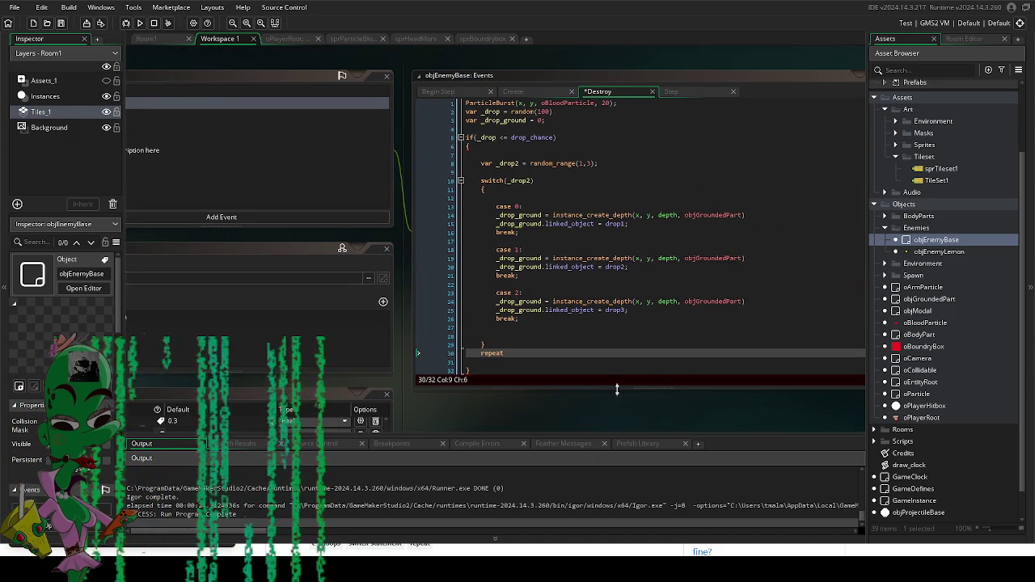
double_click(943, 298)
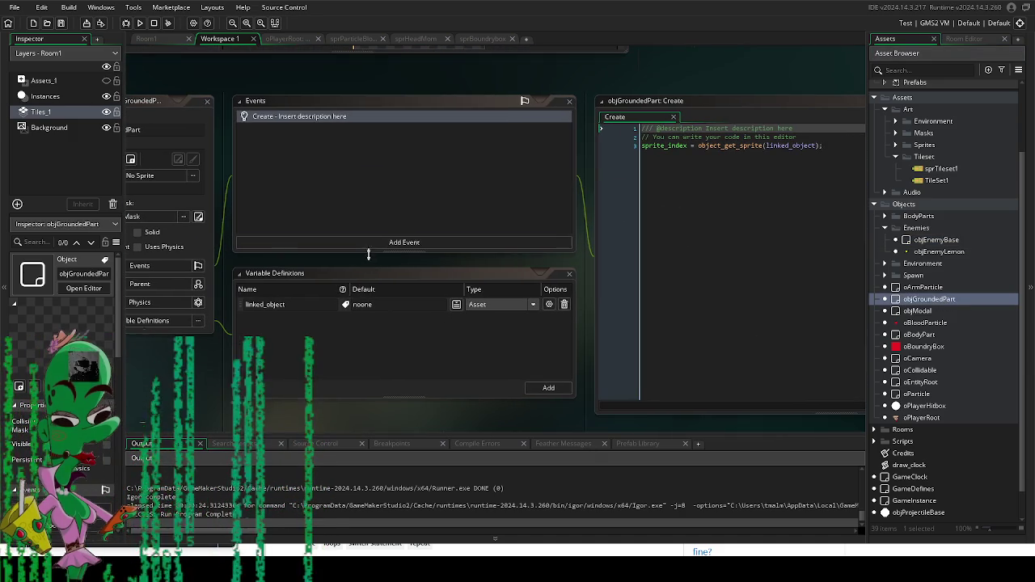
Step: Add a Step > Step event to objGroundedPart
click(377, 243)
mouse_move(408, 284)
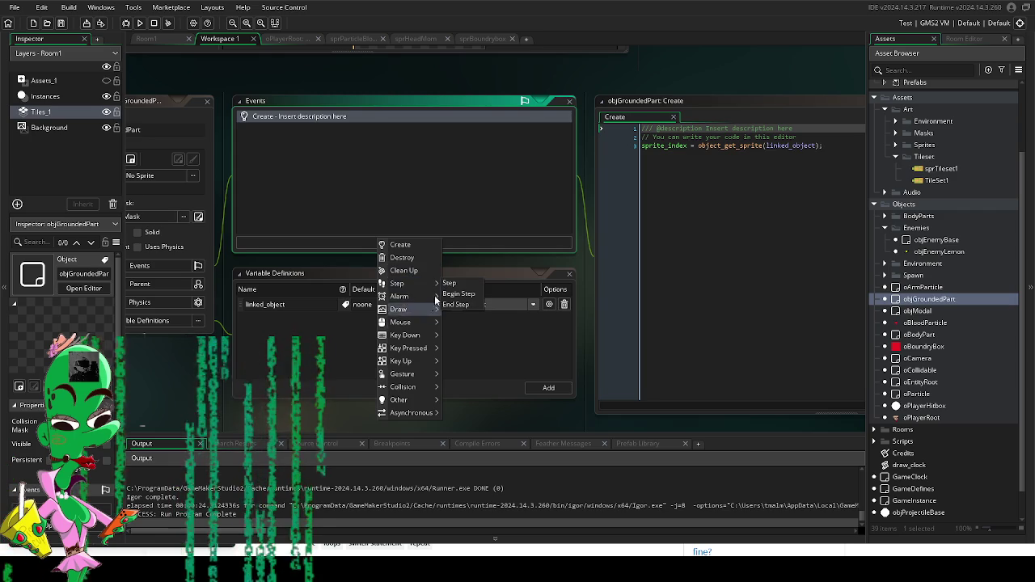
click(448, 285)
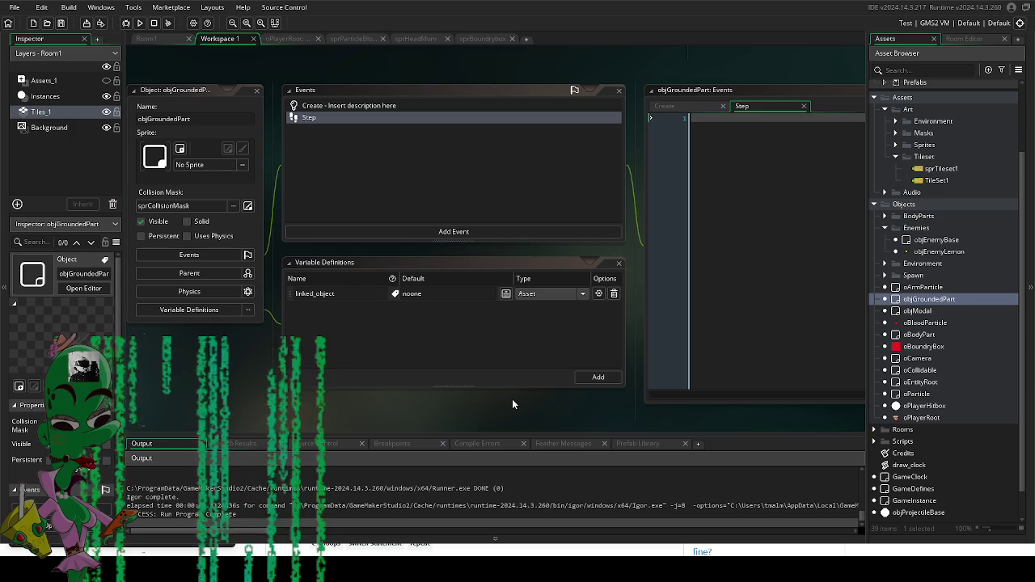
scroll(519, 396, up, 1)
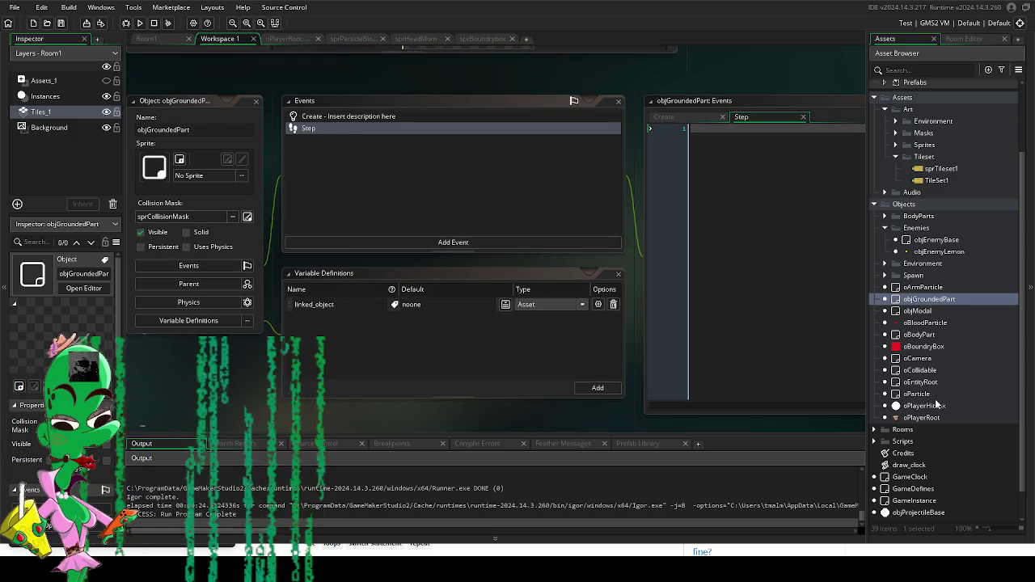
double_click(935, 242)
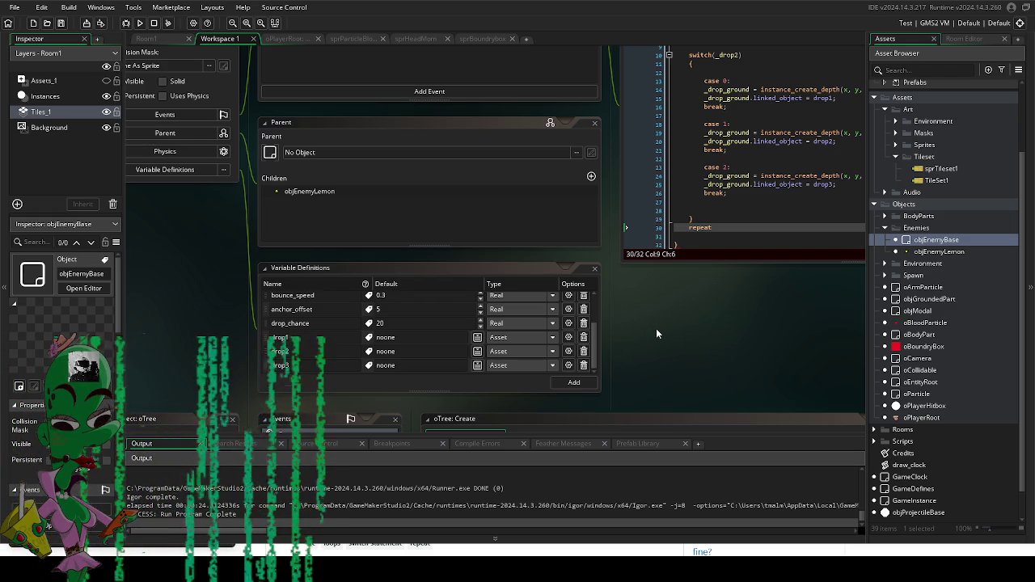
Step: Add a trial List-type variable to objEnemyBase with an Item 0 entry
click(562, 383)
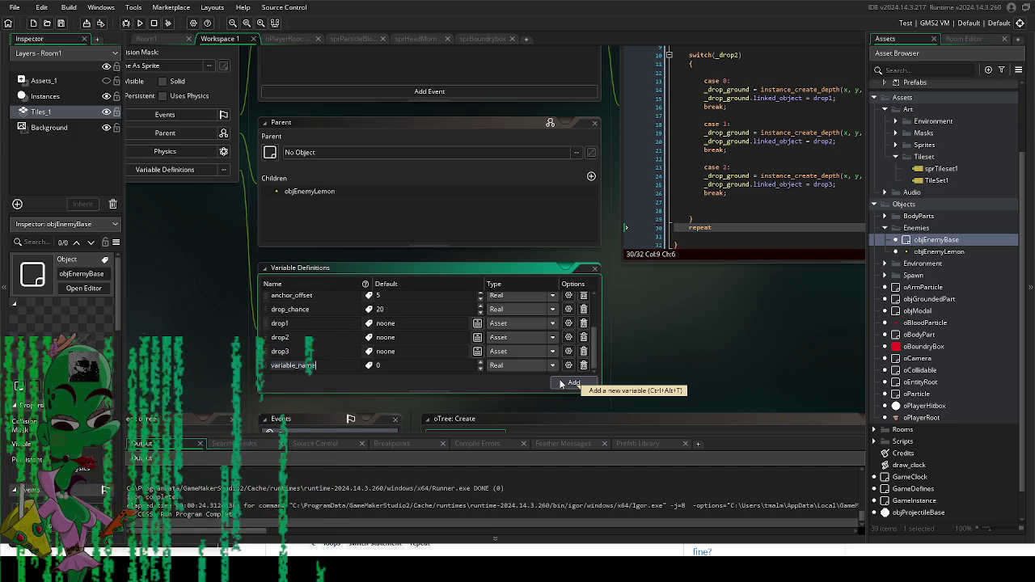
click(495, 365)
click(512, 443)
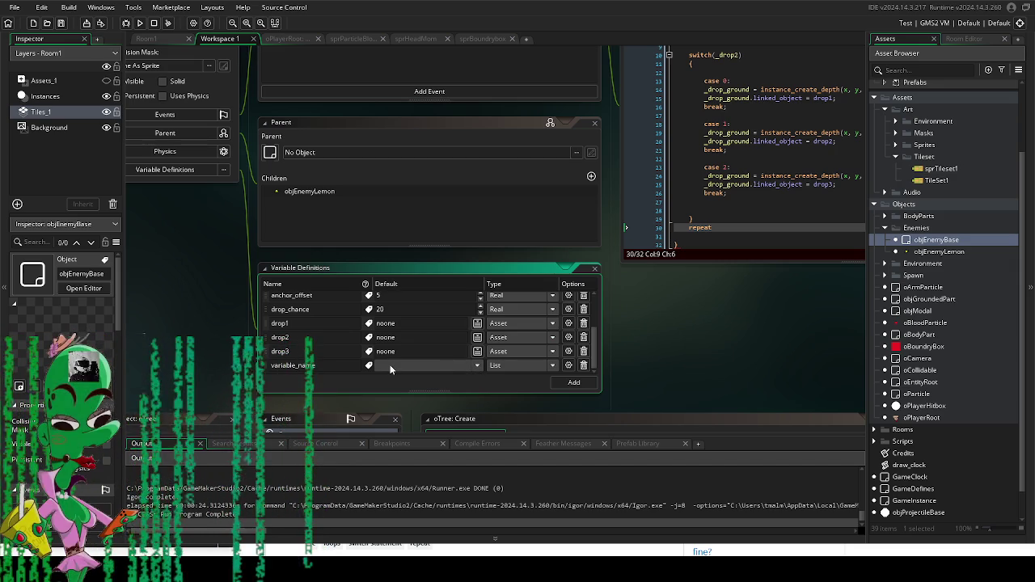
click(569, 365)
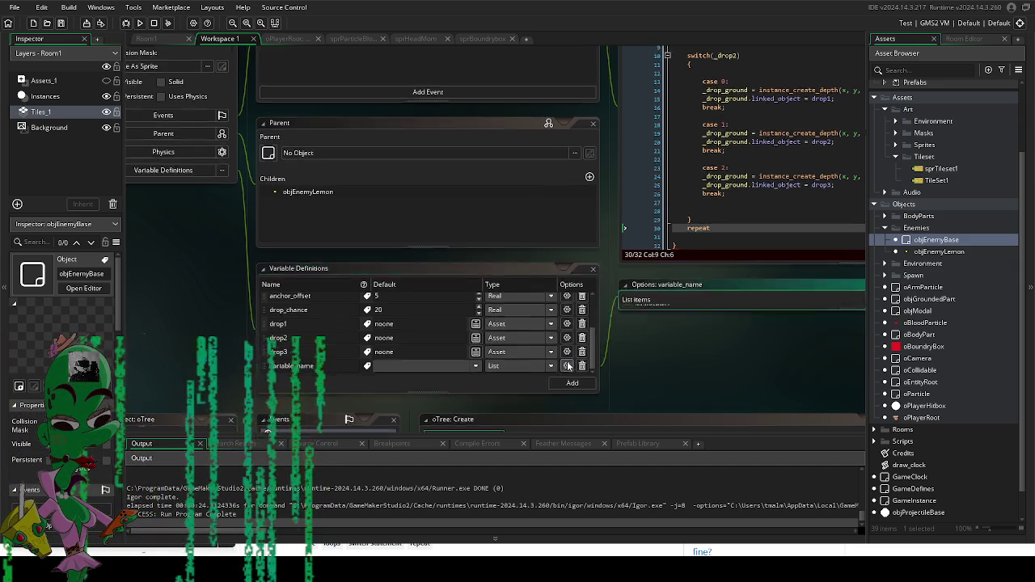
click(480, 218)
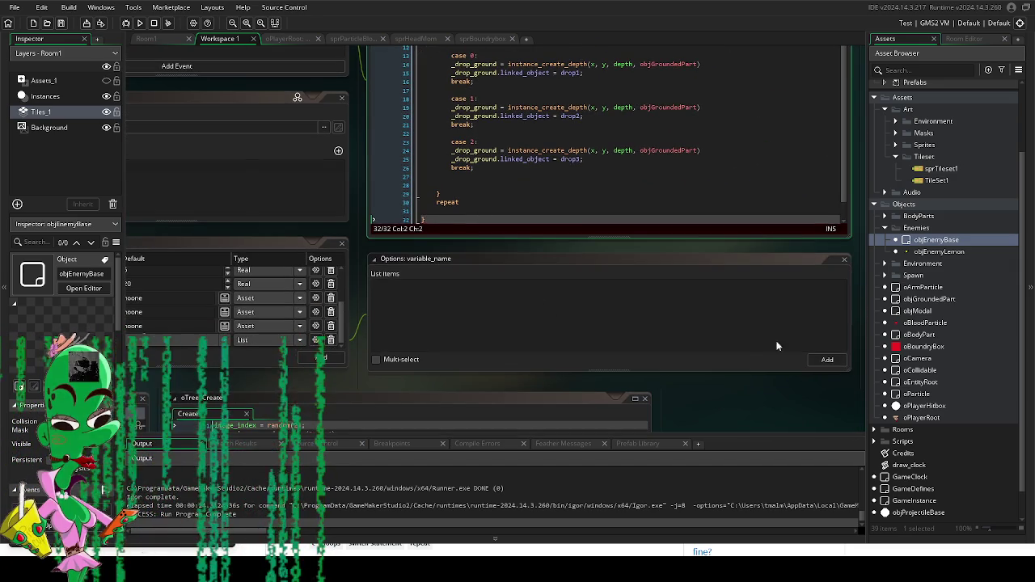
click(826, 360)
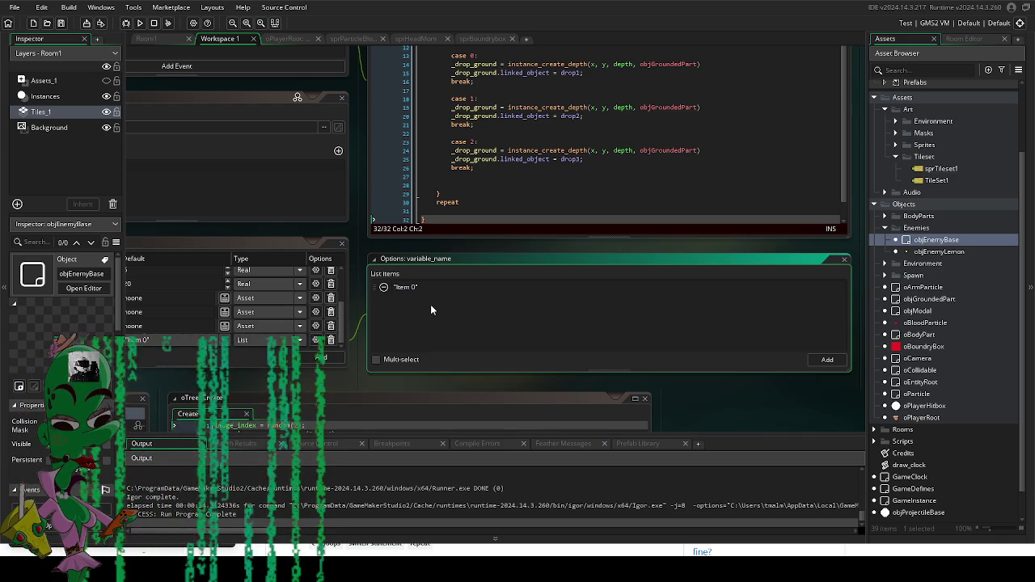
Step: Close the list options window and delete the trial List variable
mouse_move(463, 397)
mouse_down()
mouse_move(528, 371)
mouse_move(624, 380)
mouse_up()
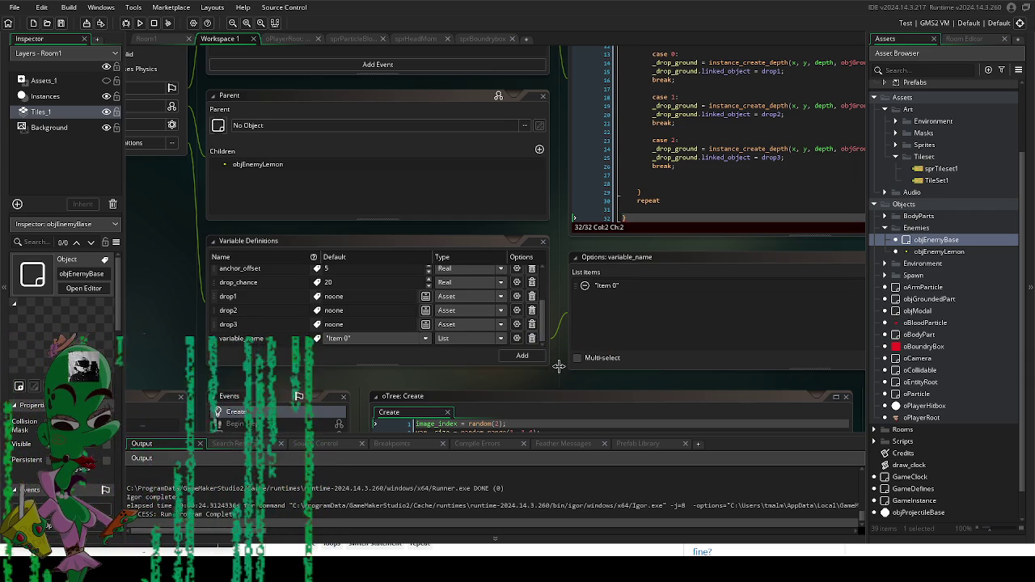
click(578, 384)
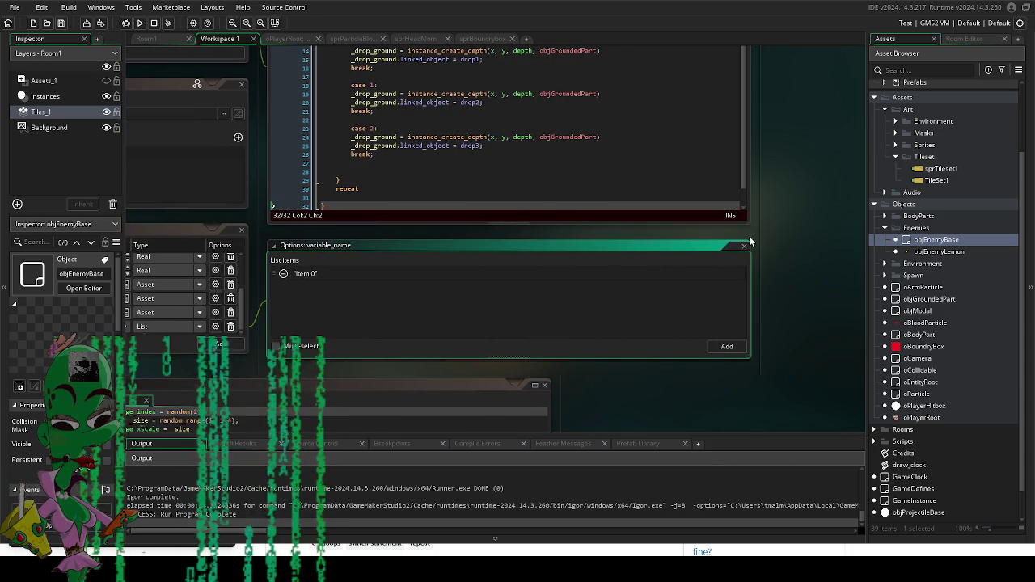
click(742, 248)
scroll(759, 340, down, 3)
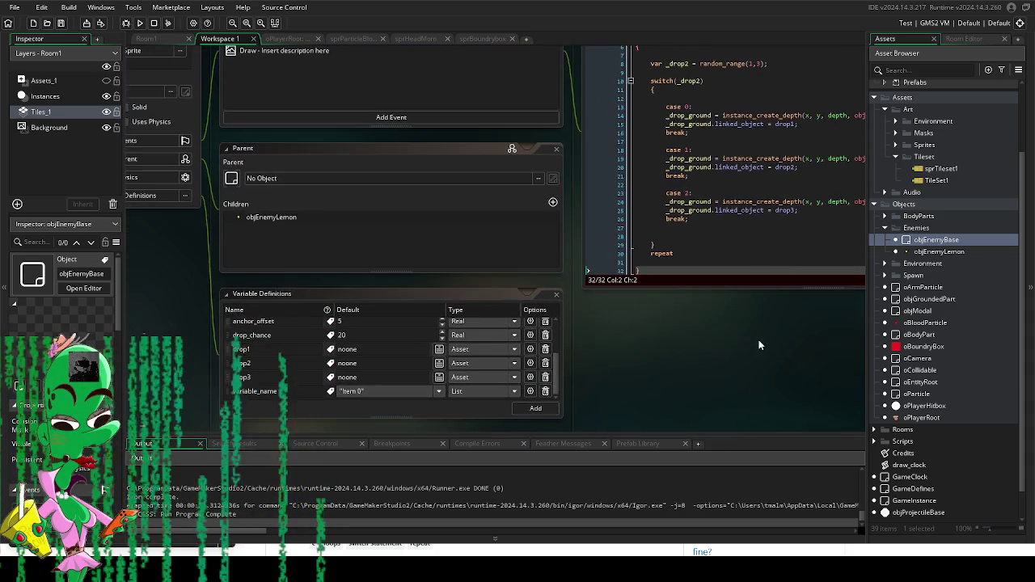
click(559, 379)
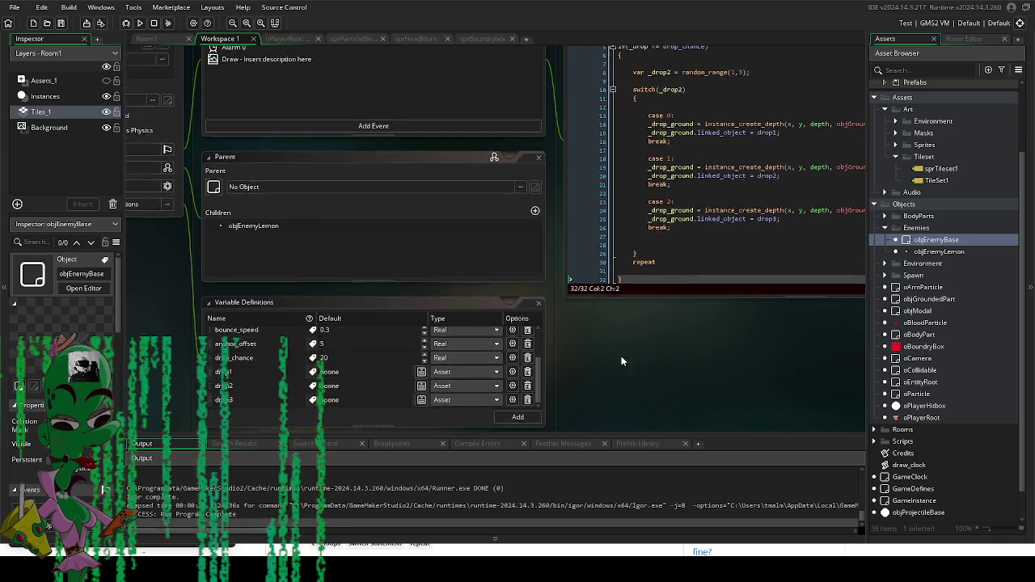
scroll(618, 346, up, 3)
scroll(567, 275, up, 1)
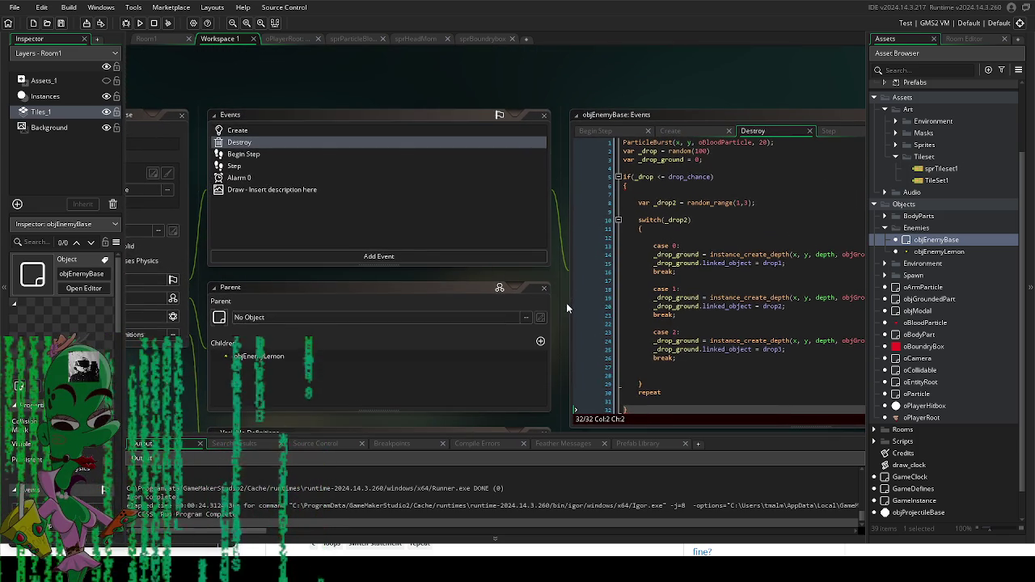
Step: Add drop_list = ds_list_create(); below the is_hit line in objEnemyBase's Create event
click(324, 130)
click(710, 307)
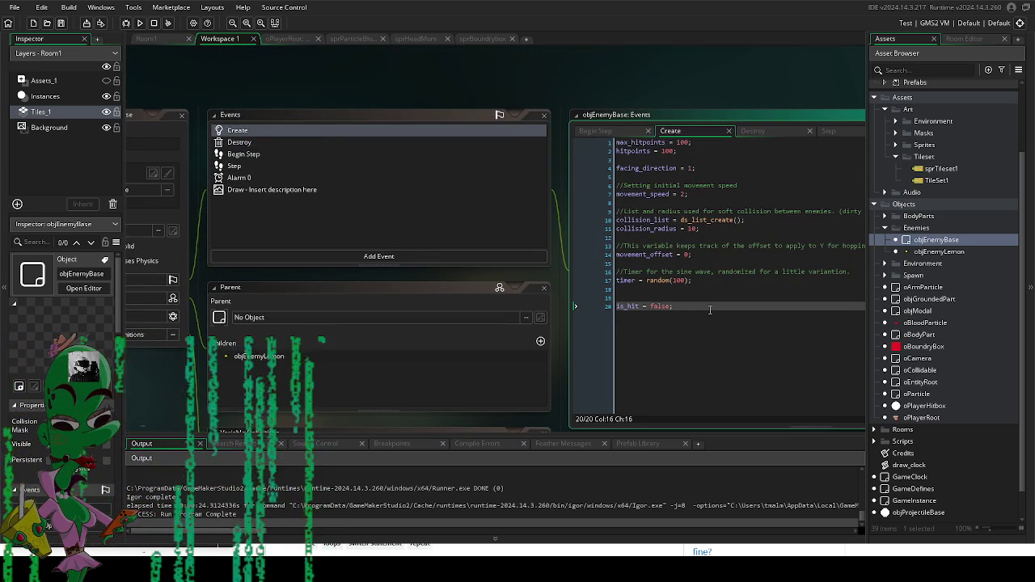
key(Return)
key(Return)
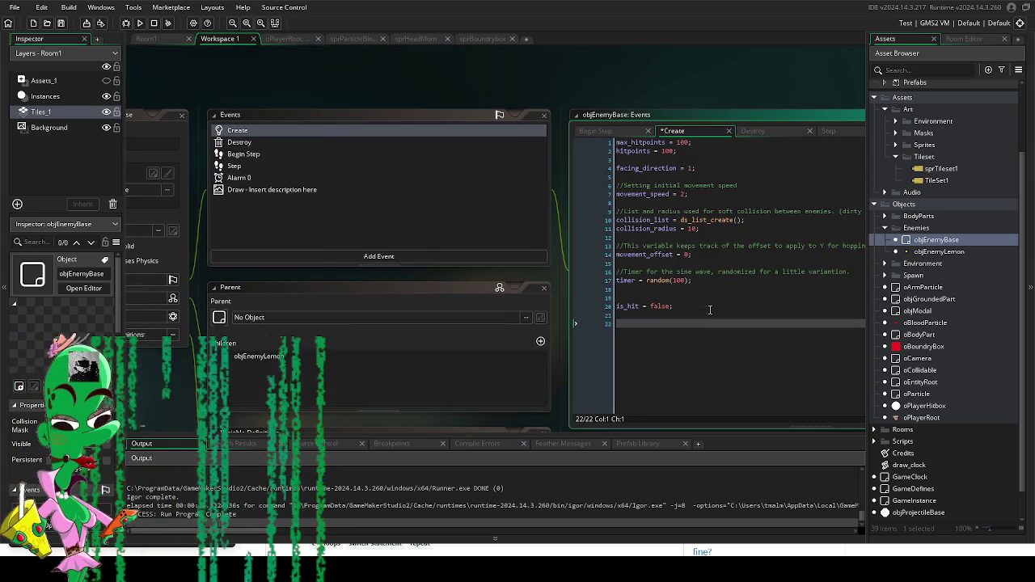
text(drop)
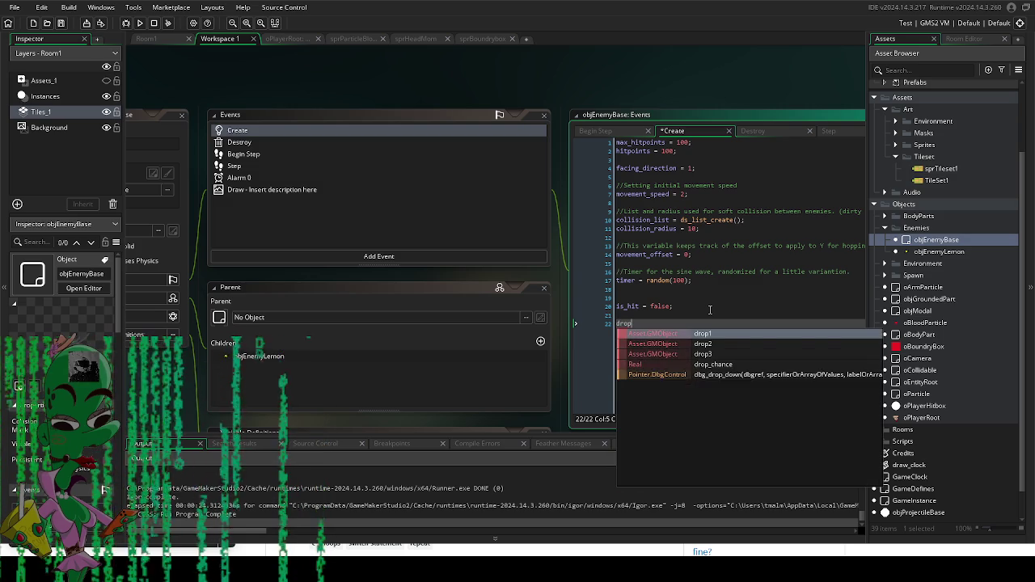
text(_list = ds_)
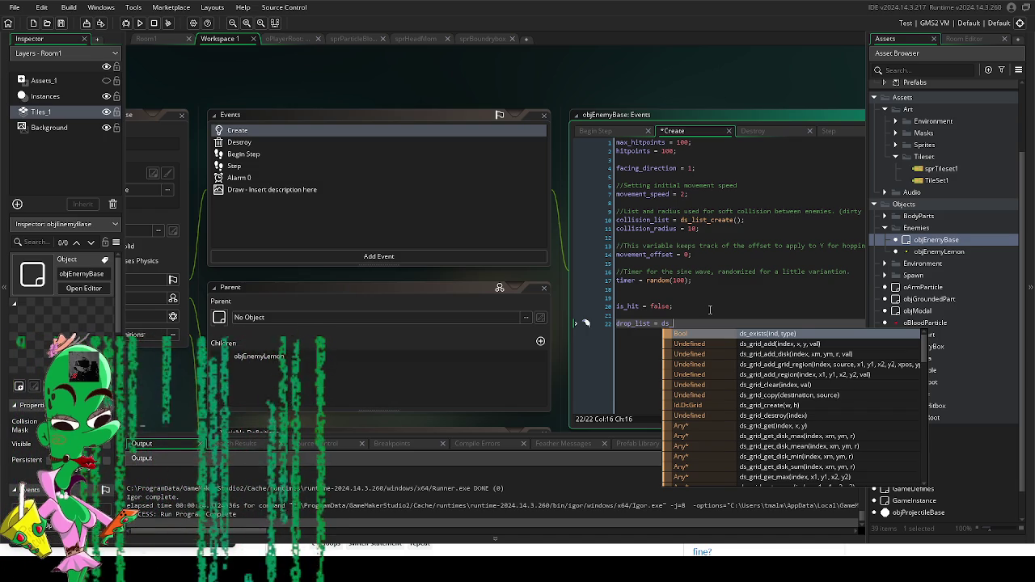
text(list_create)
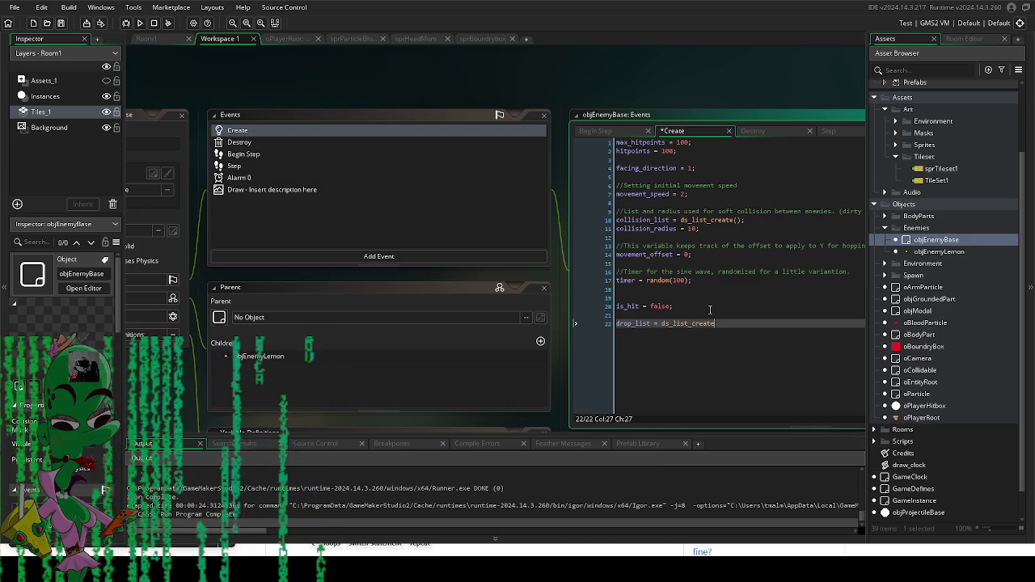
text(();)
key(Return)
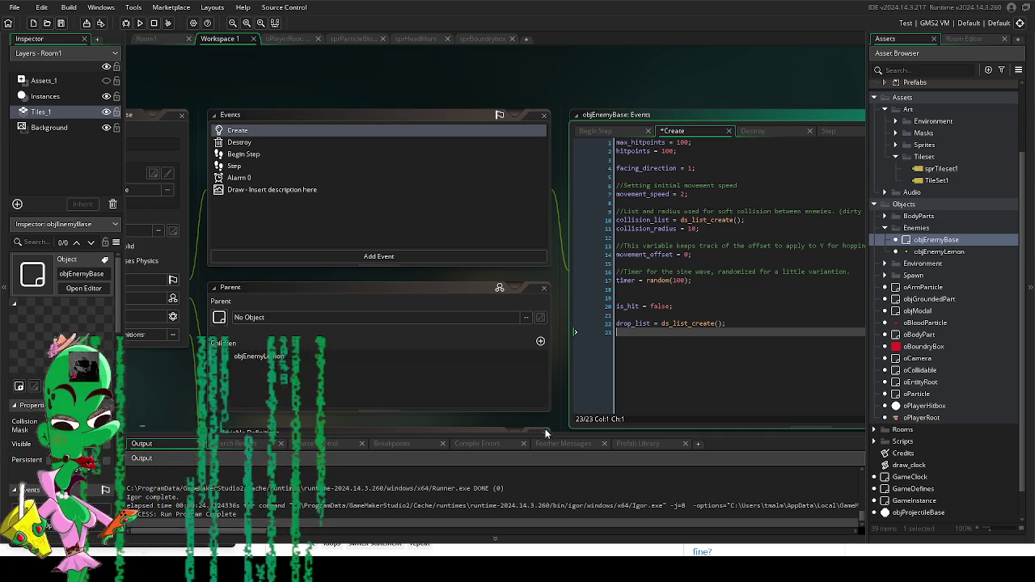
Step: Add a ds_list_add(drop_list); call on the following line
text(ds_list)
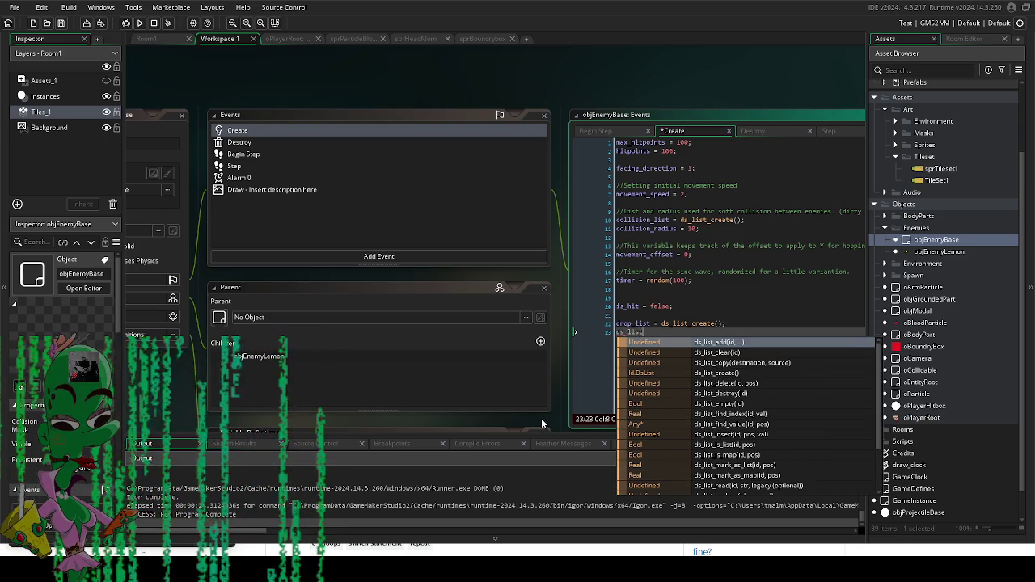
text(_ad)
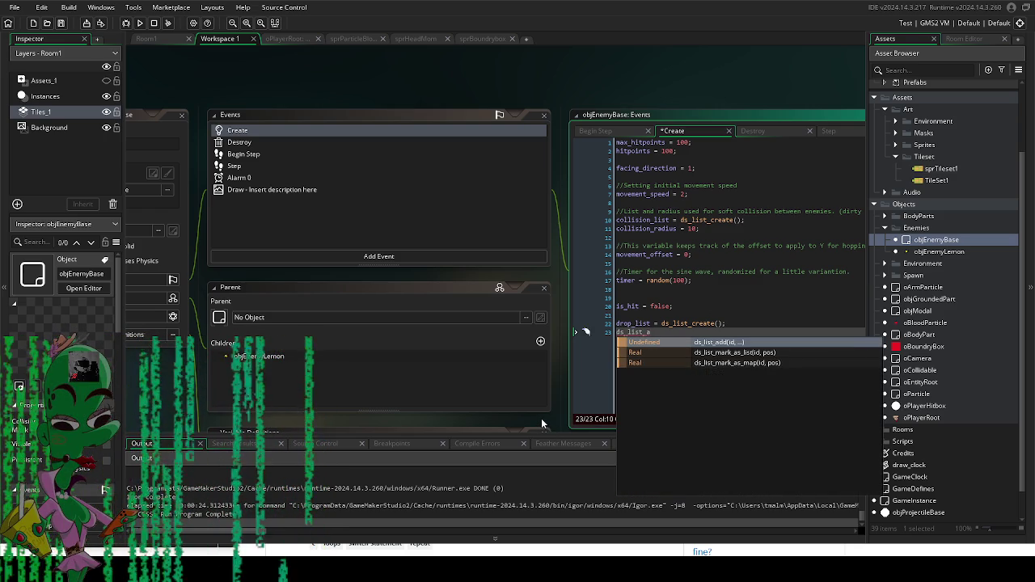
key(Return)
text(();)
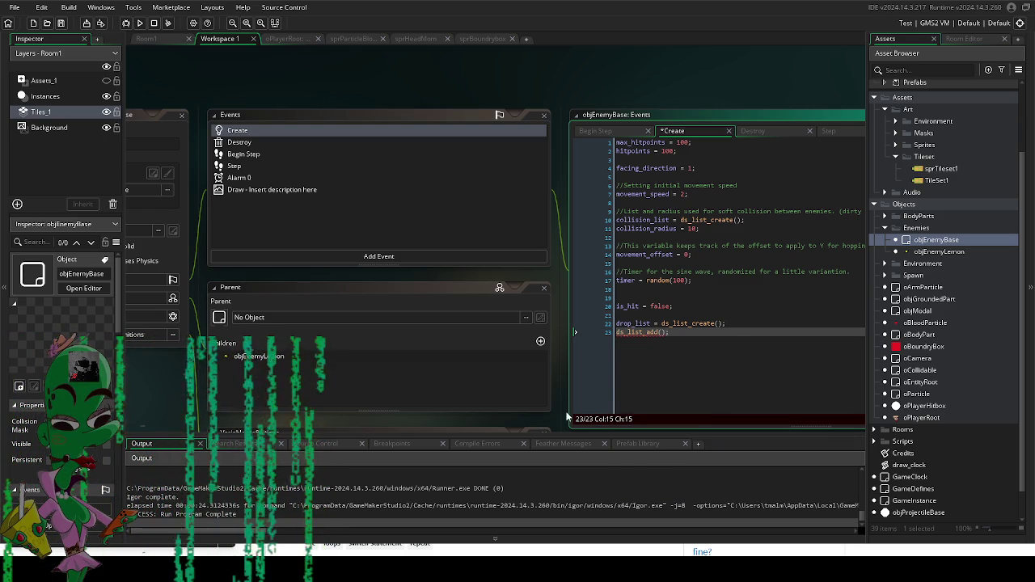
click(631, 331)
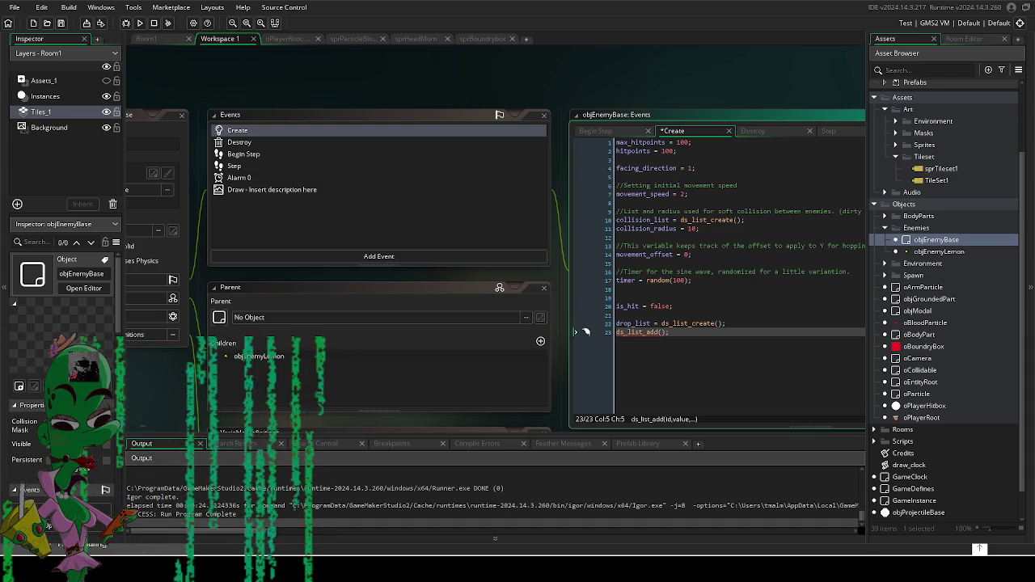
key(Return)
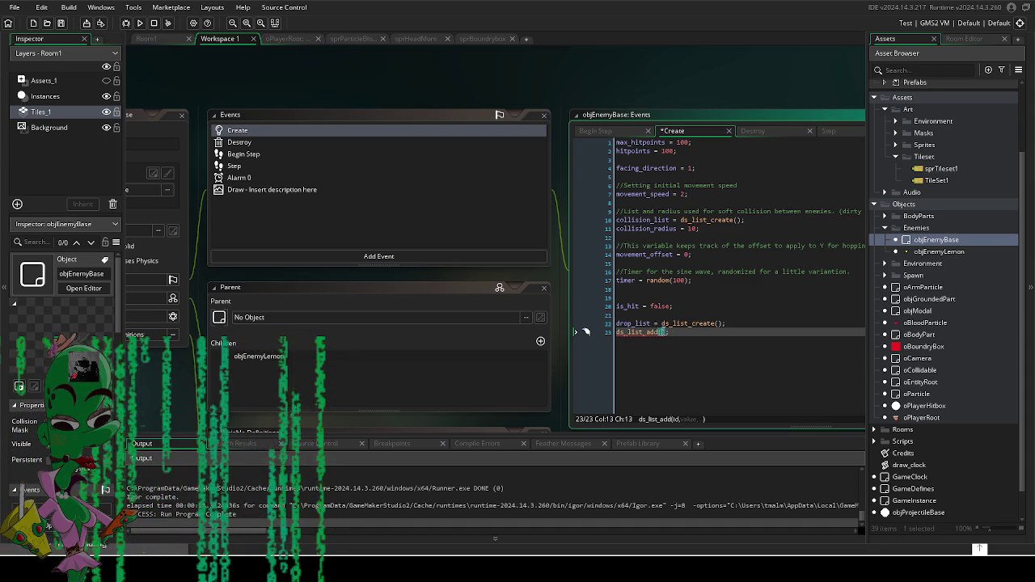
text(drop)
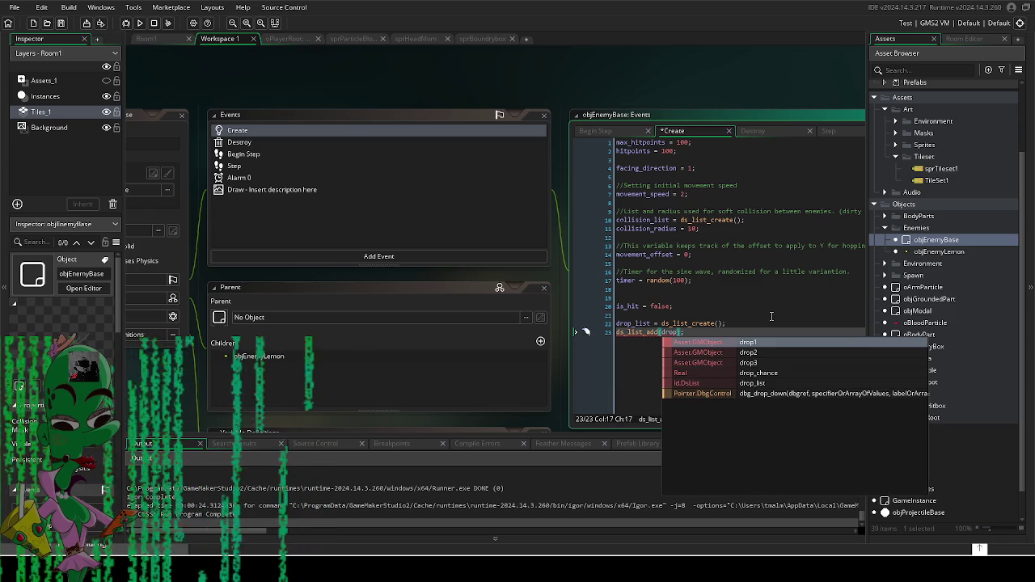
text(_lis)
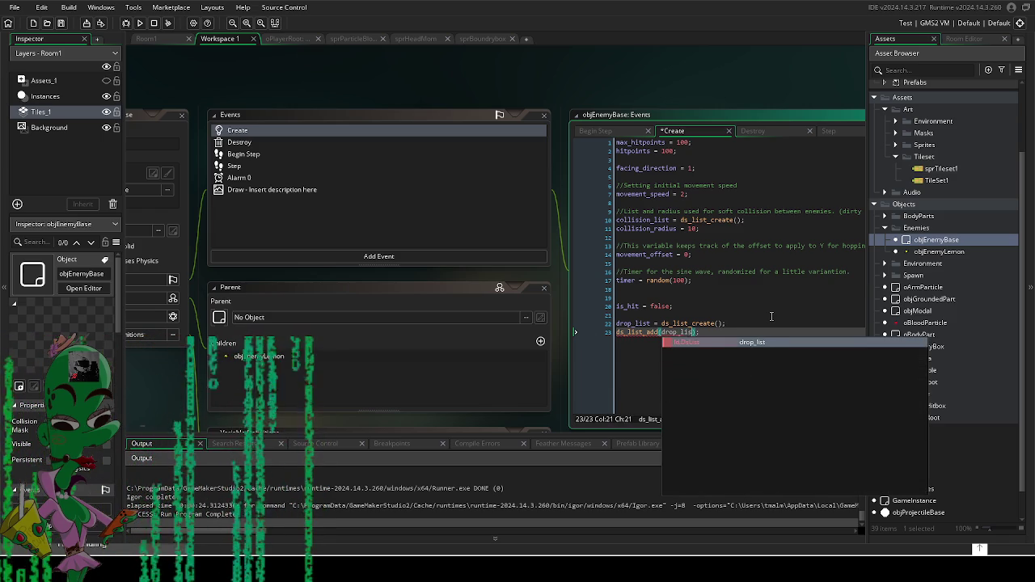
text(t)
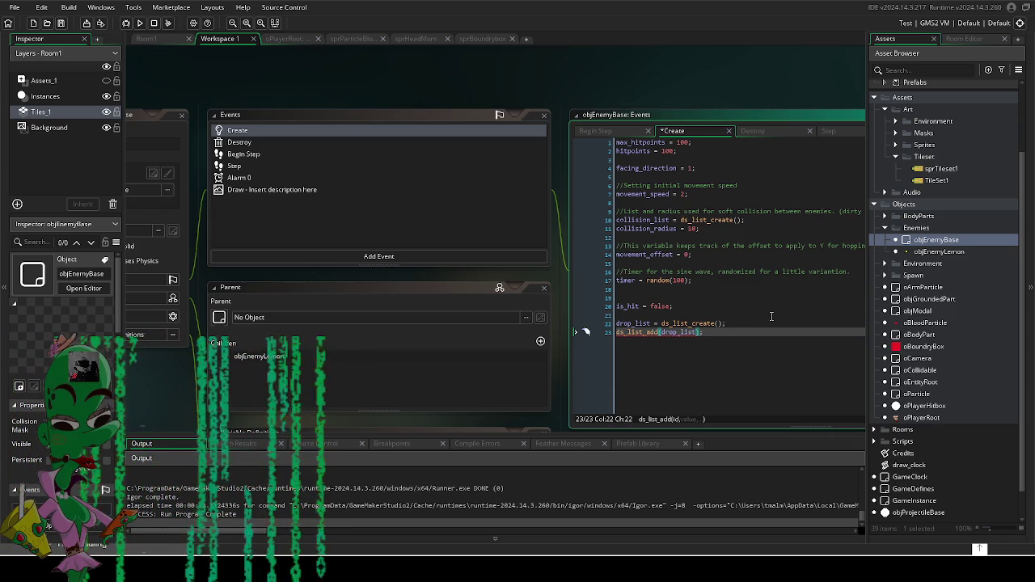
drag(557, 410, 520, 377)
click(740, 292)
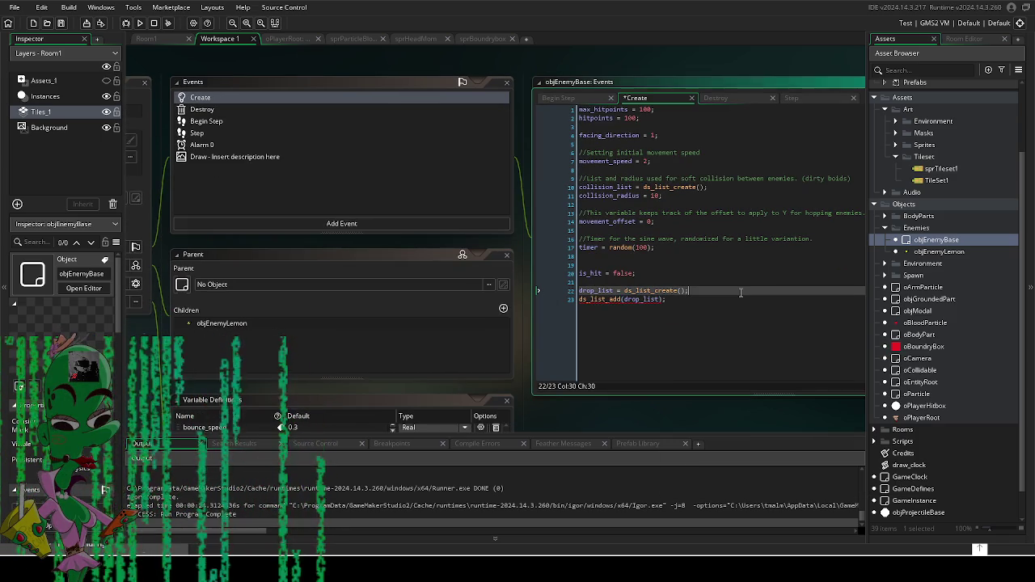
Step: Insert a repeat(3) block with an opening brace below drop_list = ds_list_create();
key(Return)
text(repeat())
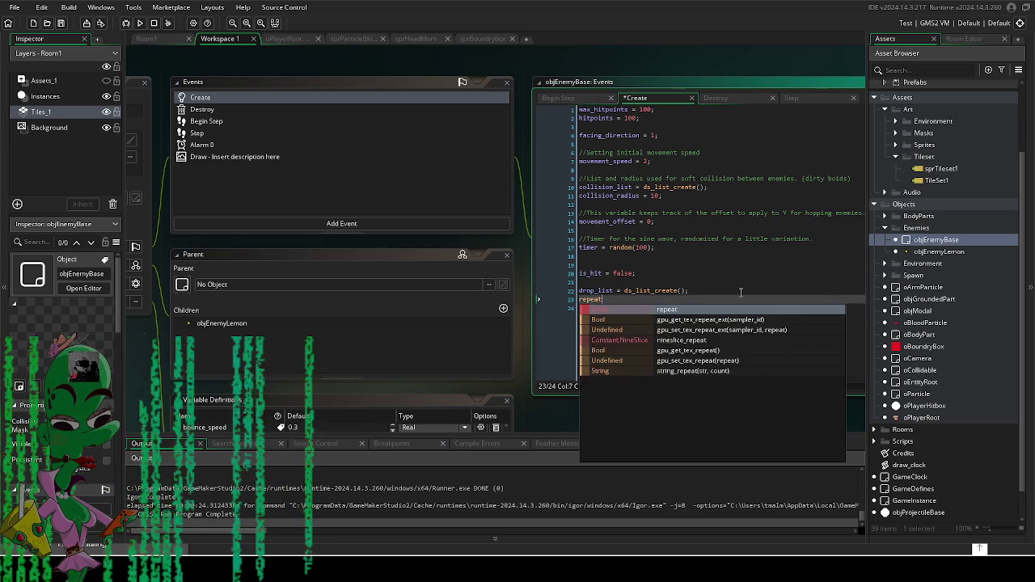
key(Left)
text(3)
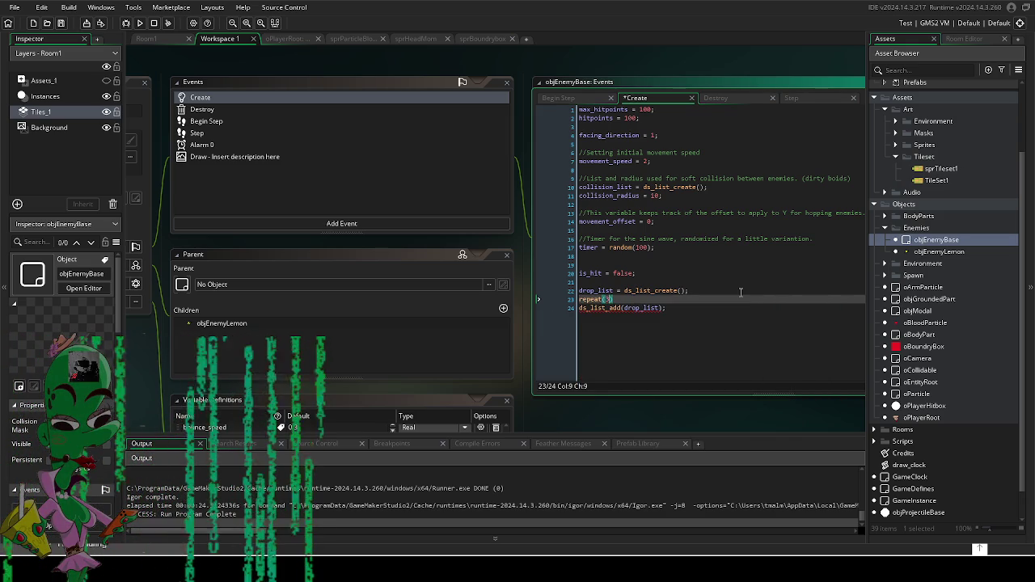
key(Right)
key(Return)
text({)
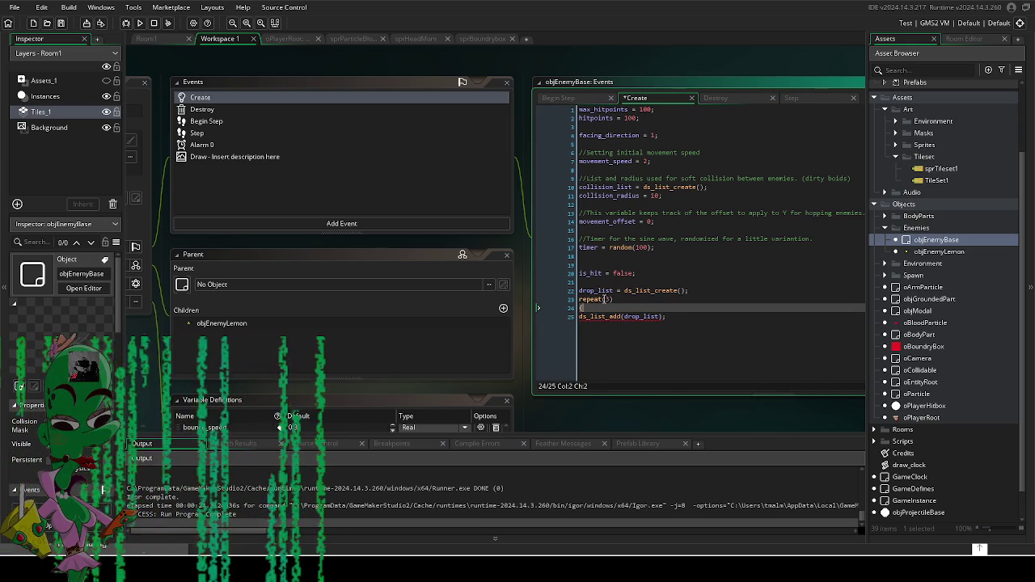
Step: Delete the old ds_list_add line and begin the indented loop body with var
triple_click(666, 316)
key(BackSpace)
key(Tab)
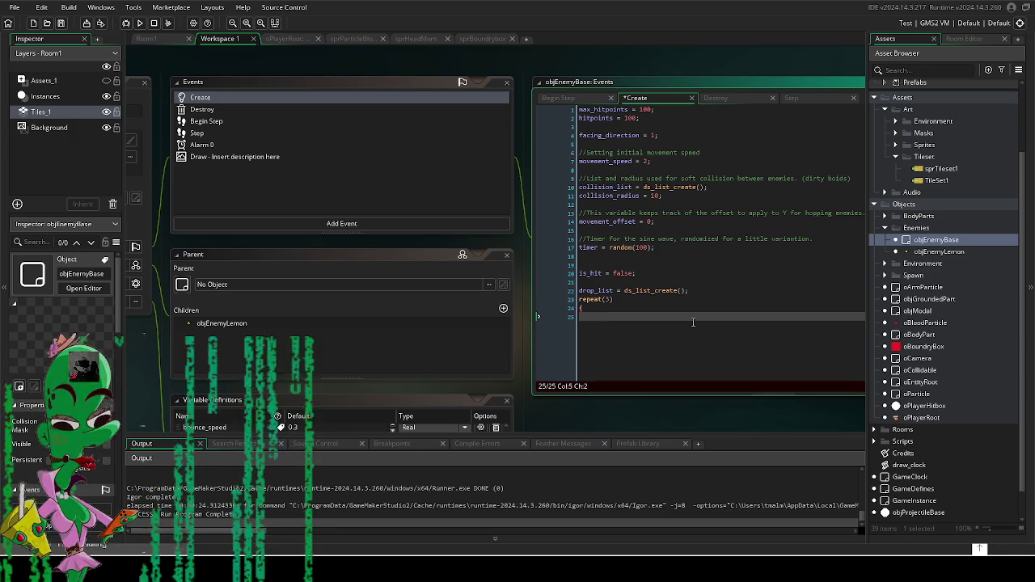
text(var)
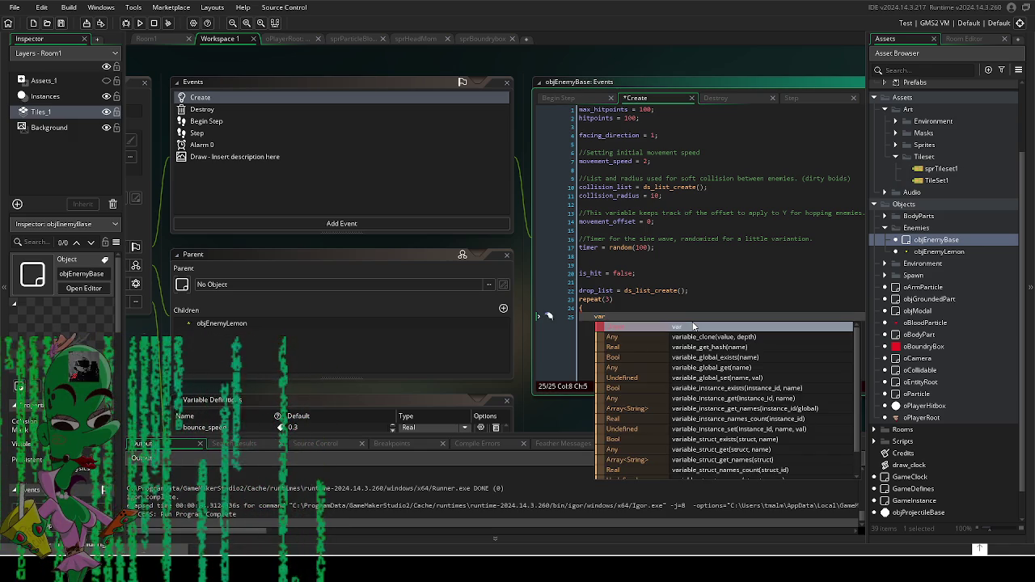
key(Escape)
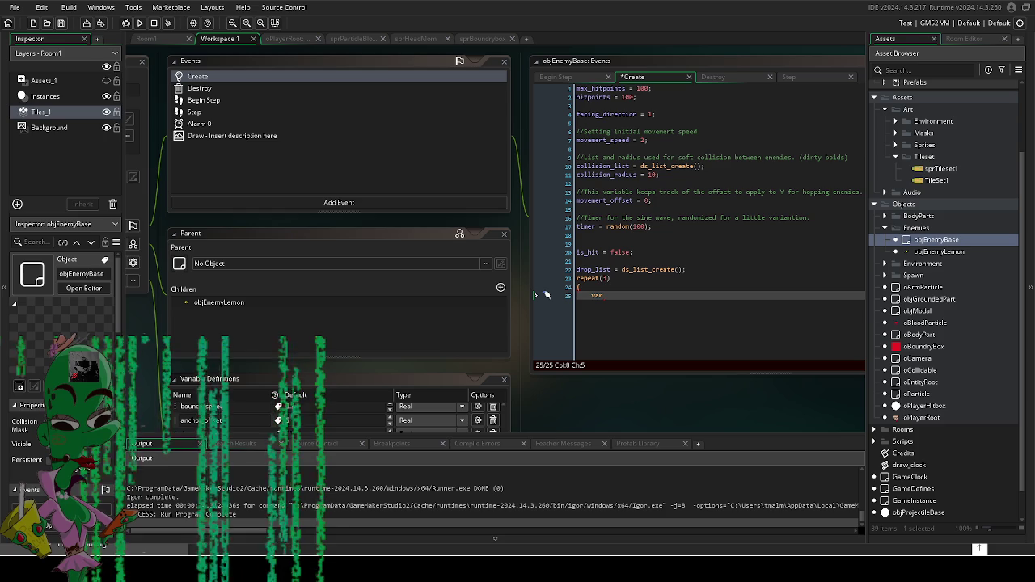
Step: Replace the repeat(3) block with a for loop snippet followed by an opening brace
drag(545, 295, 464, 298)
click(462, 297)
key(ctrl+z)
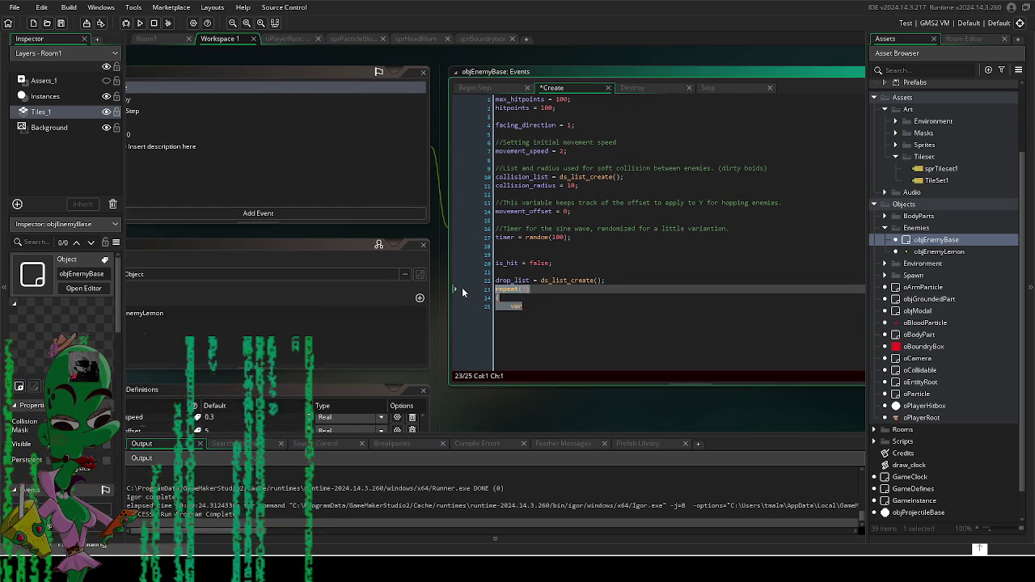
key(Return)
key(Return)
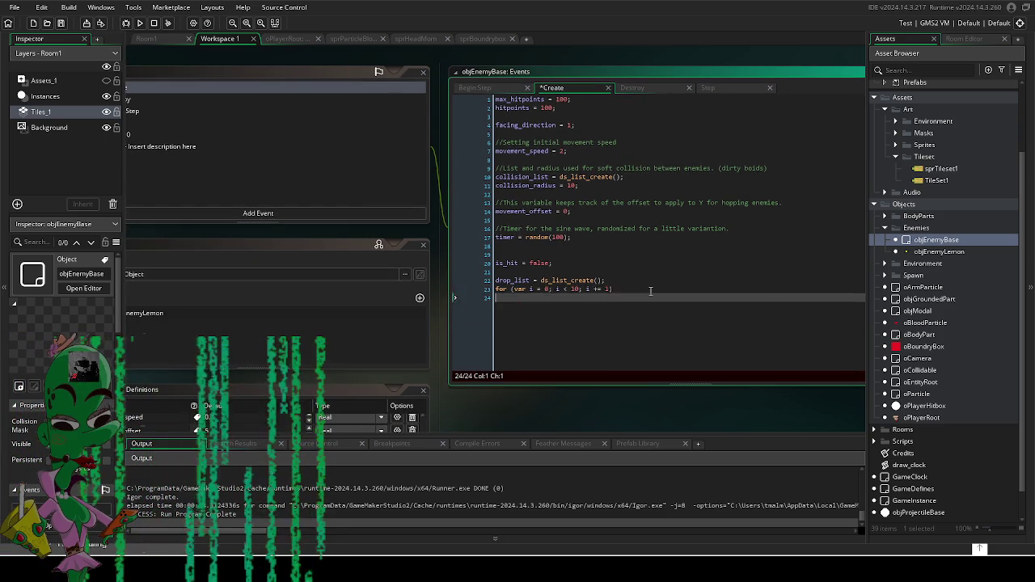
text({)
key(Return)
key(Return)
key(Return)
key(Up)
key(Up)
key(Up)
key(End)
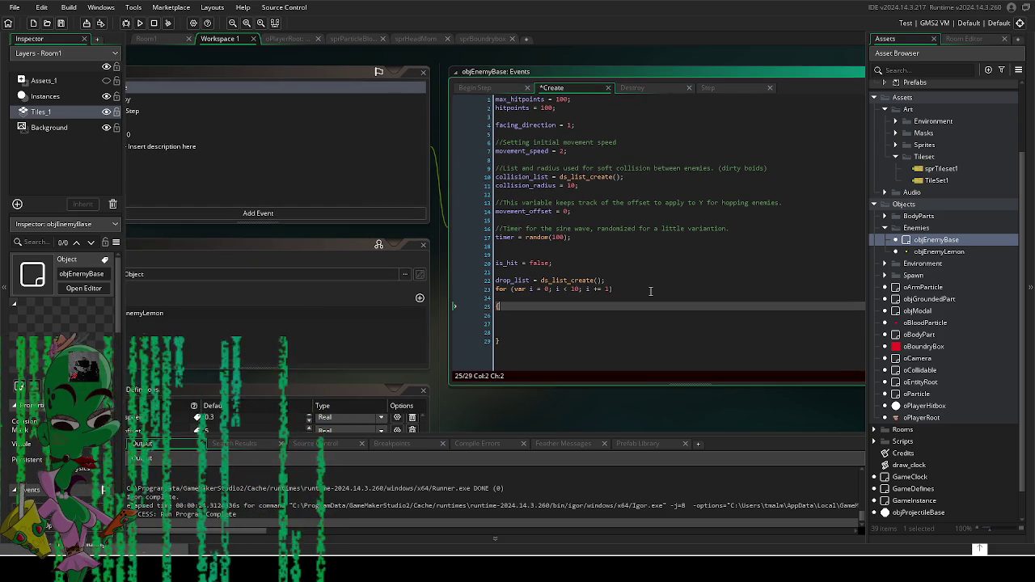
key(Home)
key(BackSpace)
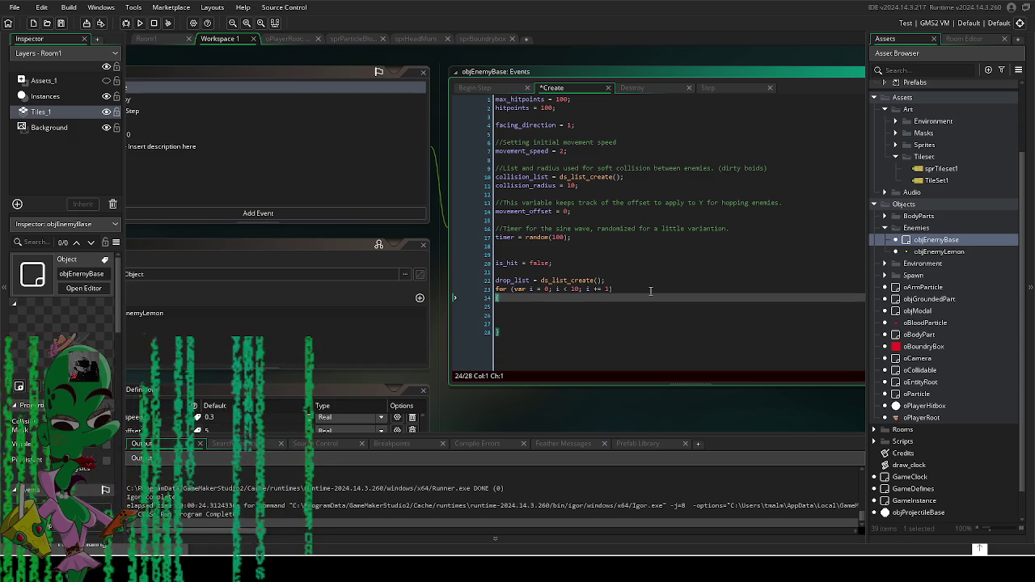
Step: Change the for loop bounds to start at i = 1 and run while i < 3
double_click(574, 289)
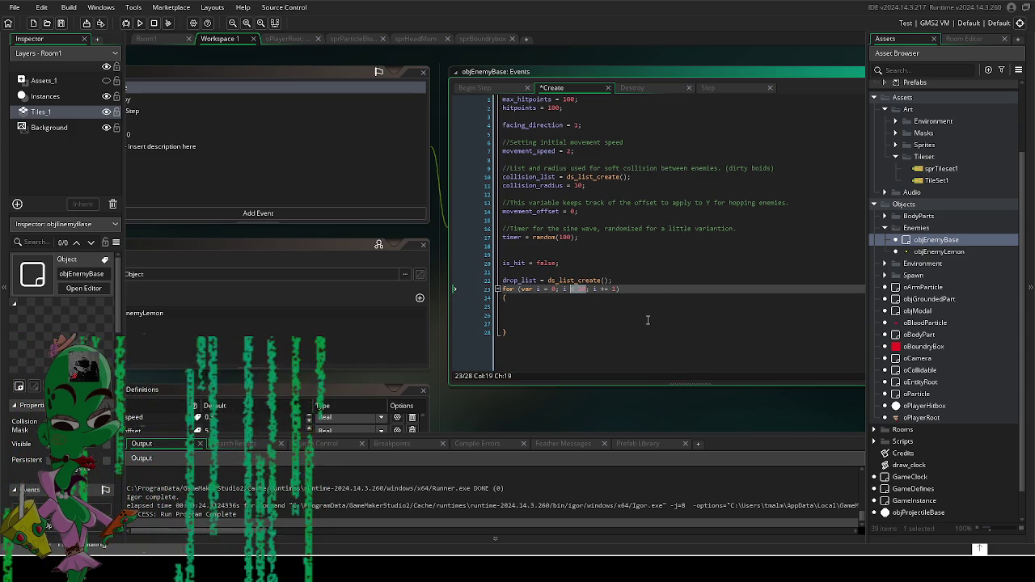
text(2)
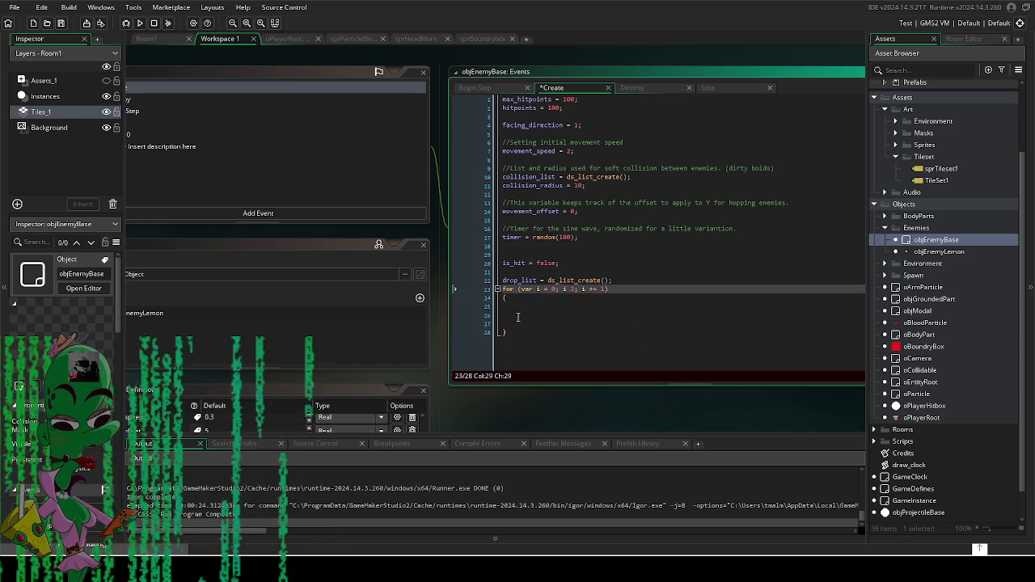
click(552, 288)
key(Delete)
text(1)
click(573, 288)
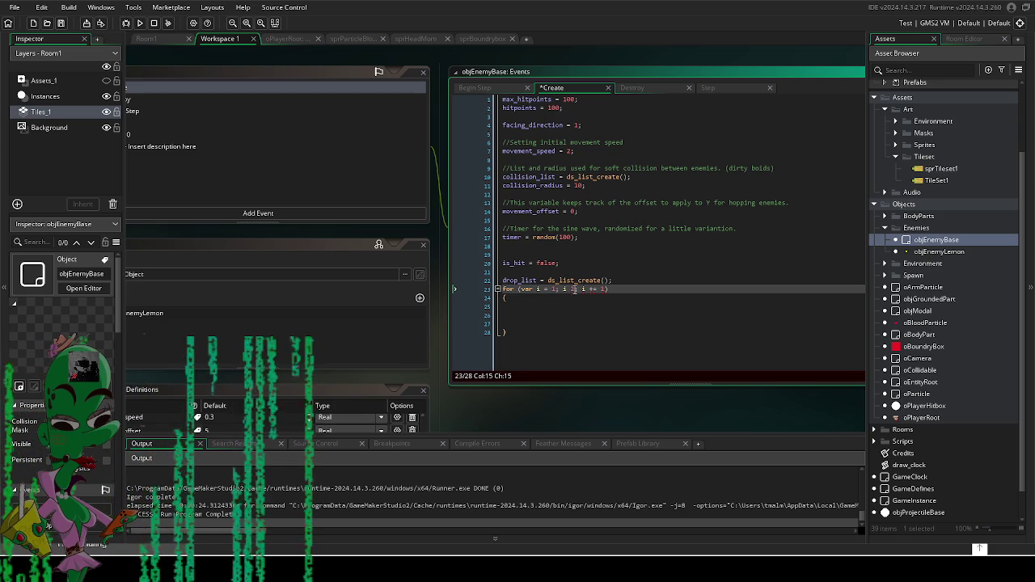
text(3)
Step: Type an unfinished ds_list_add(drop_list, call inside the loop body
click(567, 314)
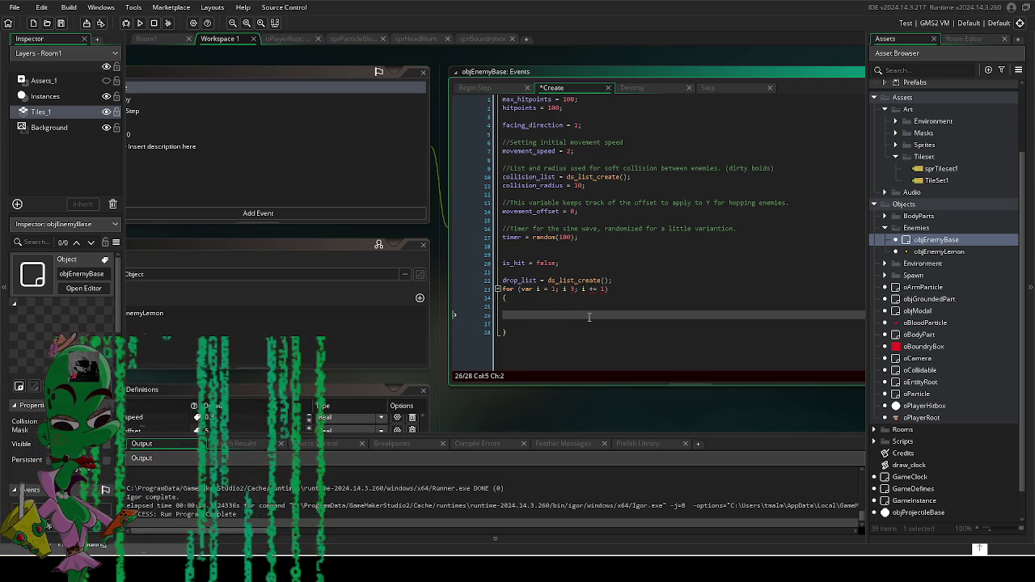
text(ds_list())
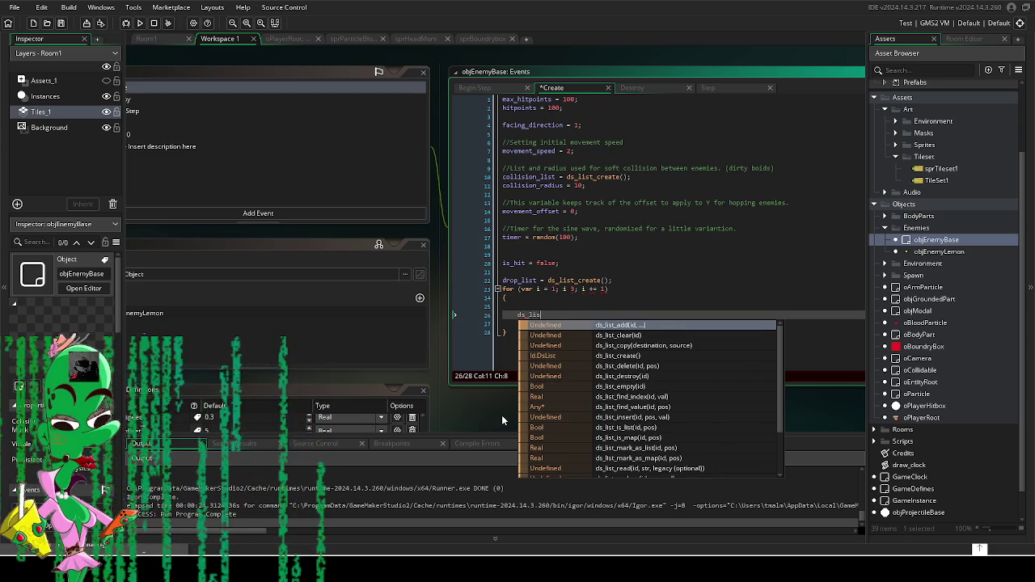
key(BackSpace)
key(BackSpace)
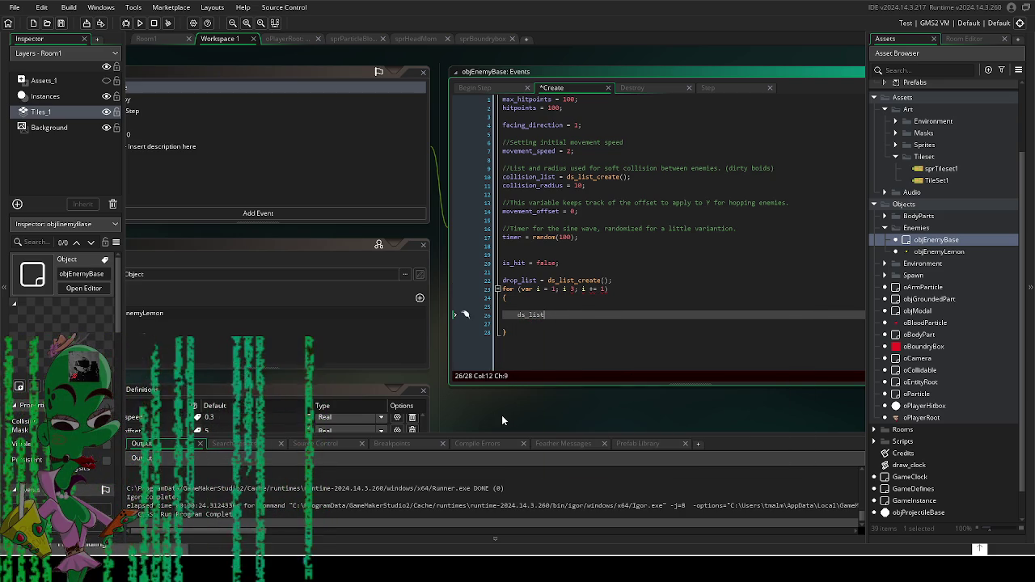
text(_ad)
key(Return)
text(()
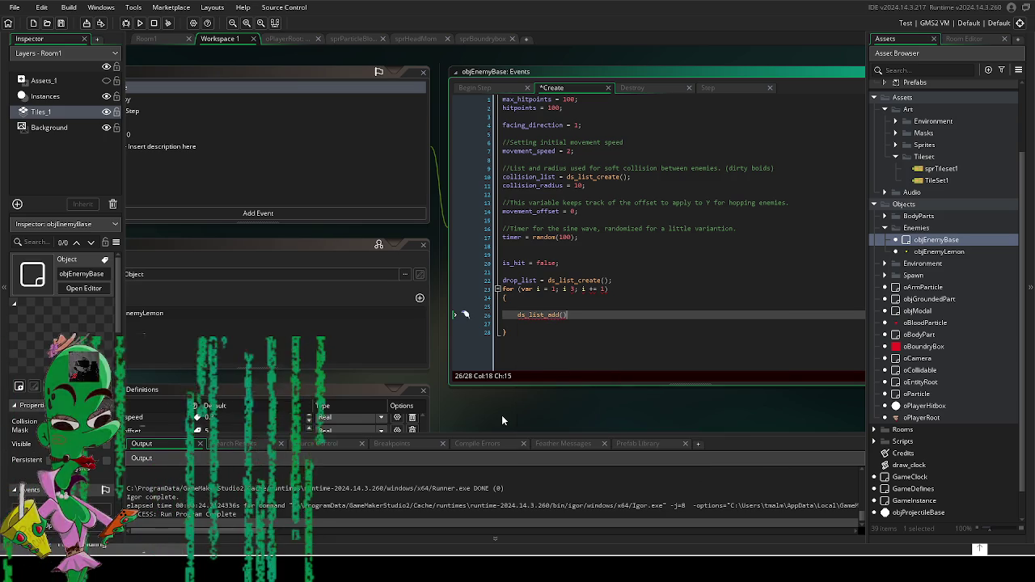
text(drop_list)
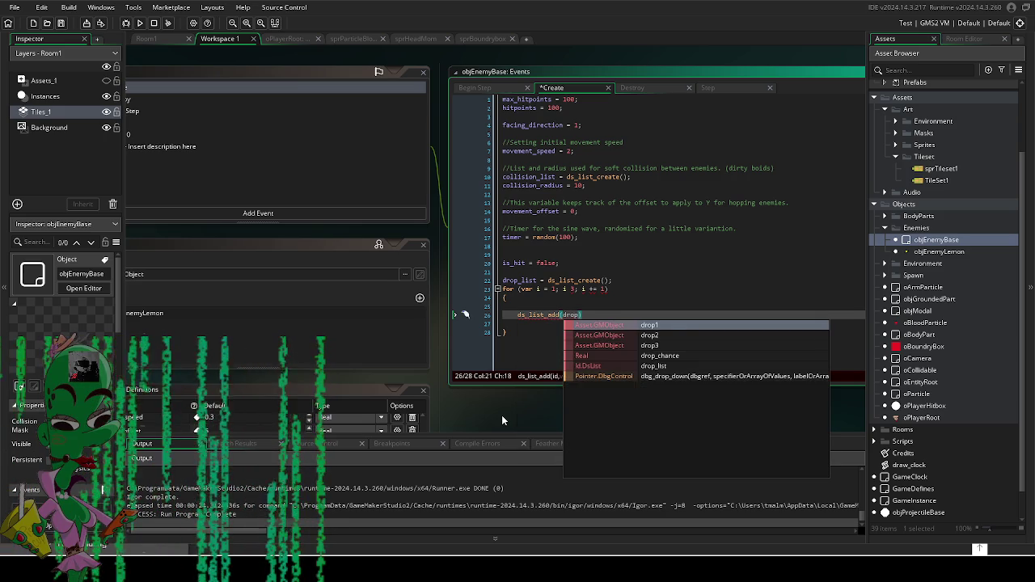
text(,)
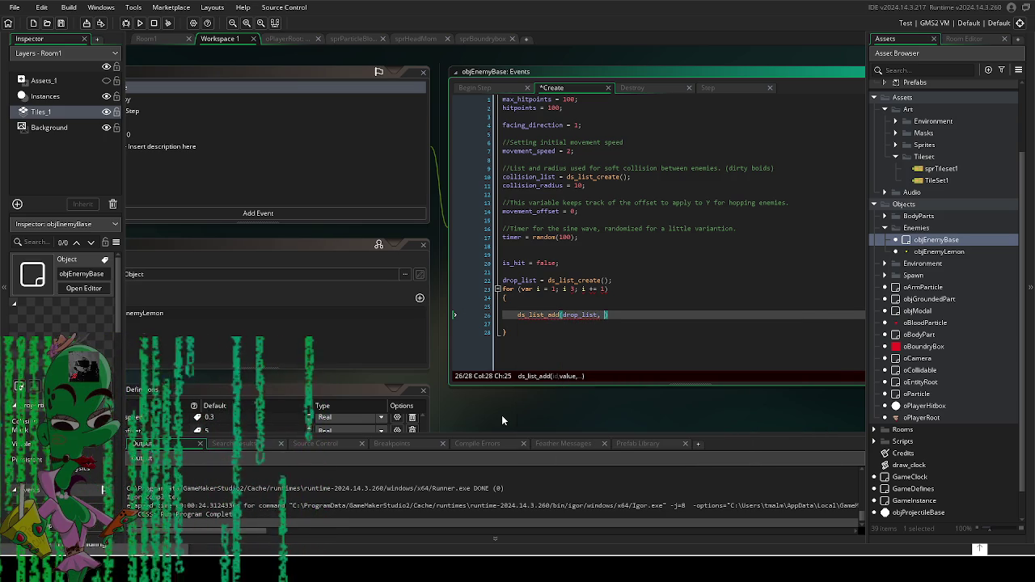
Step: Add an empty if( condition on the loop line above ds_list_add
mouse_move(553, 422)
mouse_down()
mouse_move(587, 349)
mouse_move(656, 284)
mouse_move(664, 291)
mouse_move(550, 325)
mouse_up()
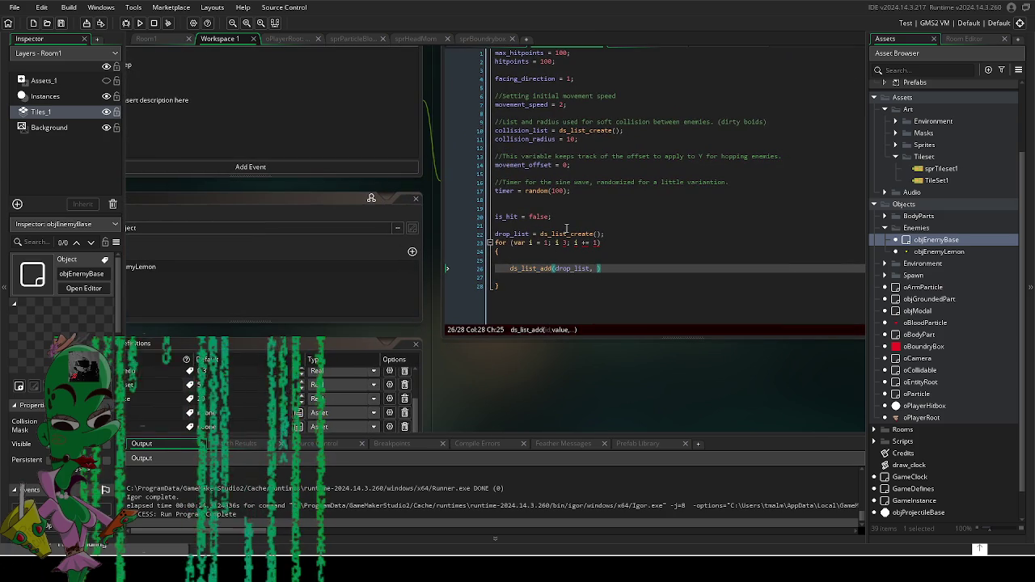
click(498, 234)
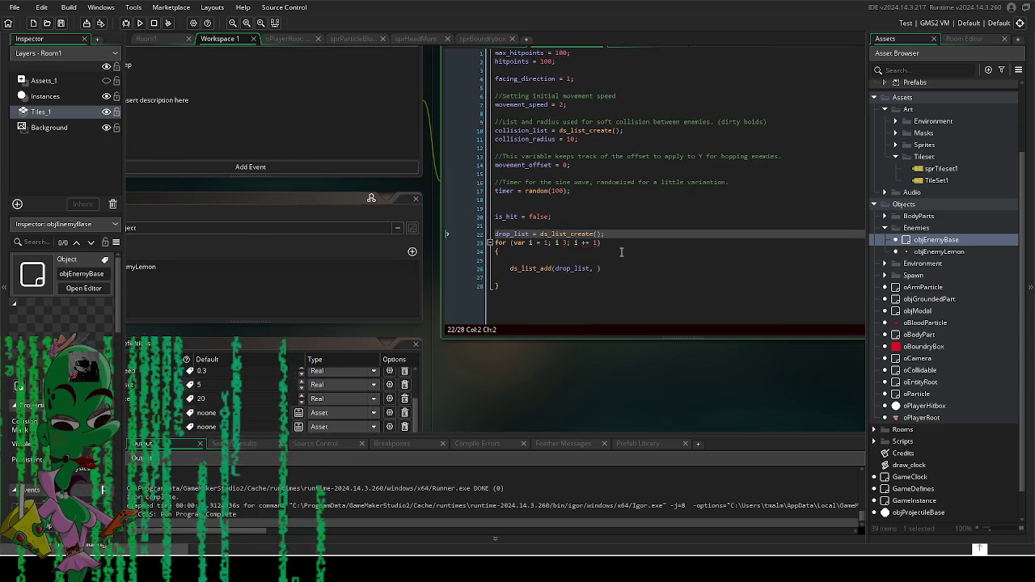
key(BackSpace)
key(Return)
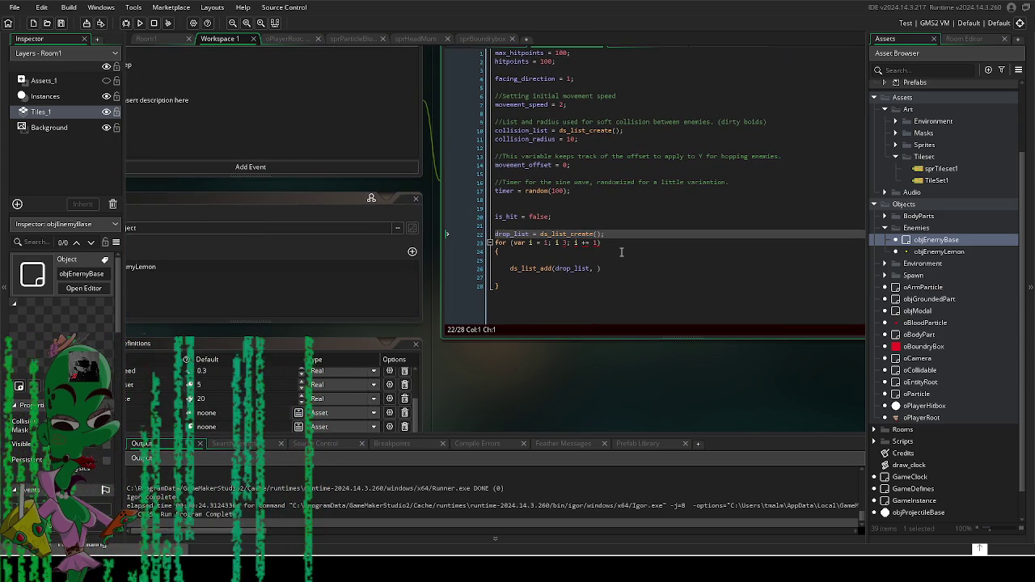
click(610, 259)
text(if()
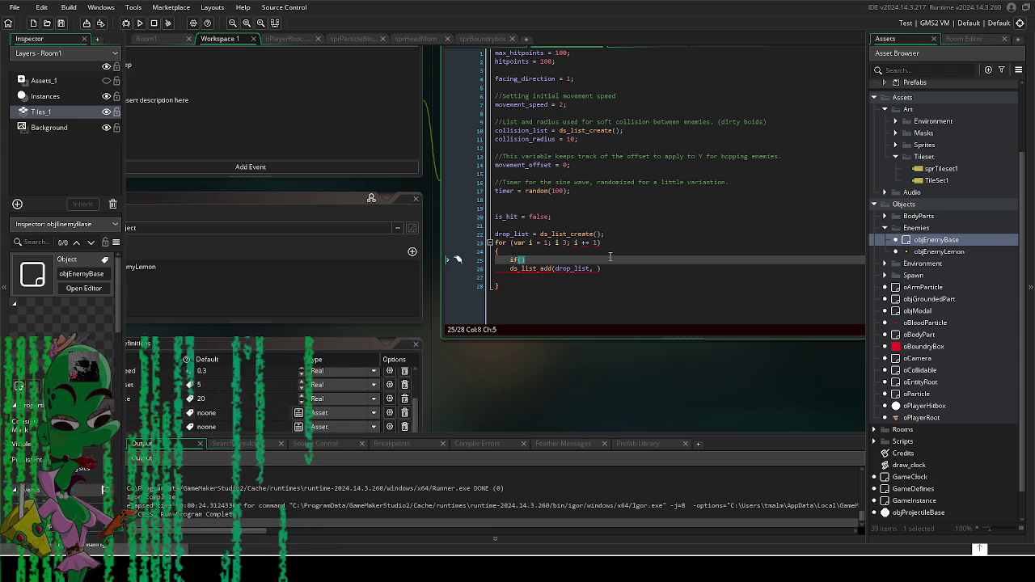
mouse_move(554, 350)
mouse_down()
mouse_move(637, 310)
mouse_move(661, 264)
mouse_up()
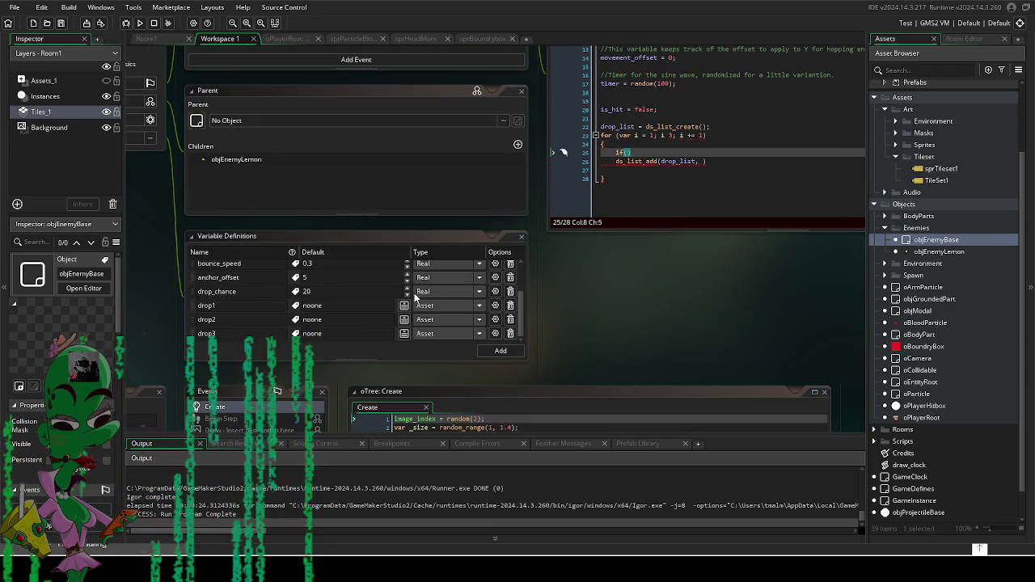
Step: Add a drops[0] = drop1 line above the drop_list creation
mouse_move(289, 316)
mouse_down()
mouse_move(554, 357)
mouse_move(536, 377)
mouse_move(498, 218)
mouse_up()
click(496, 209)
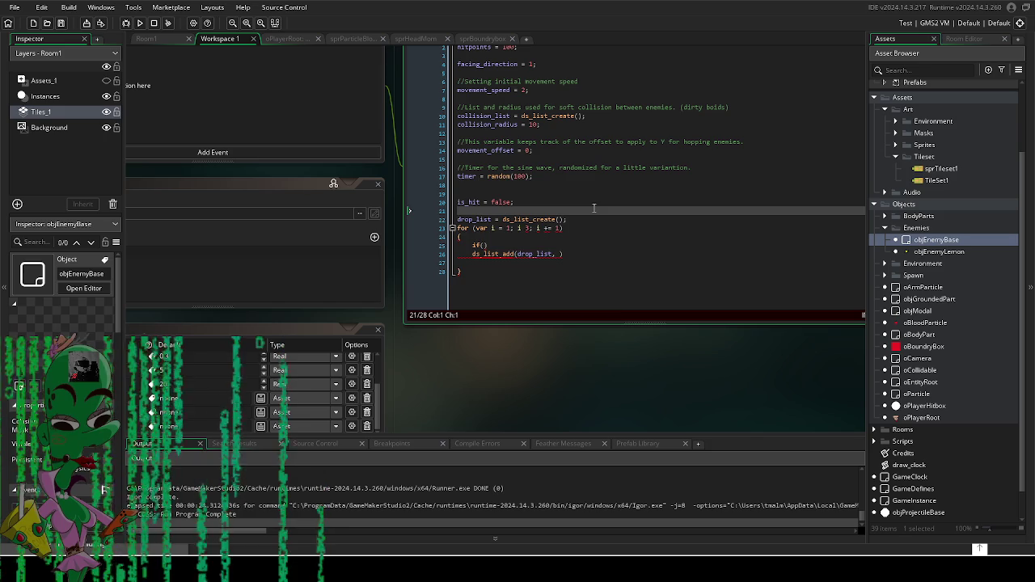
key(Return)
key(Return)
key(Up)
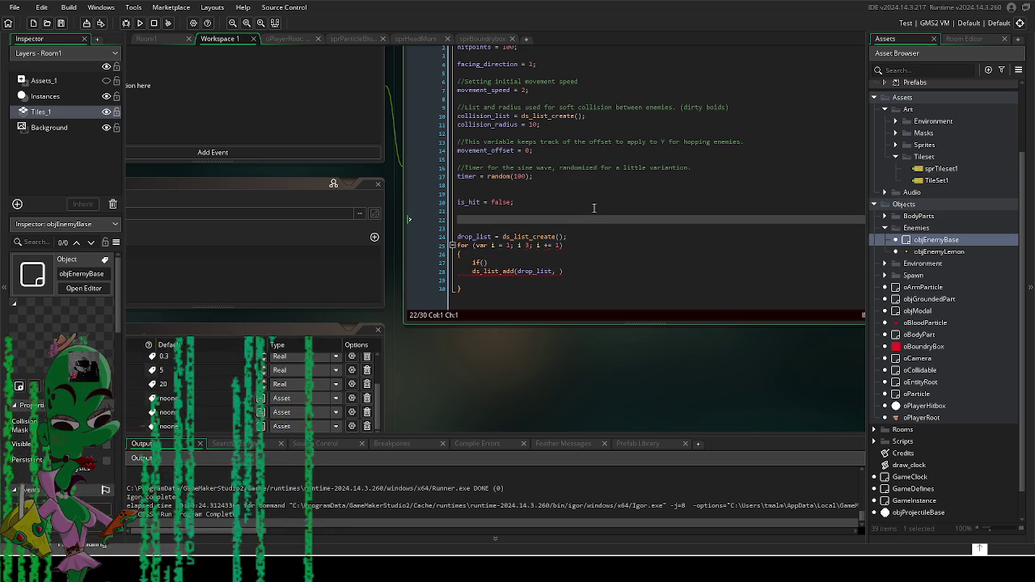
text(drops[0,)
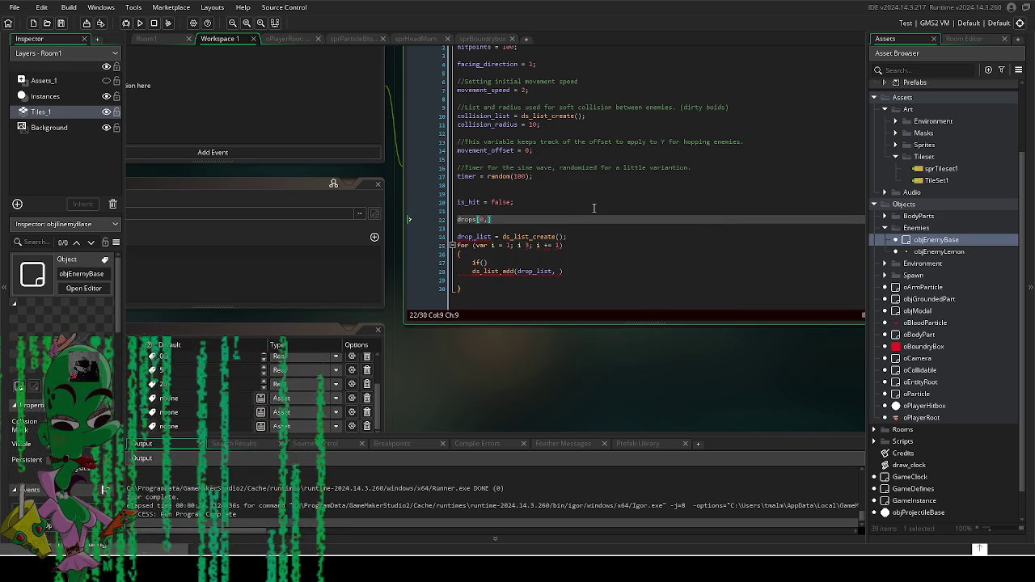
key(BackSpace)
text(] = dropl)
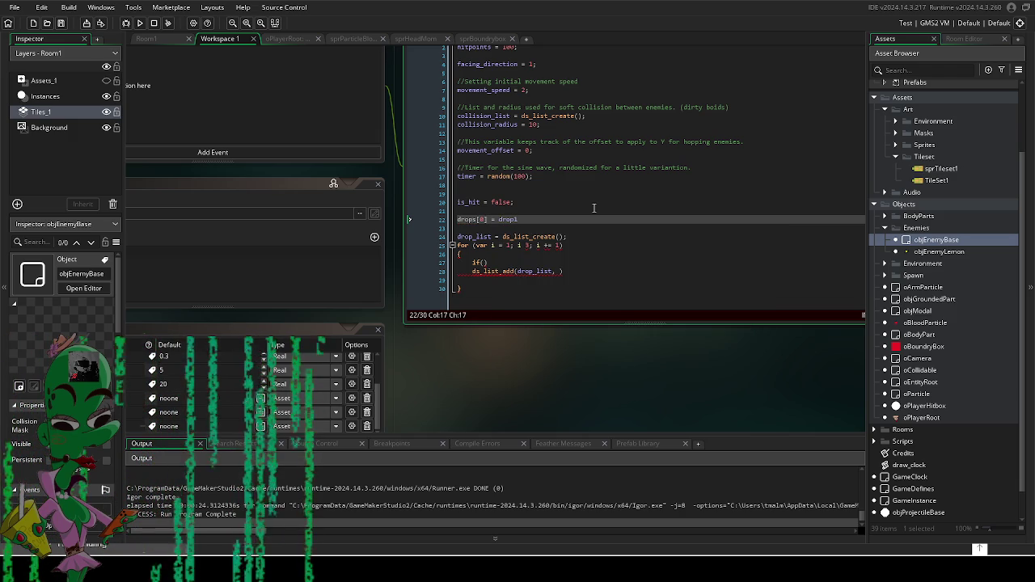
key(Return)
Step: Add drops[1] = drop2 and drops[2] = drop3 on the following lines
text(drops)
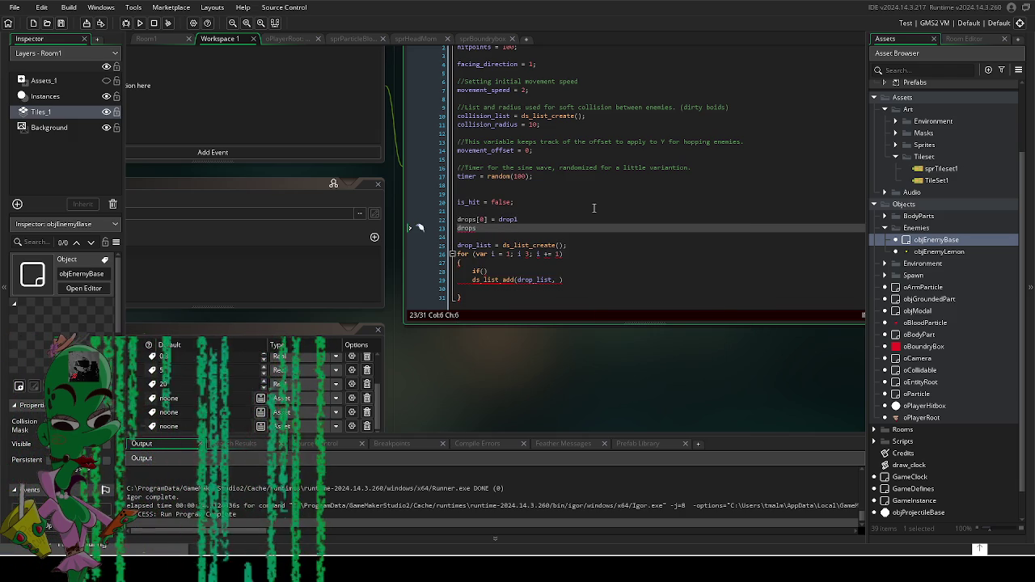
text([1] = dr)
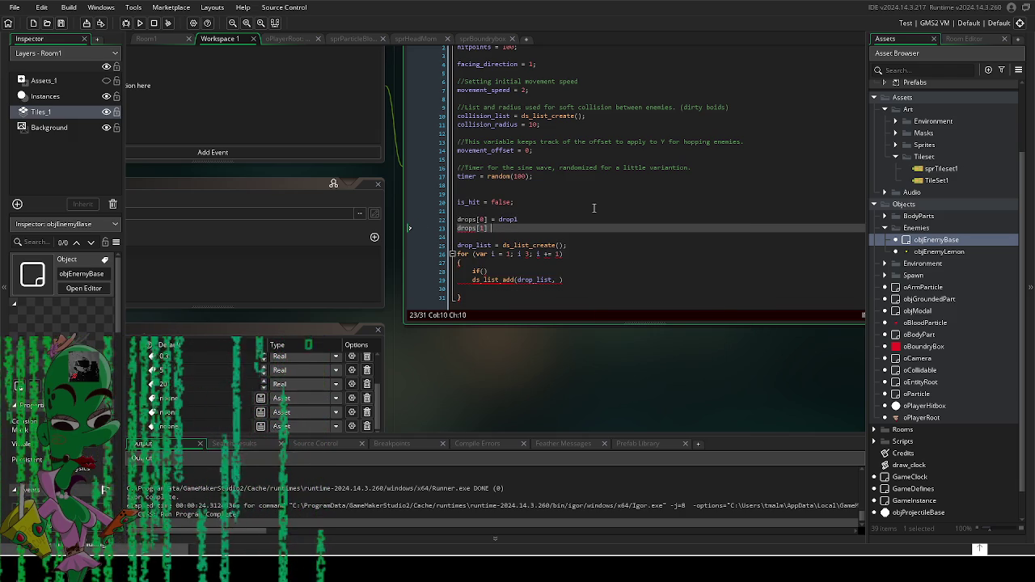
text(op2)
key(Return)
text(drops)
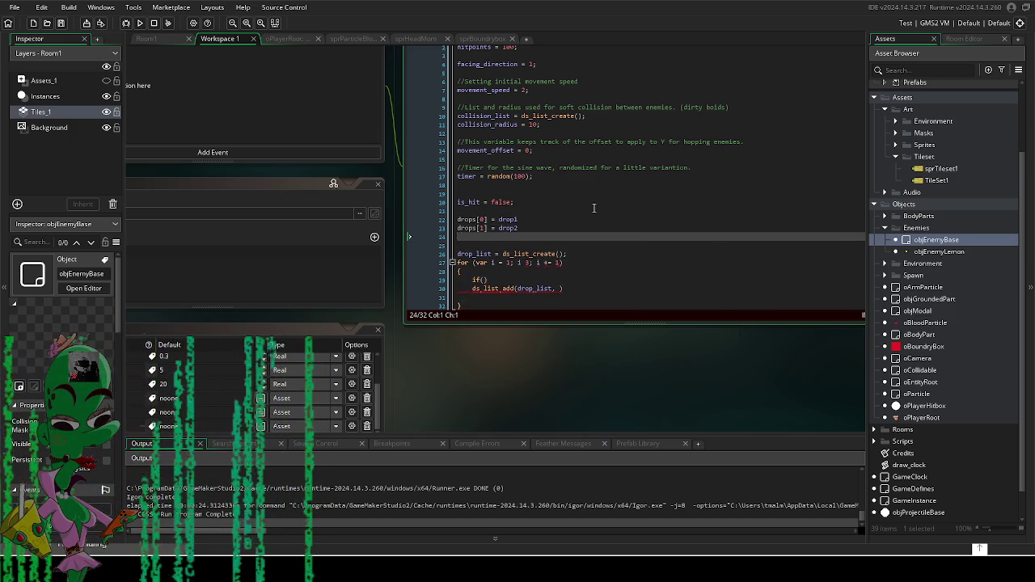
key(BackSpace)
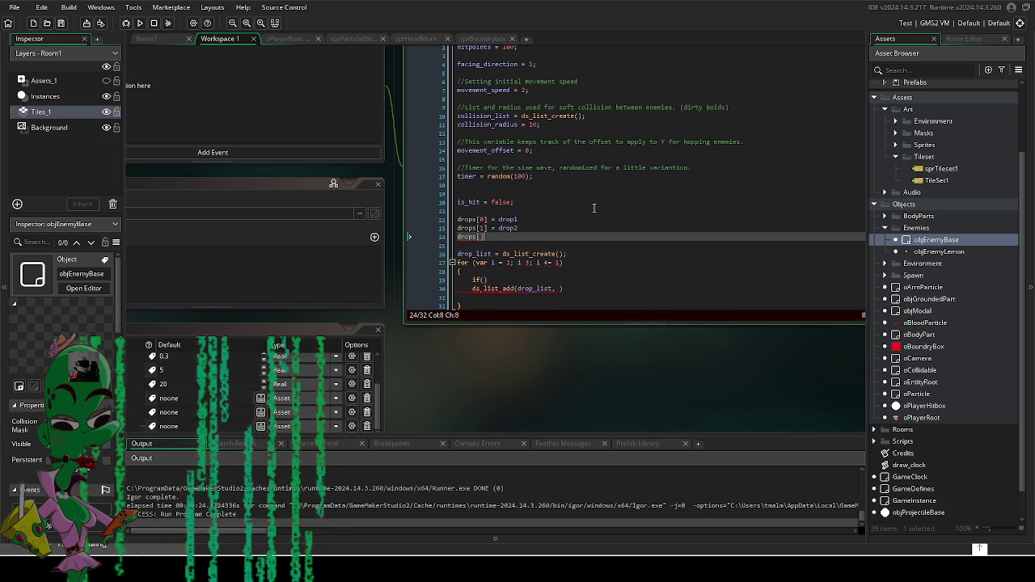
text([2])
key(Return)
key(Up)
key(End)
text(= drop3)
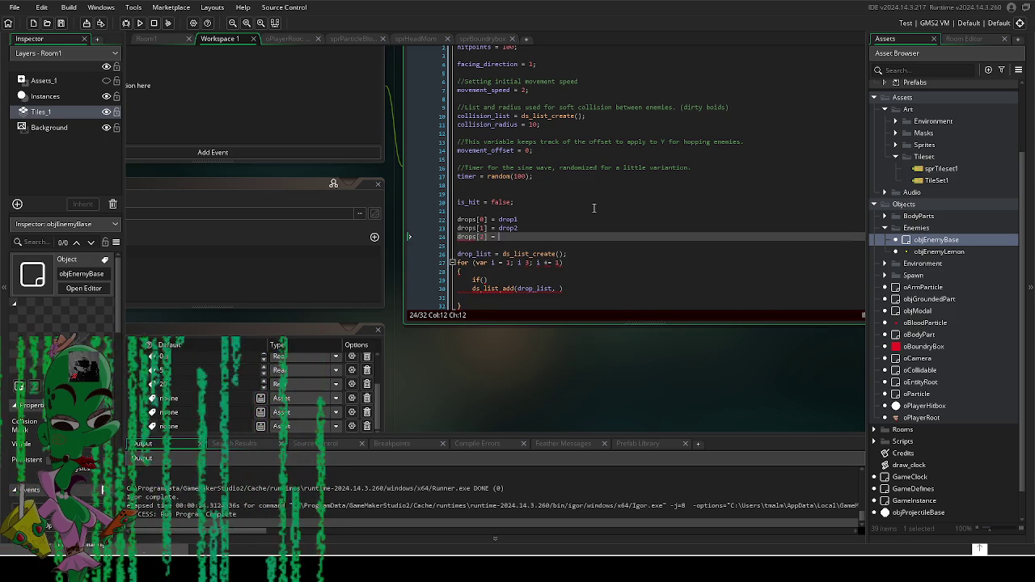
Step: Change the for loop to start at i = 0 with an upper limit of 2
scroll(651, 346, down, 1)
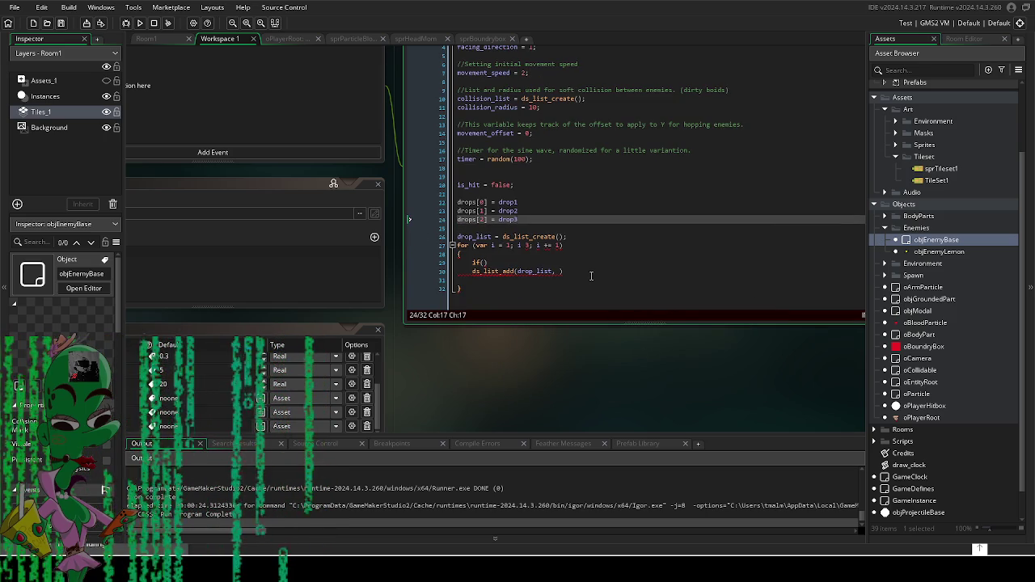
click(508, 245)
key(BackSpace)
text(0)
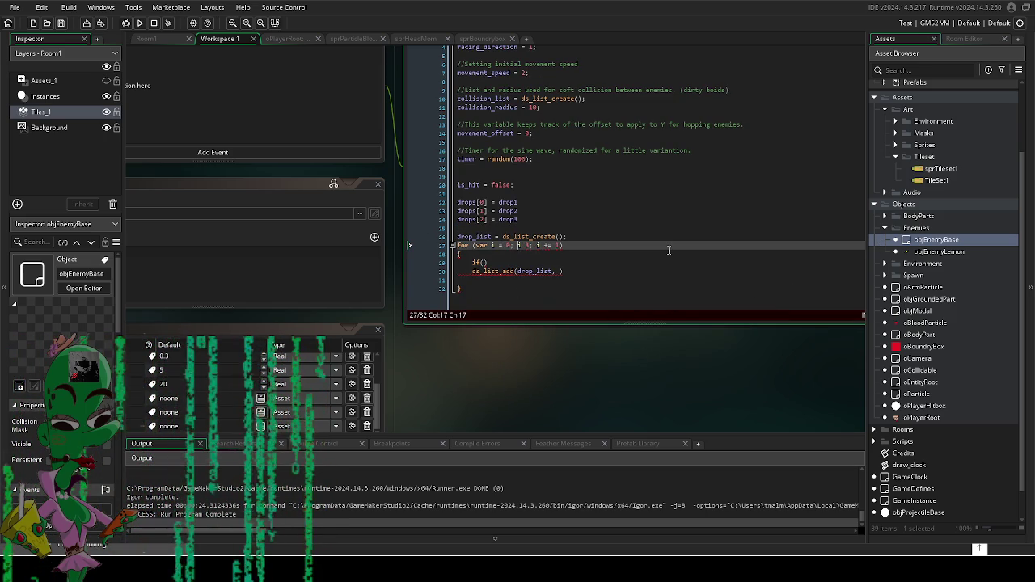
key(Right)
key(Right)
key(Right)
key(BackSpace)
text(2)
Step: Set the if condition to drops[i] != noone and join ds_list_add onto the if line
click(481, 262)
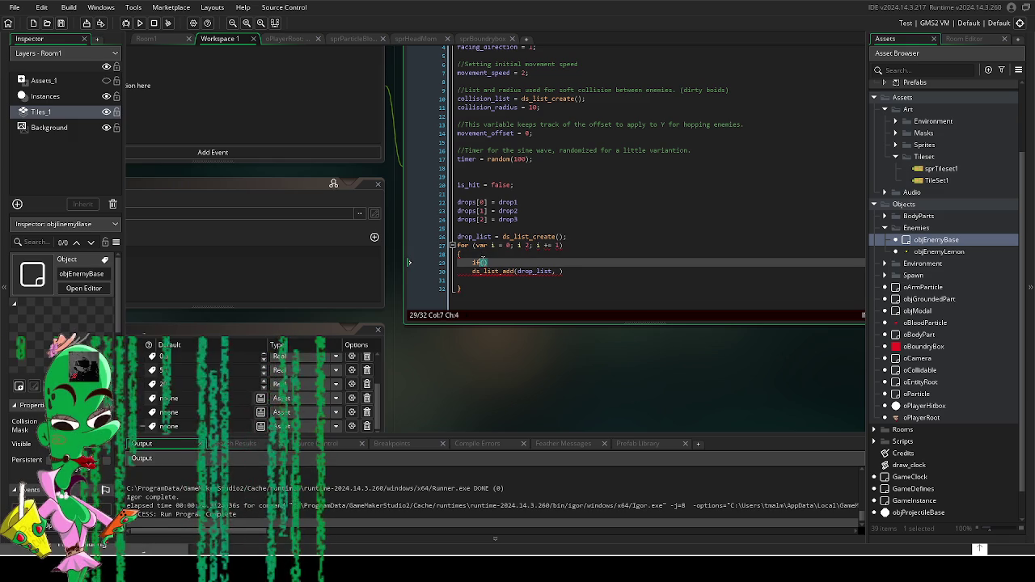
text(drops[])
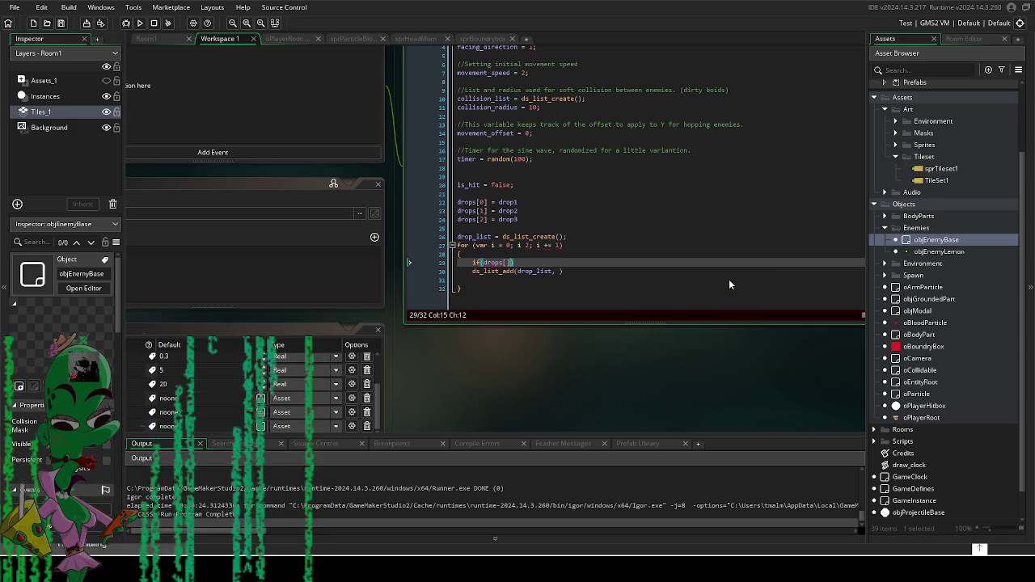
key(BackSpace)
key(BackSpace)
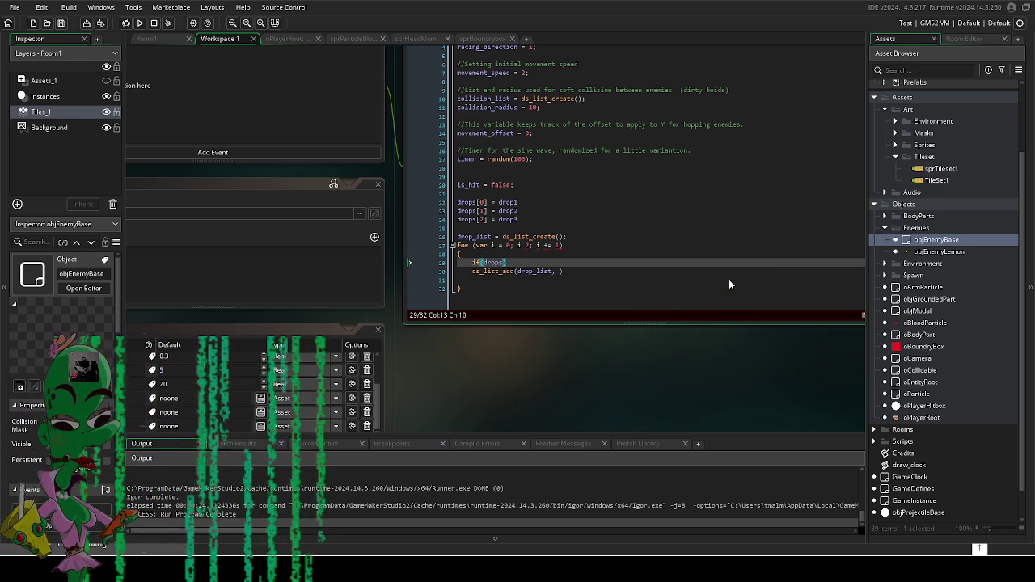
text([i] )
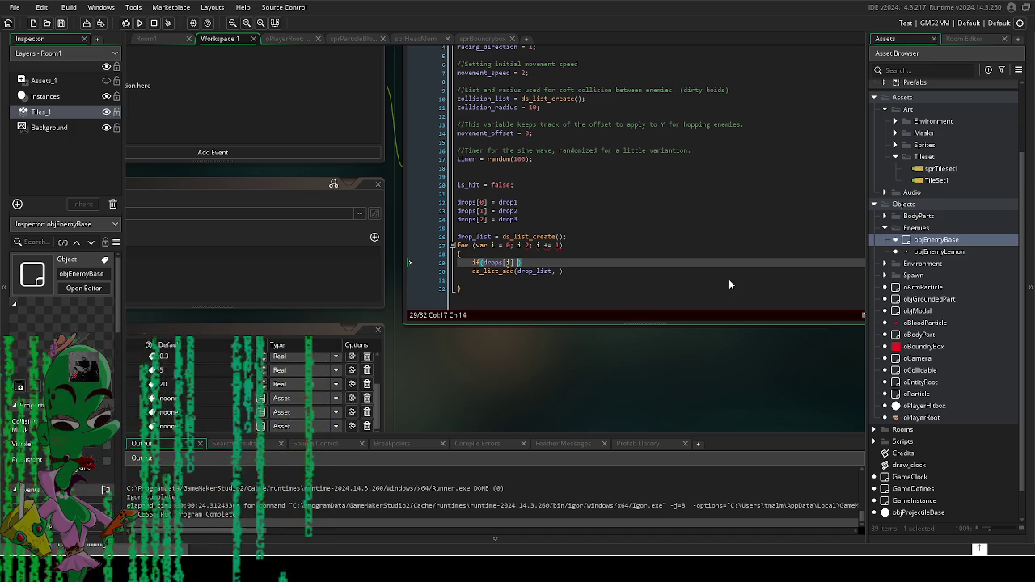
text(!= )
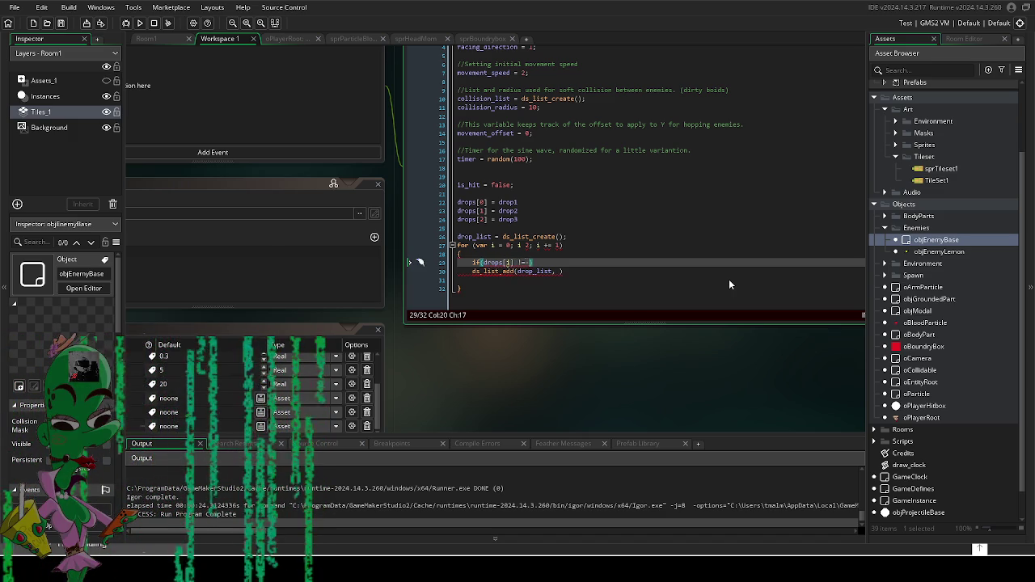
text(noone)
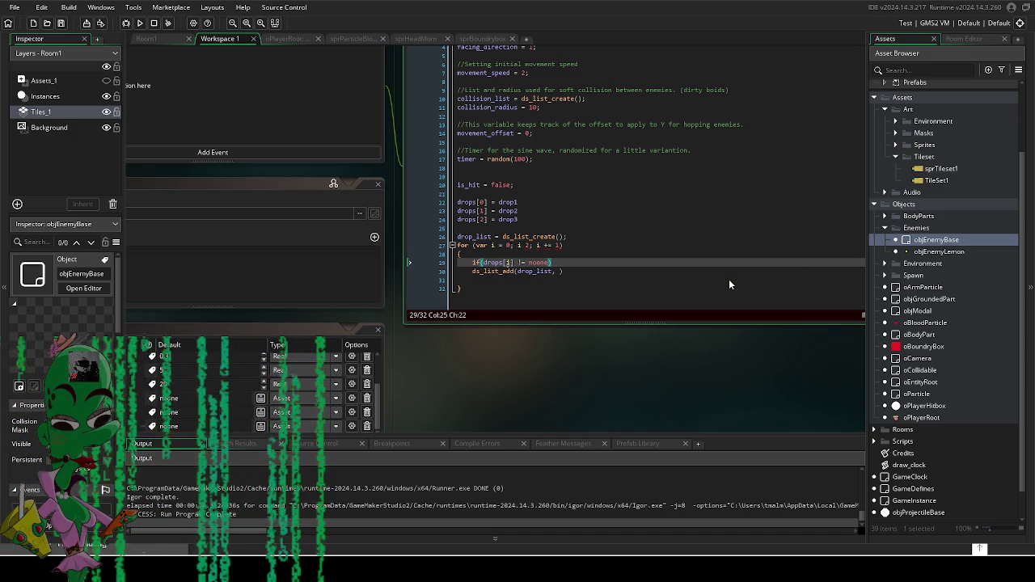
key(Right)
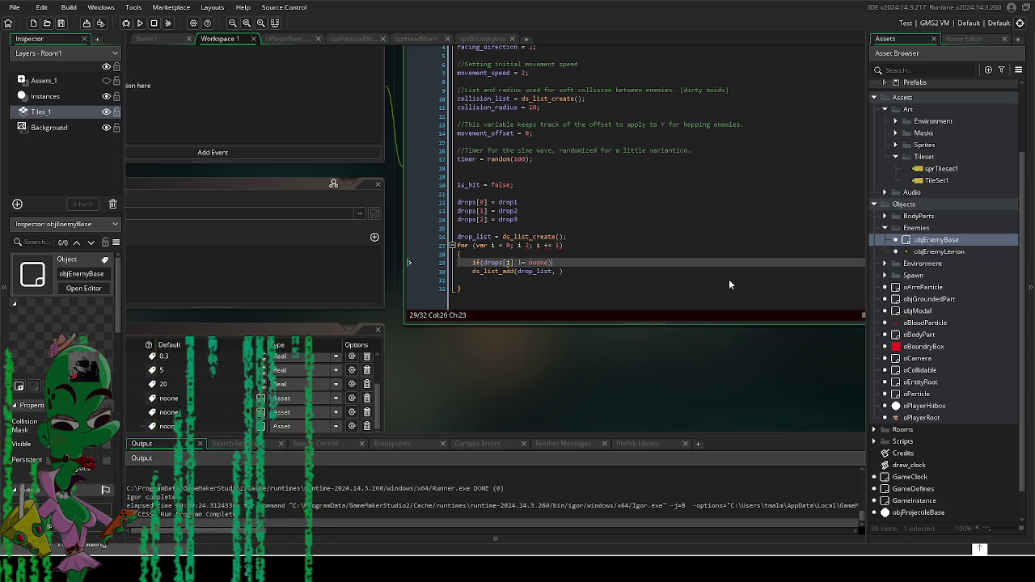
key(Down)
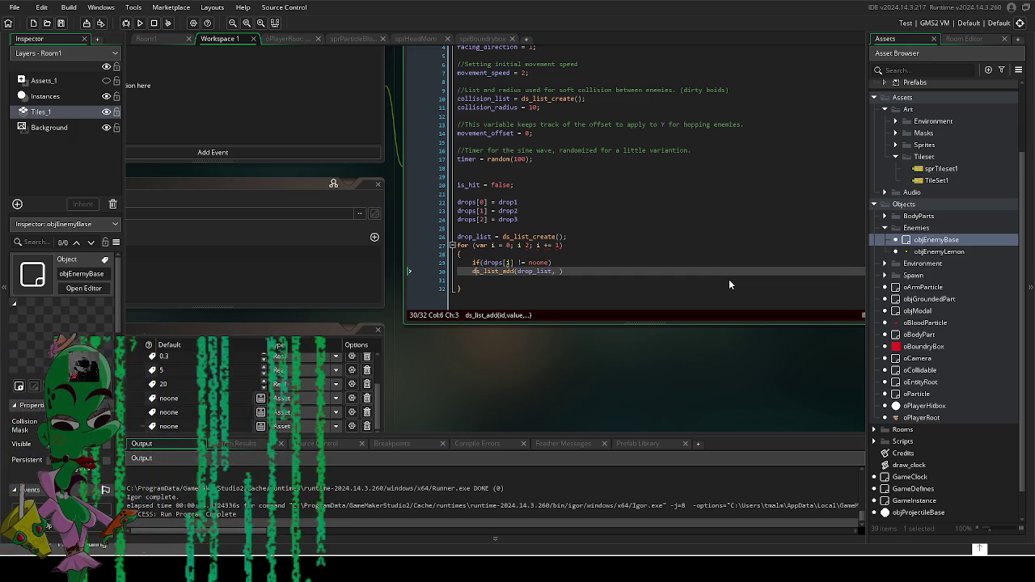
key(BackSpace)
key(BackSpace)
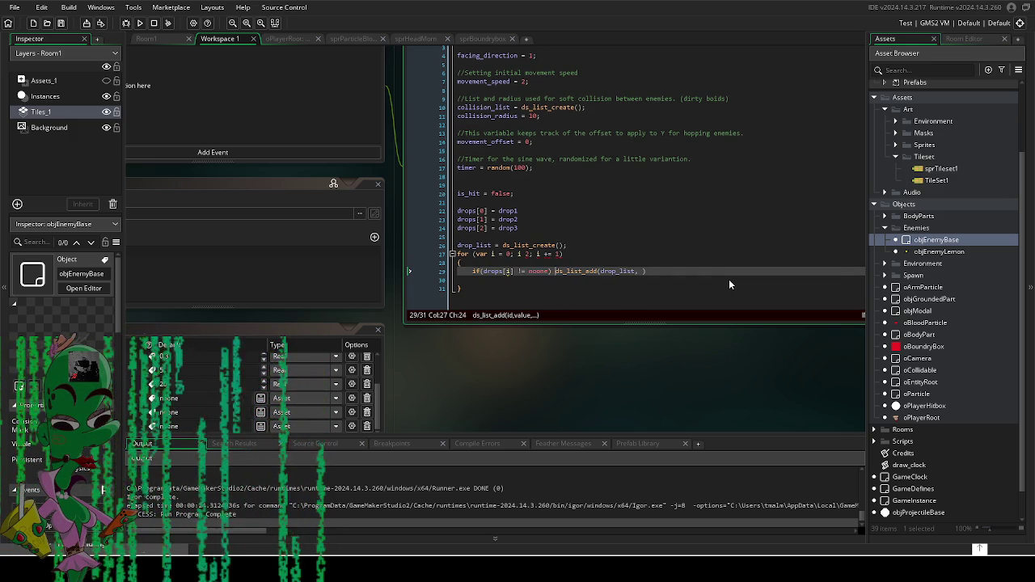
key(Down)
key(BackSpace)
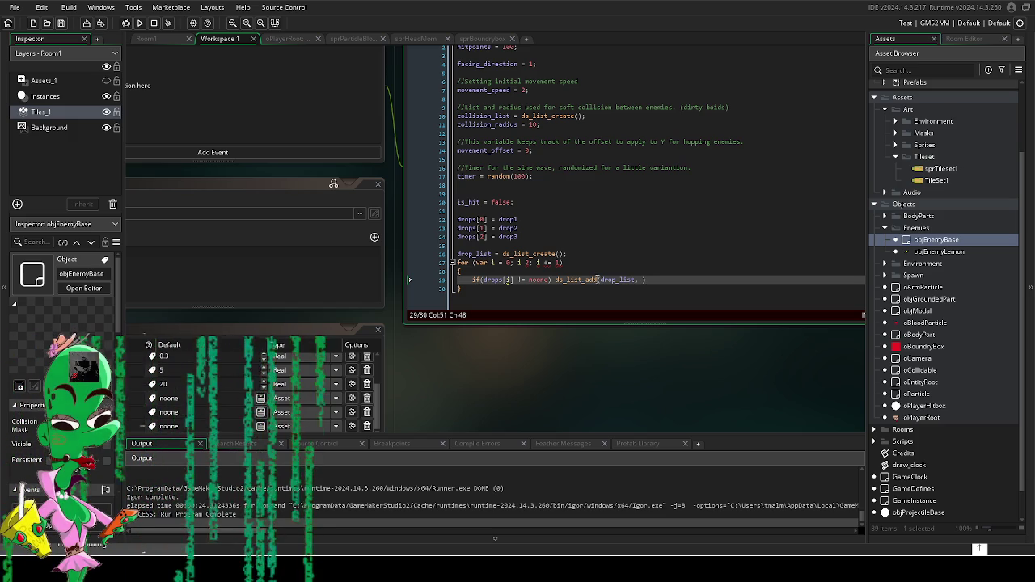
Step: Complete the call as ds_list_add(drop_list, drops[i])
click(636, 279)
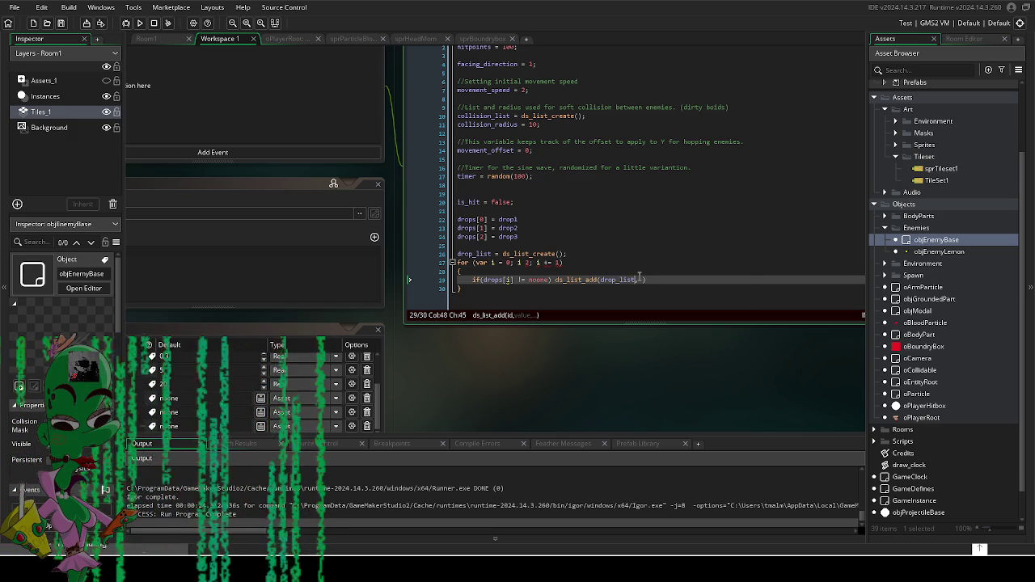
text(, )
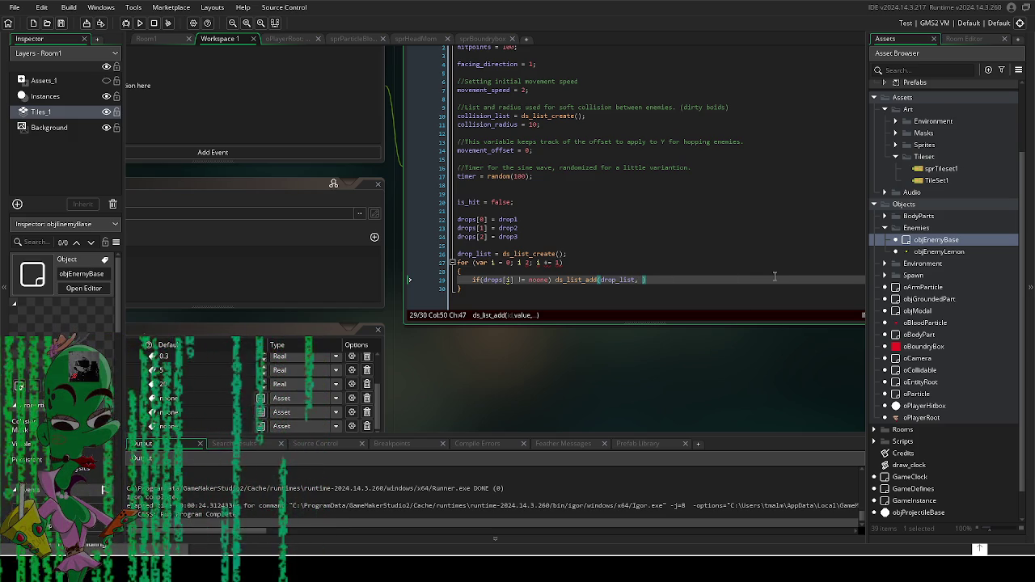
text(drp)
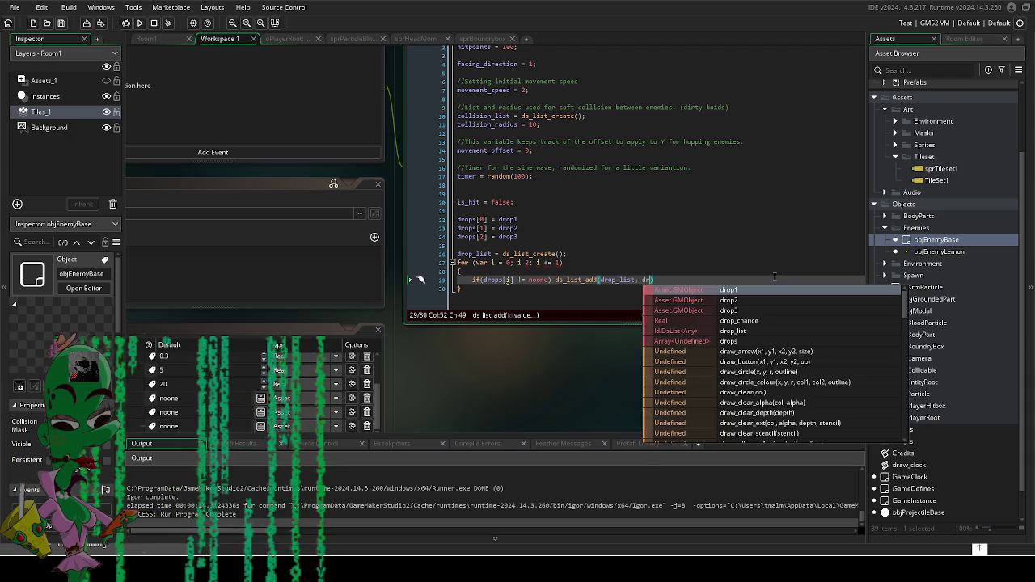
key(Return)
text([])
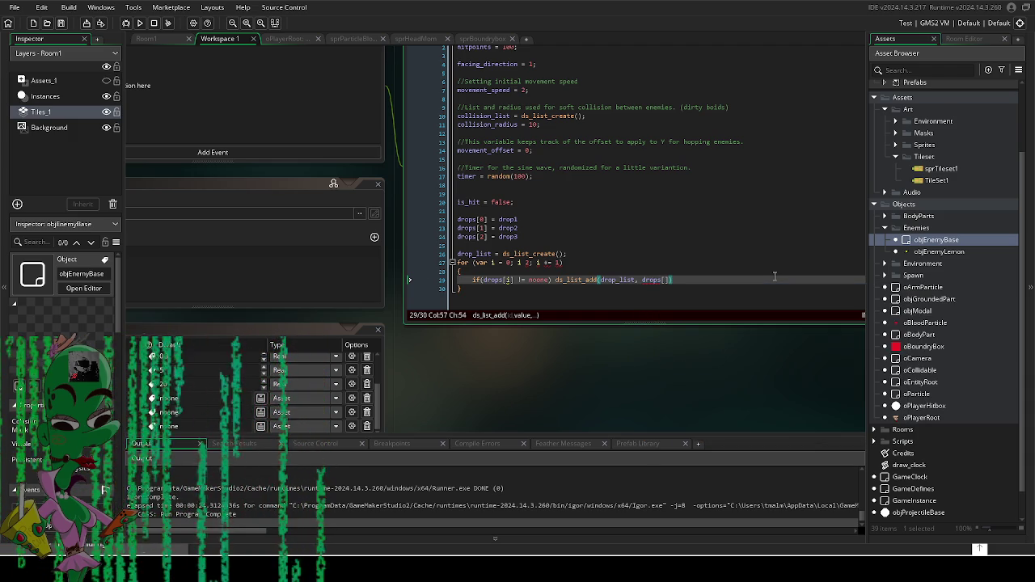
key(Left)
text(i]))
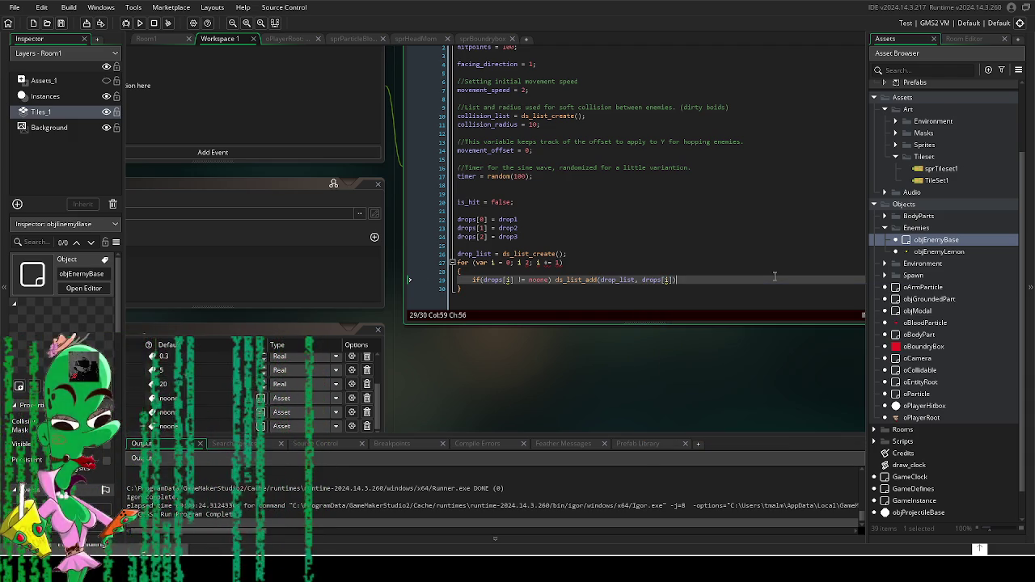
click(679, 218)
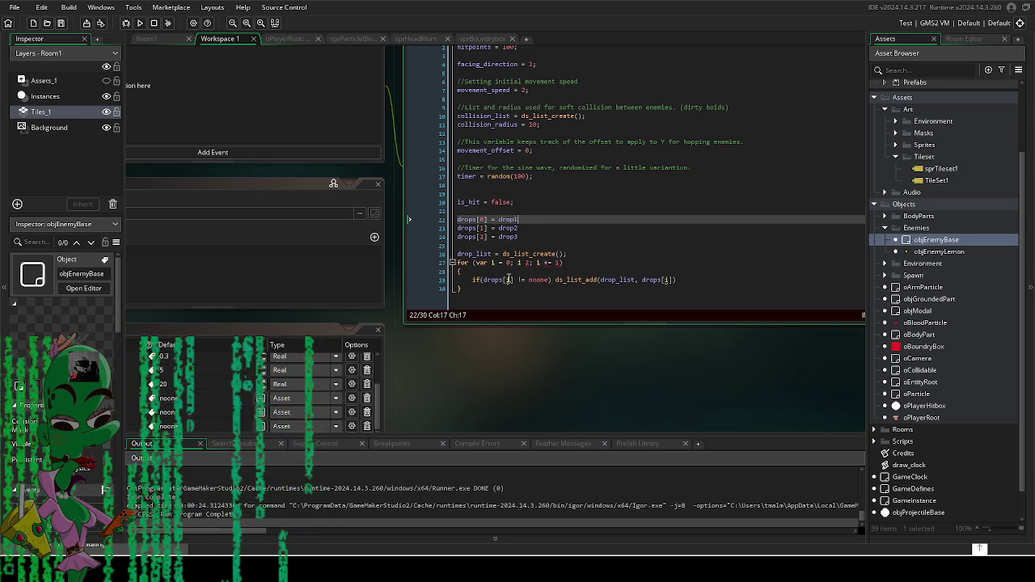
Step: Check the GM2043 warning on drops[i], then bring objEnemyBase's Events and Parent panels into view
mouse_move(508, 280)
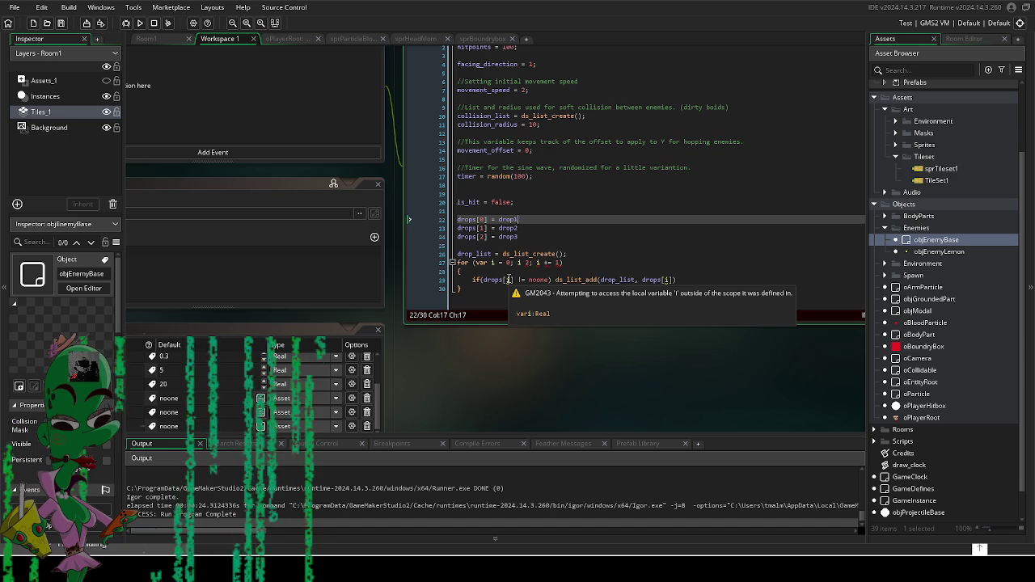
key(Down)
key(Down)
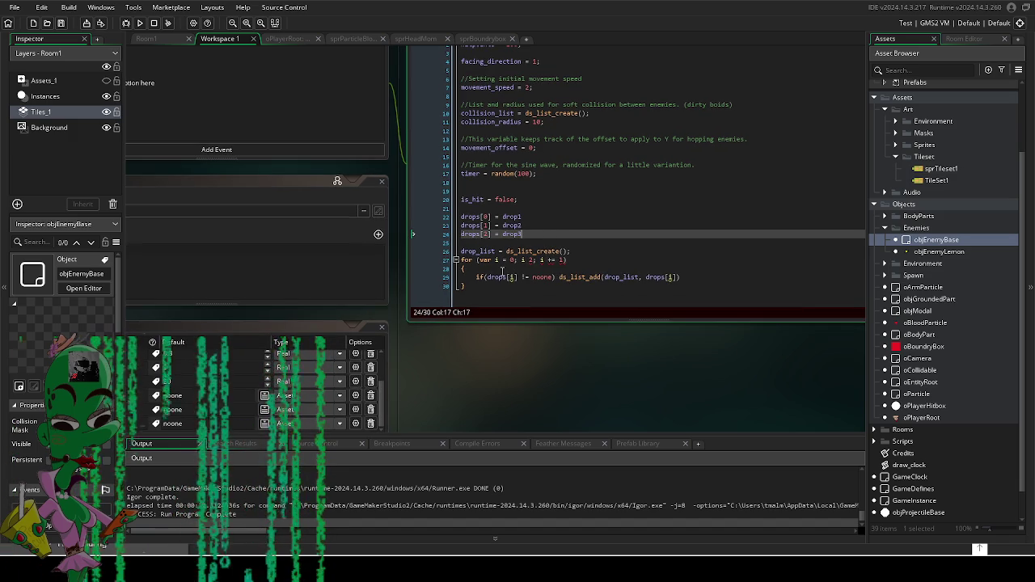
click(570, 260)
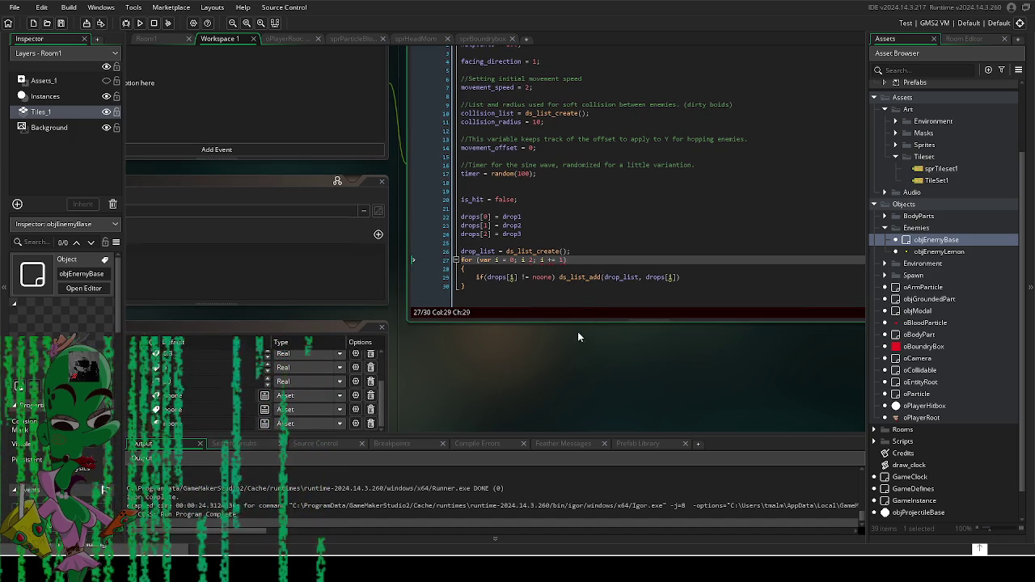
mouse_move(574, 343)
mouse_down()
mouse_move(800, 346)
mouse_move(709, 427)
mouse_up()
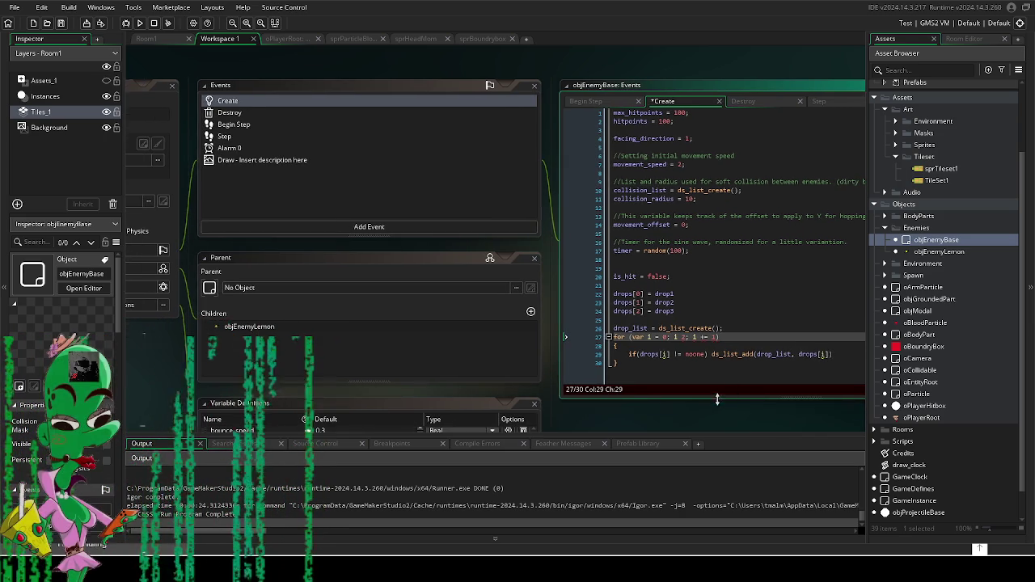
Step: In the Destroy event, start a /* comment above the random drop roll, leaving a blank line above it
click(301, 123)
click(304, 112)
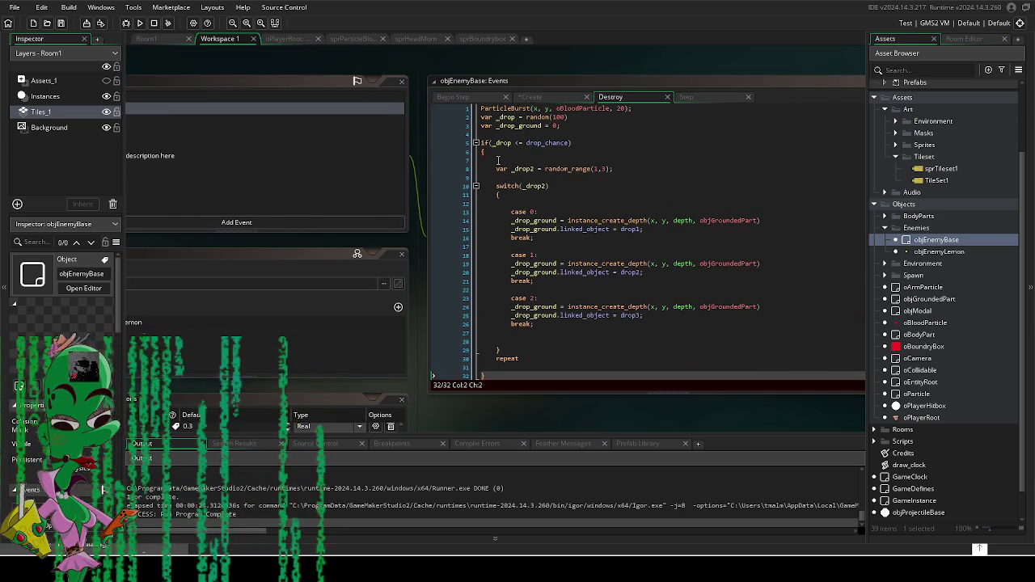
click(498, 160)
text(/*)
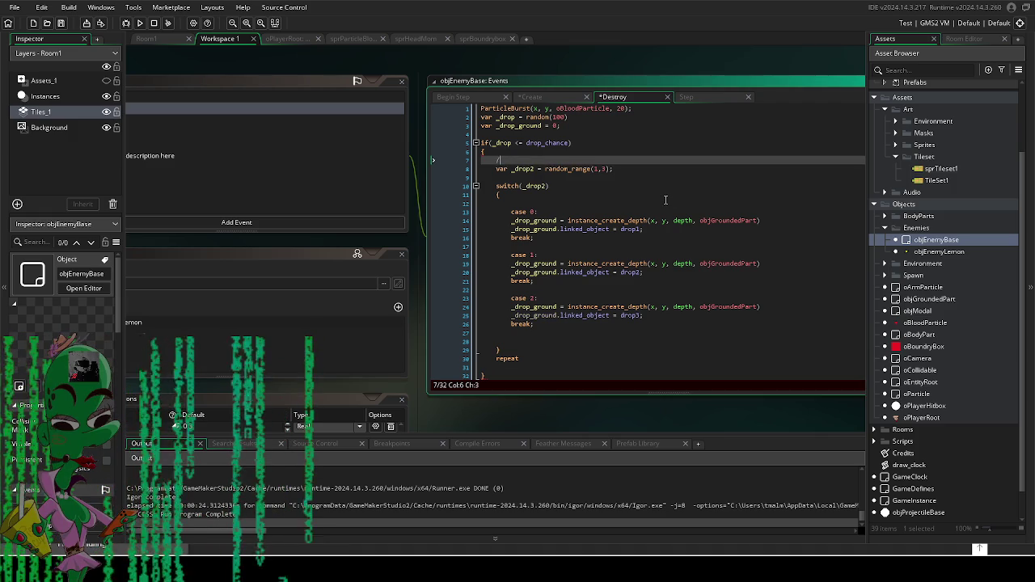
key(Home)
key(Return)
key(Return)
key(Return)
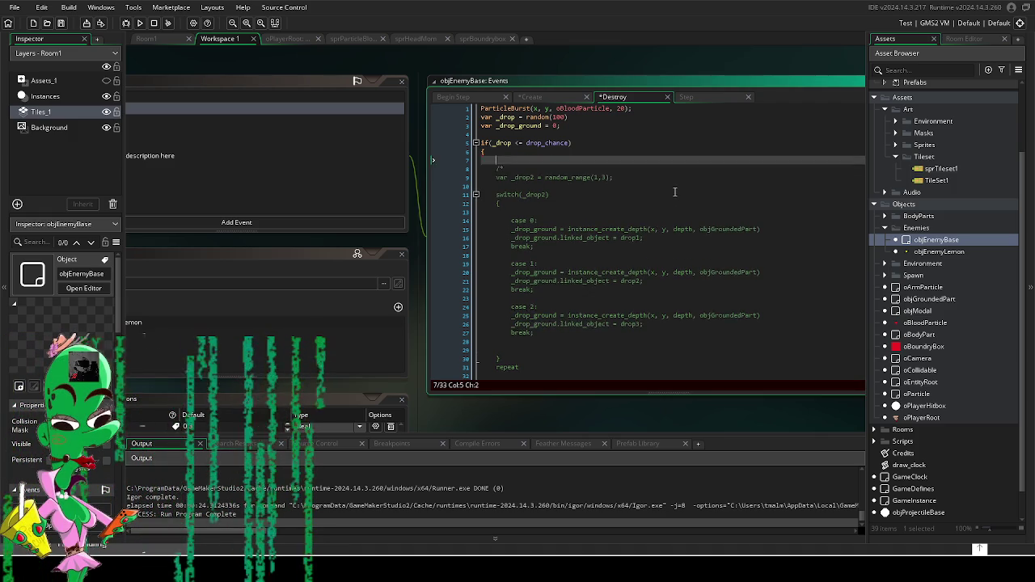
key(Up)
key(Up)
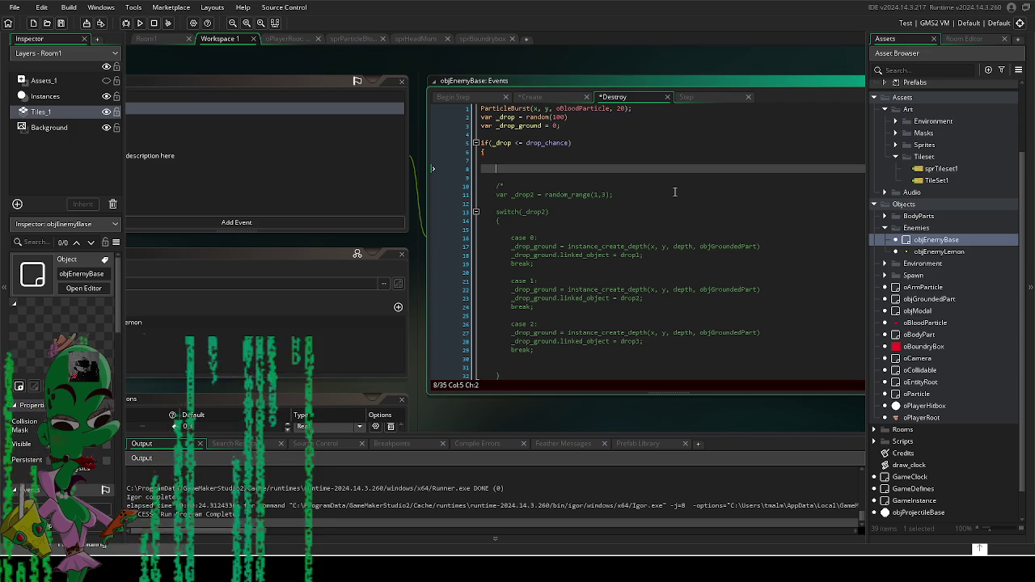
Step: Insert ds_list_shuffle(drop_list); on the blank line at the start of the drop_chance block
text(ds_list)
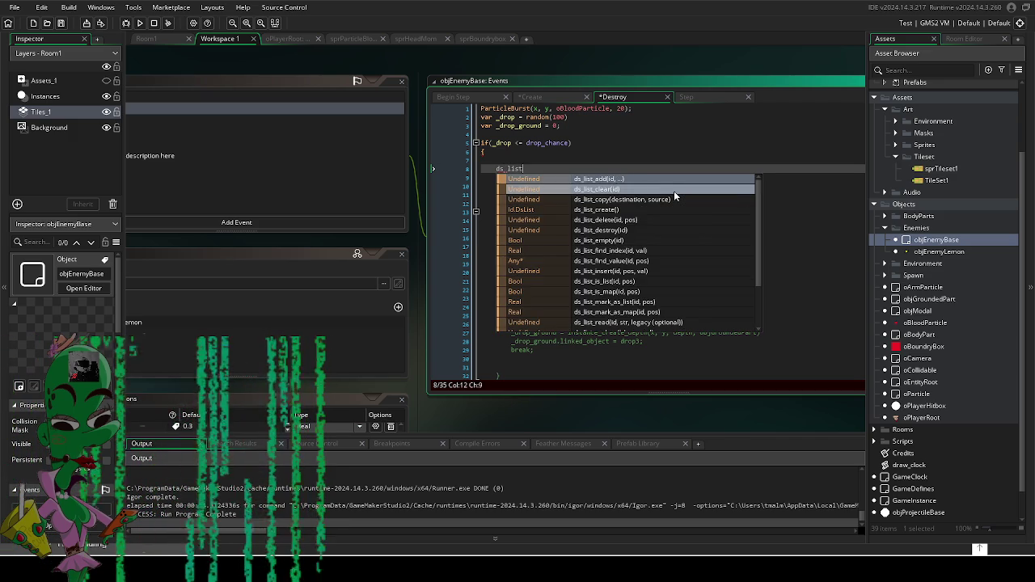
text(_sh)
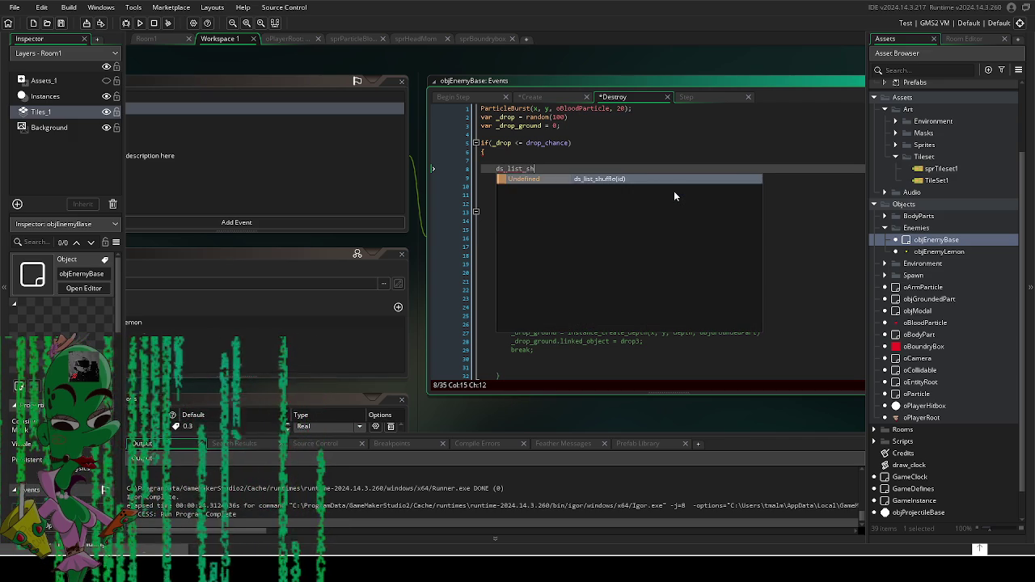
key(Return)
text(ro)
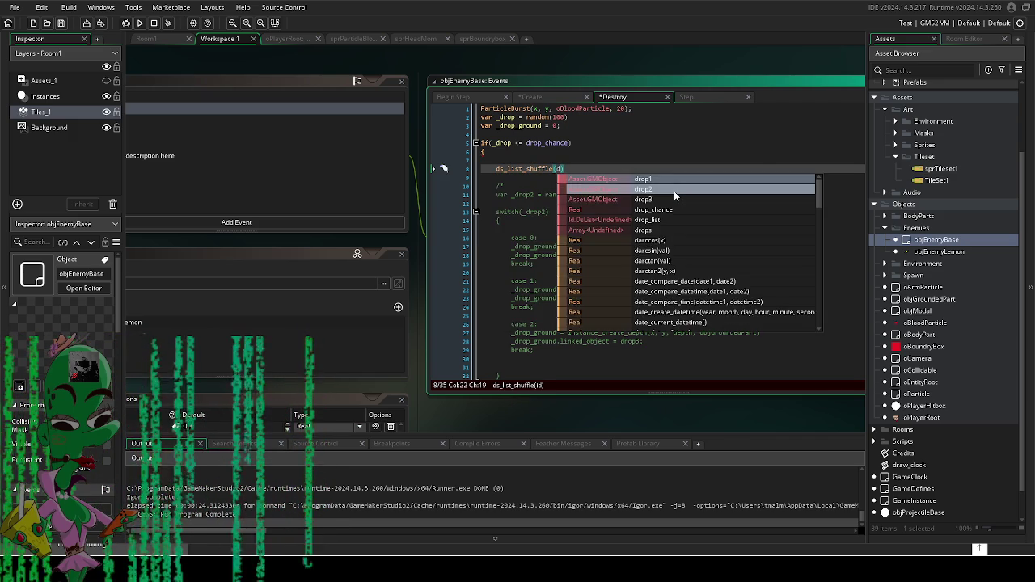
text(p_list)
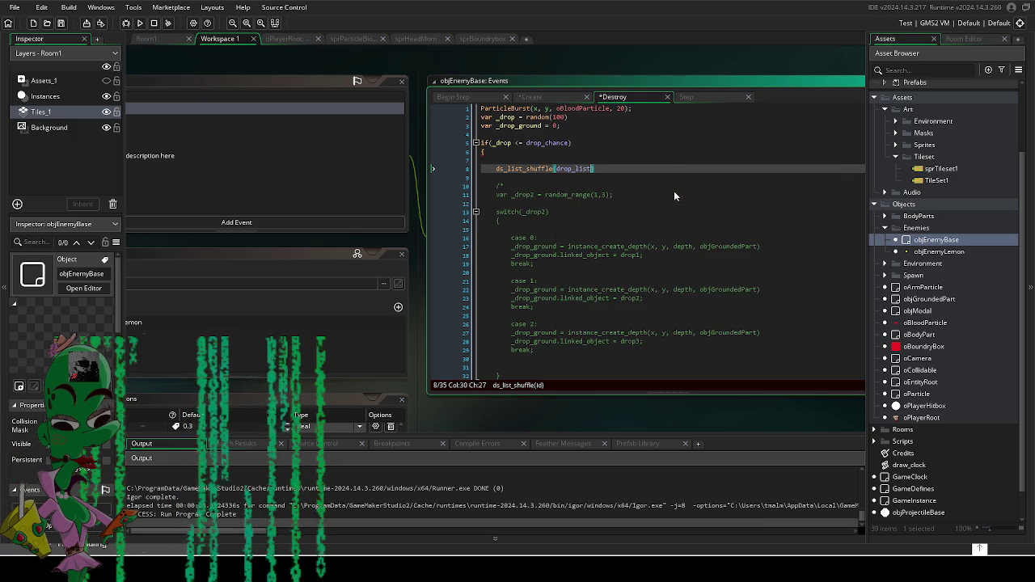
key(Return)
text(;)
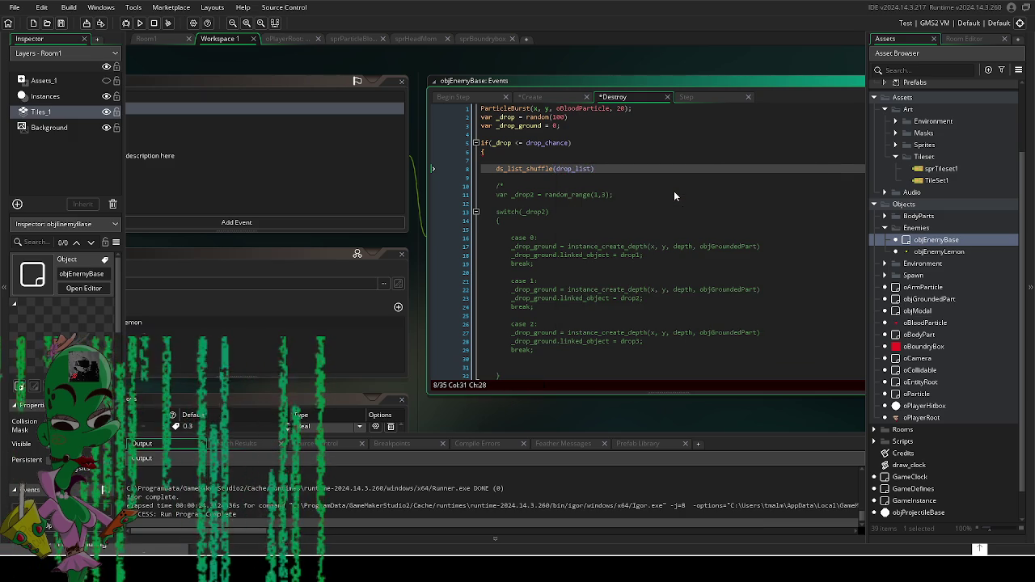
key(Return)
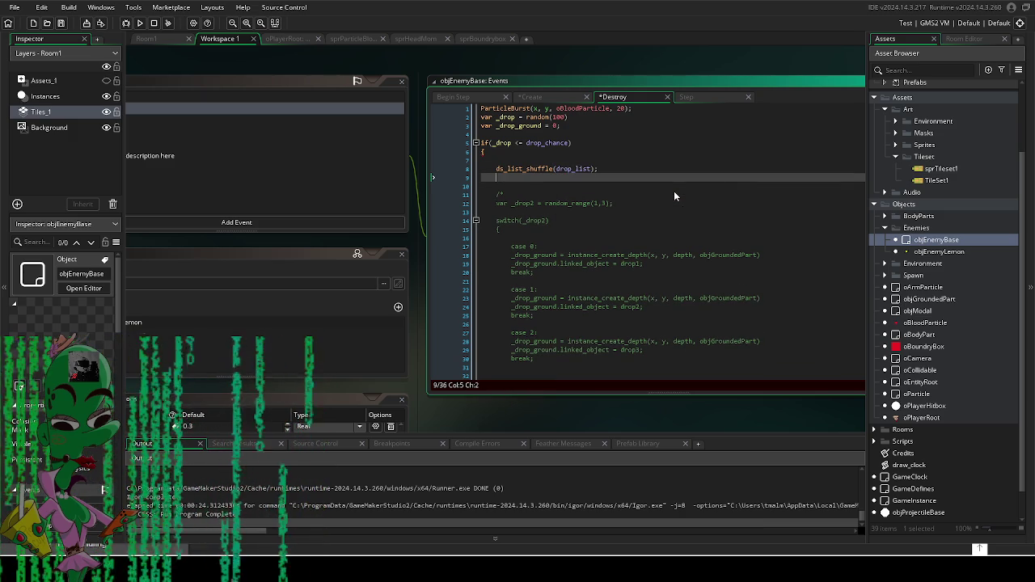
Step: Add var _selected_item = ds_list_find_value(drop_list, 0); below the shuffle call
text(var )
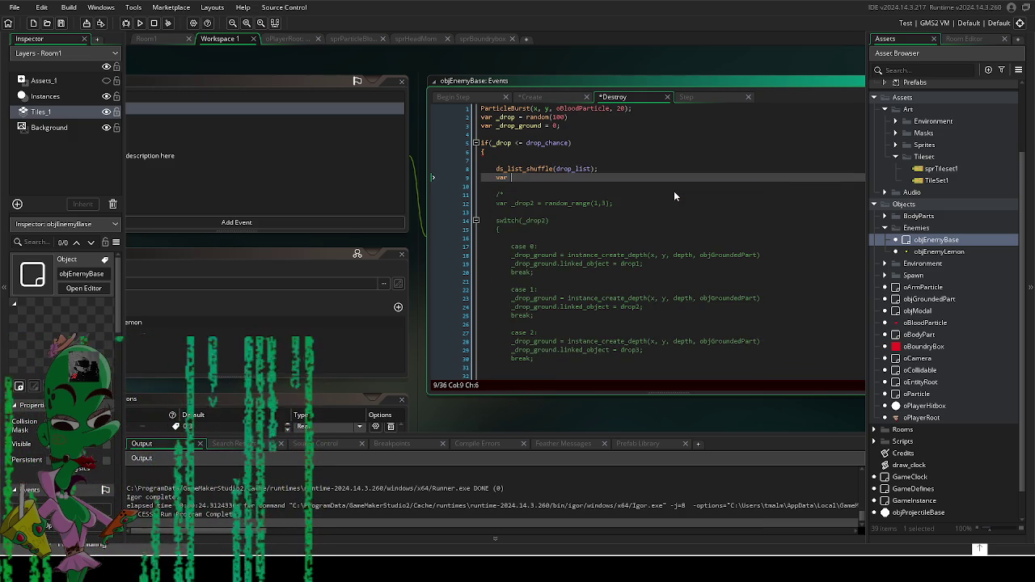
text(=s)
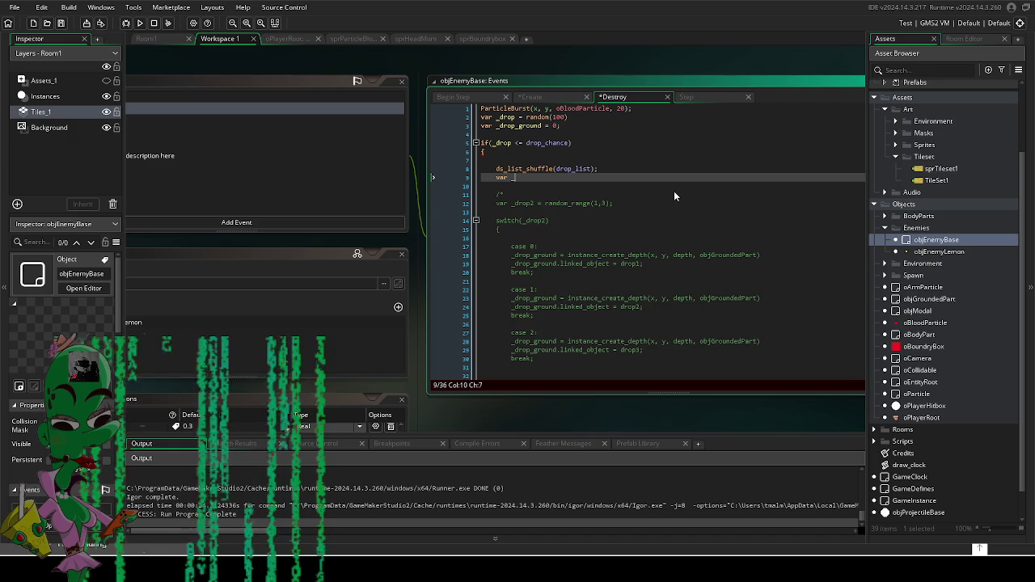
text(ele)
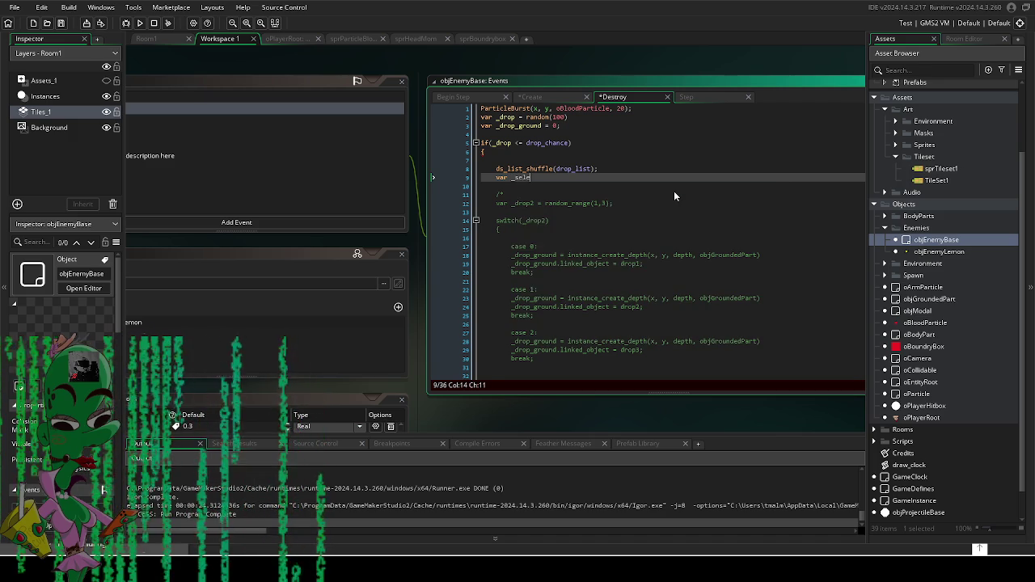
text(cted_item )
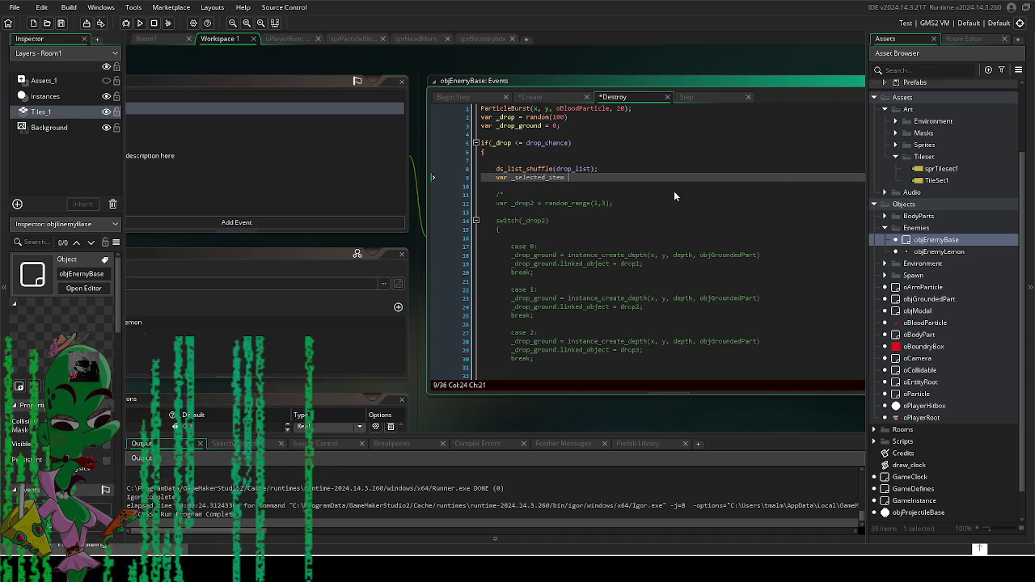
text(= ds_list)
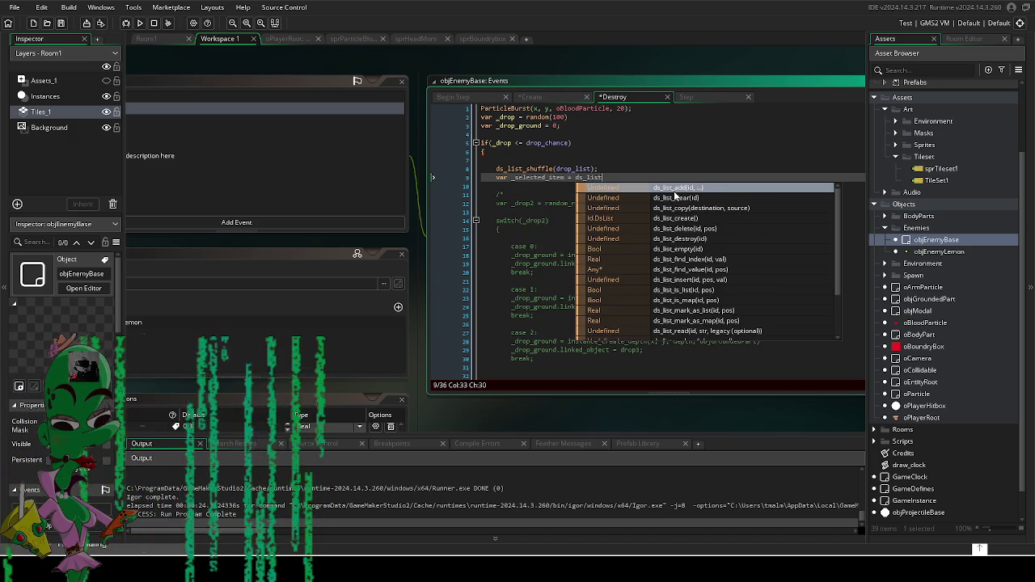
text(_find)
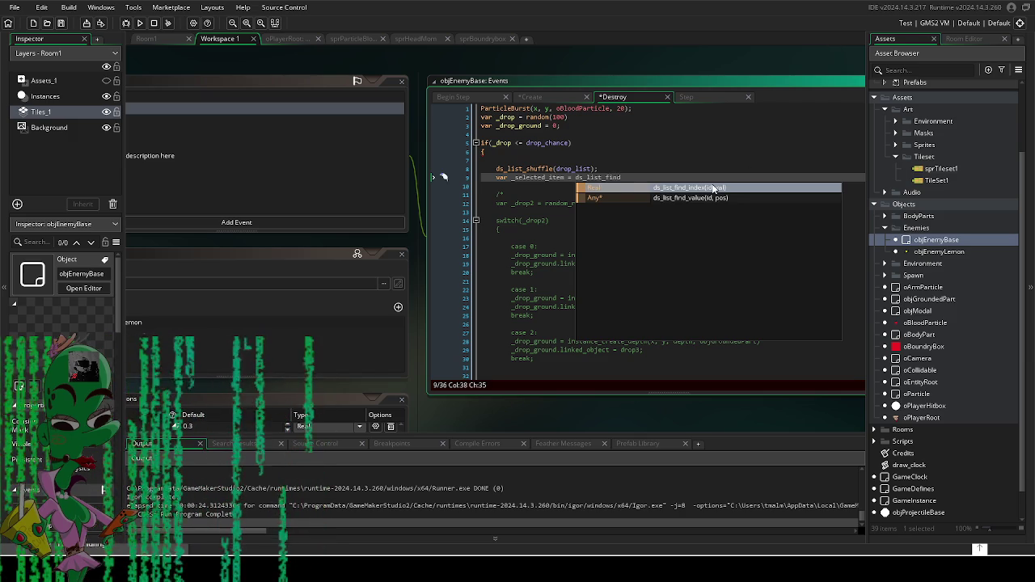
click(710, 198)
click(590, 177)
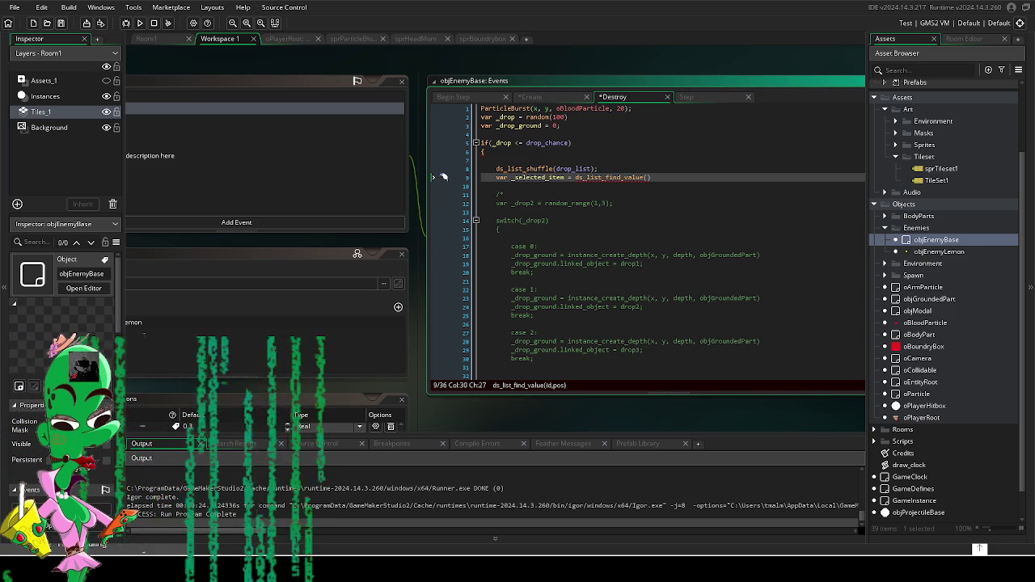
click(647, 177)
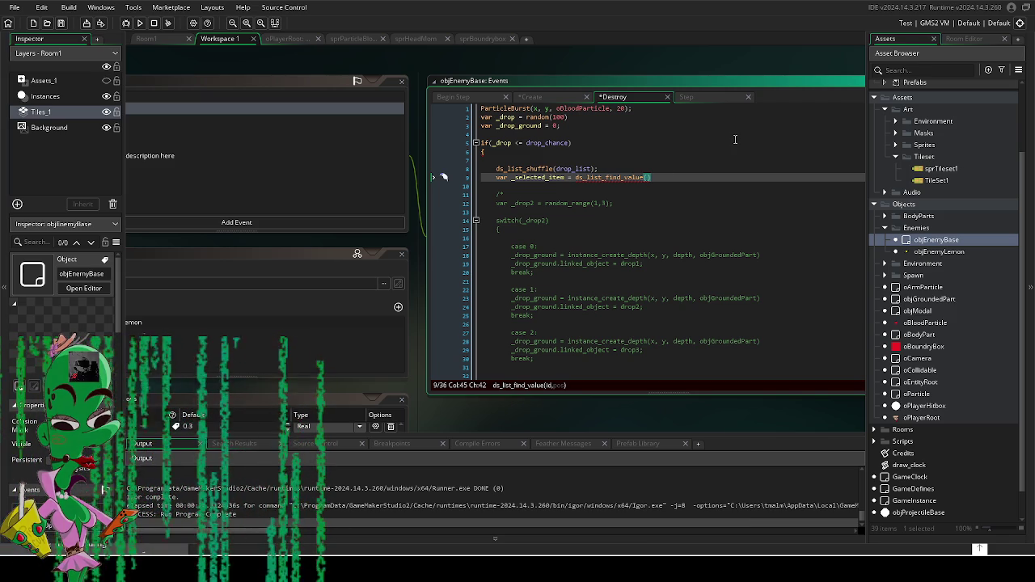
text(drop)
text(_list, )
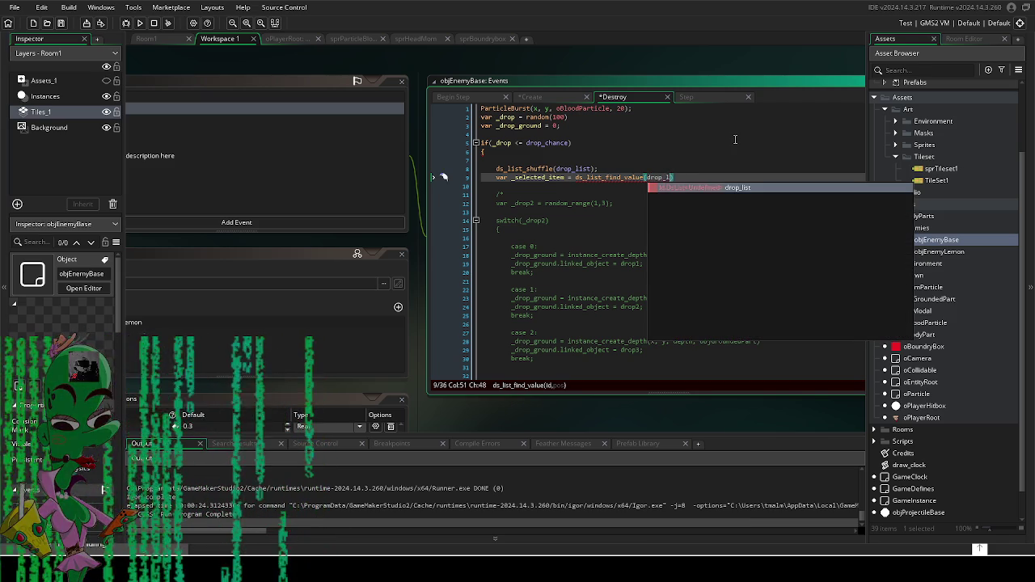
text(0)
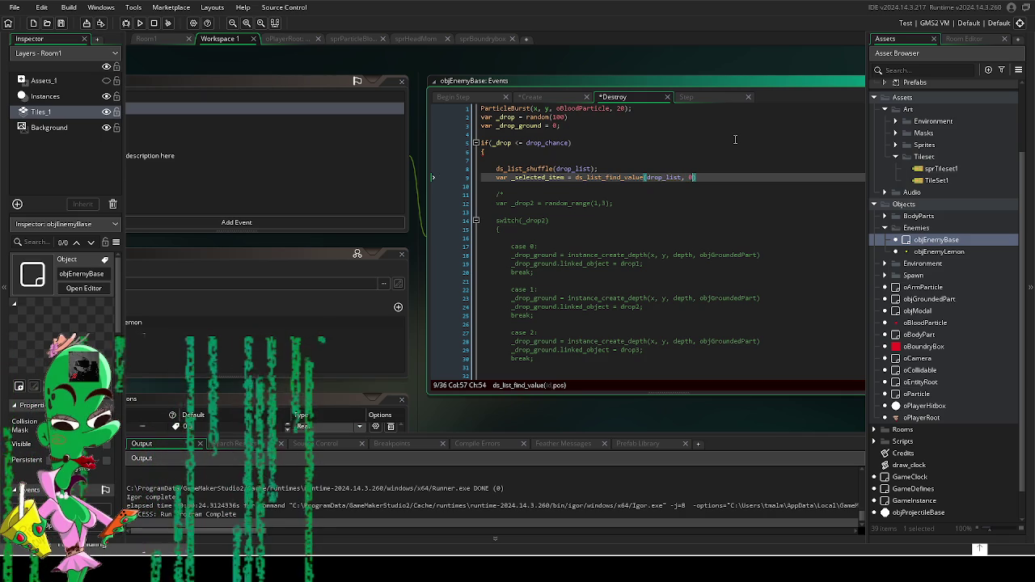
text();)
key(Return)
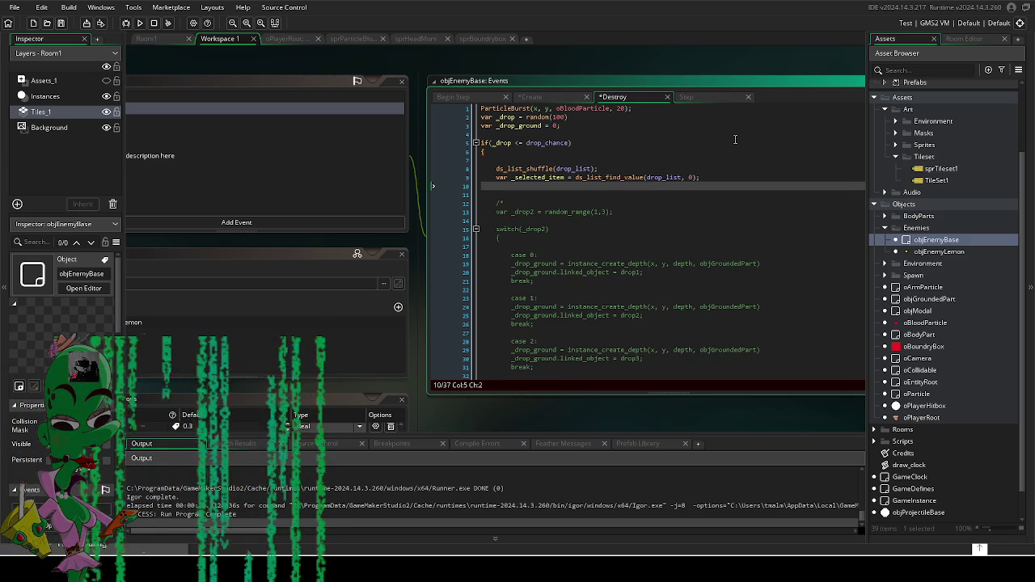
Step: Add instance_create_depth(x, y, depth, _selected_item); to spawn the selected drop
text(instance_)
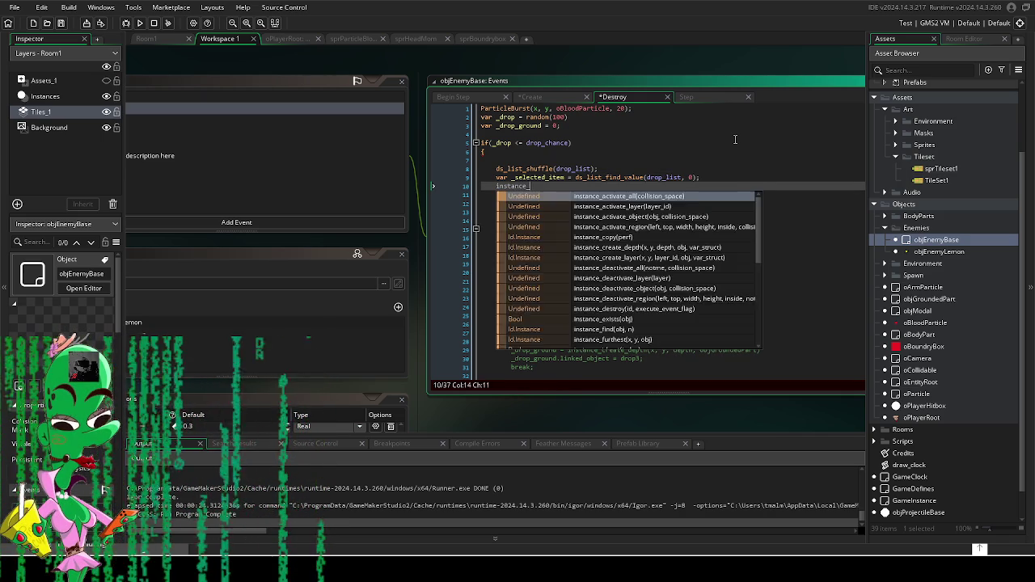
text(crea)
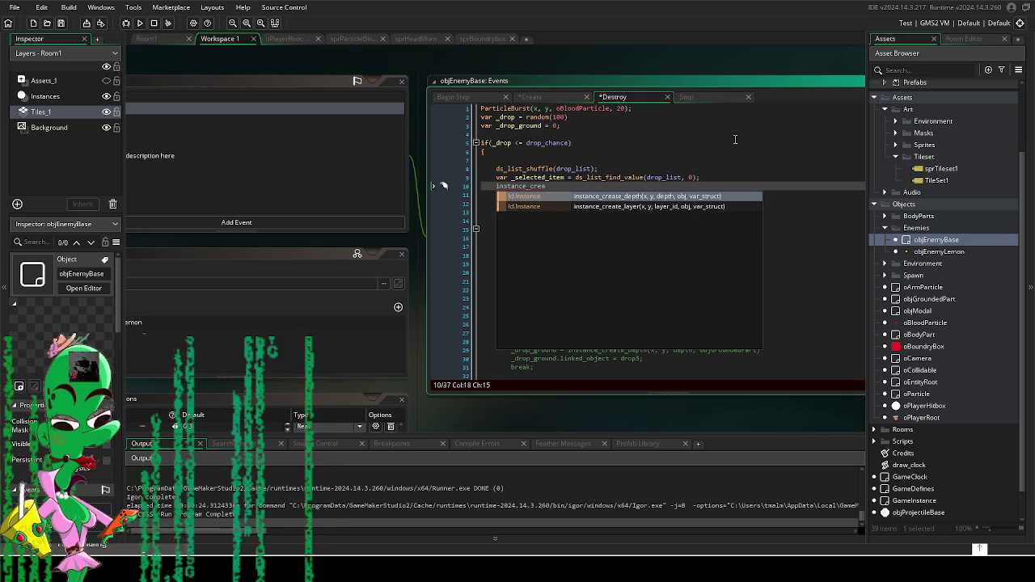
key(Return)
text((x, y, )
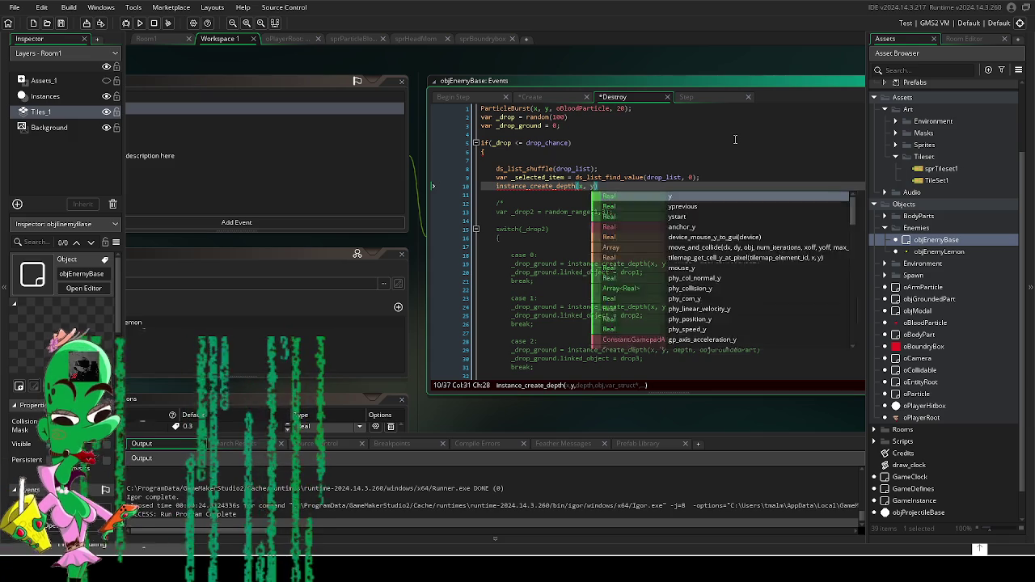
text(depth, )
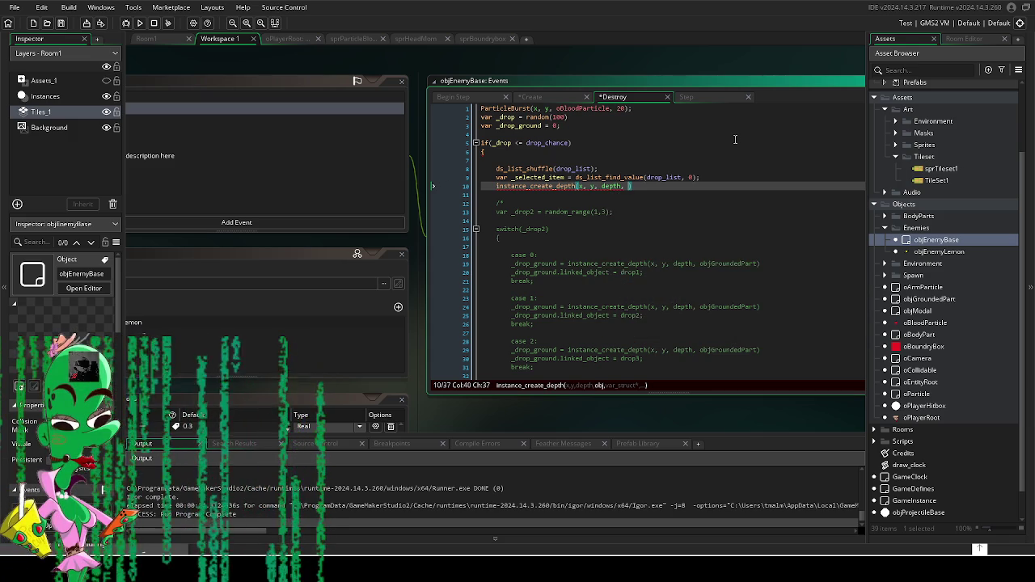
text(_selected)
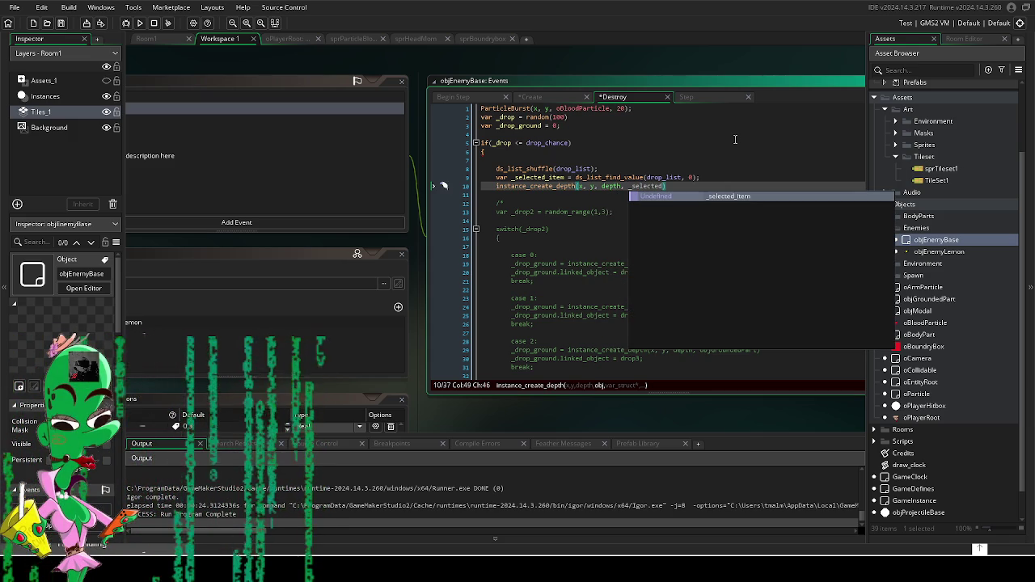
text(_item)
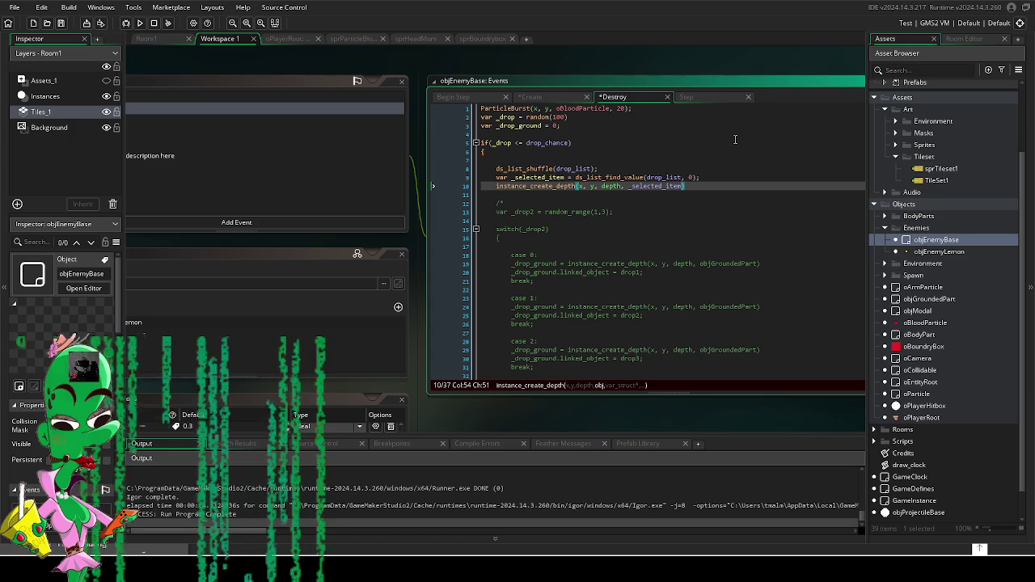
text();)
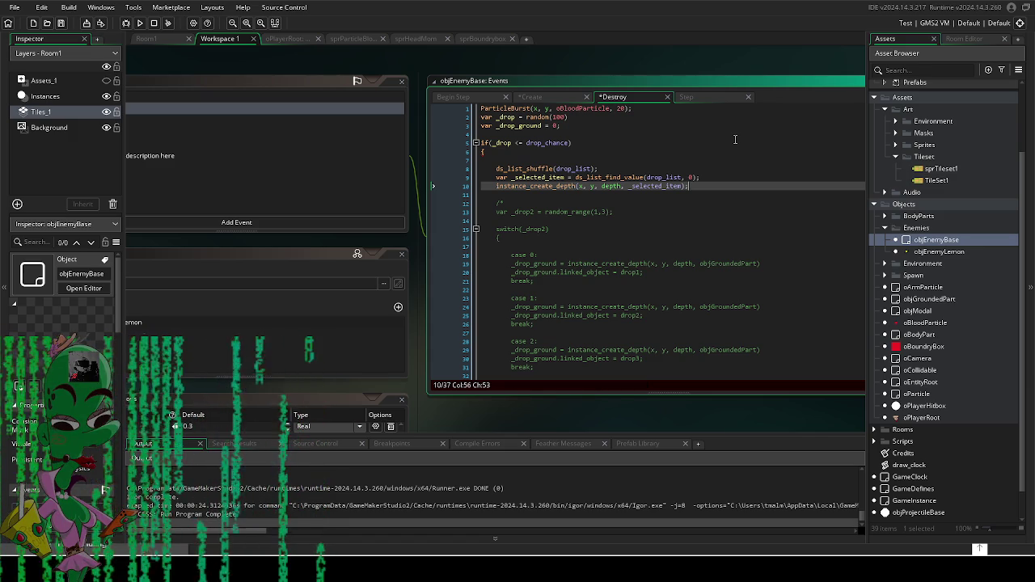
Step: Close the comment with */ after the repeat line to disable the old switch-based drop code
scroll(592, 299, down, 2)
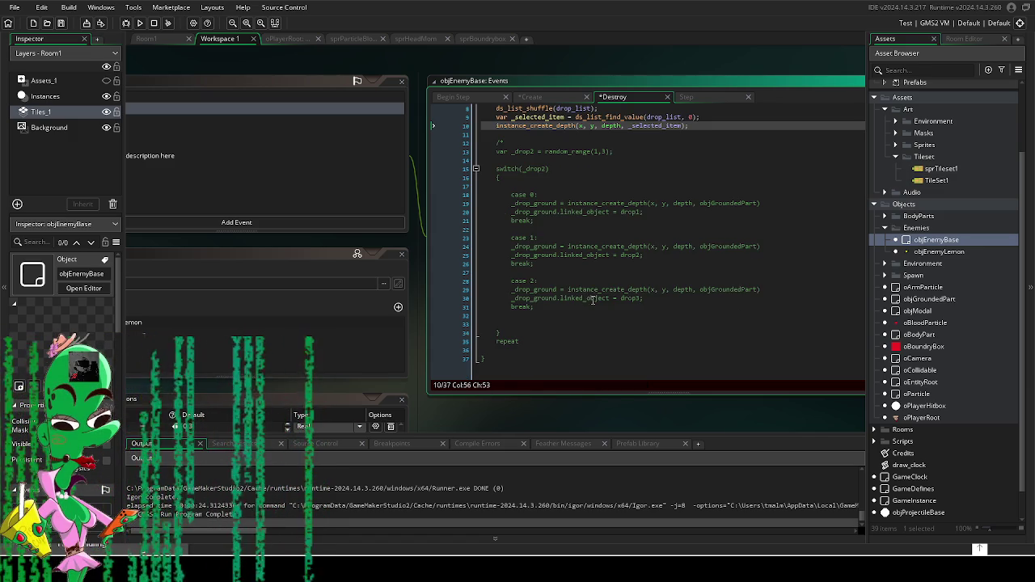
click(517, 349)
text(*/)
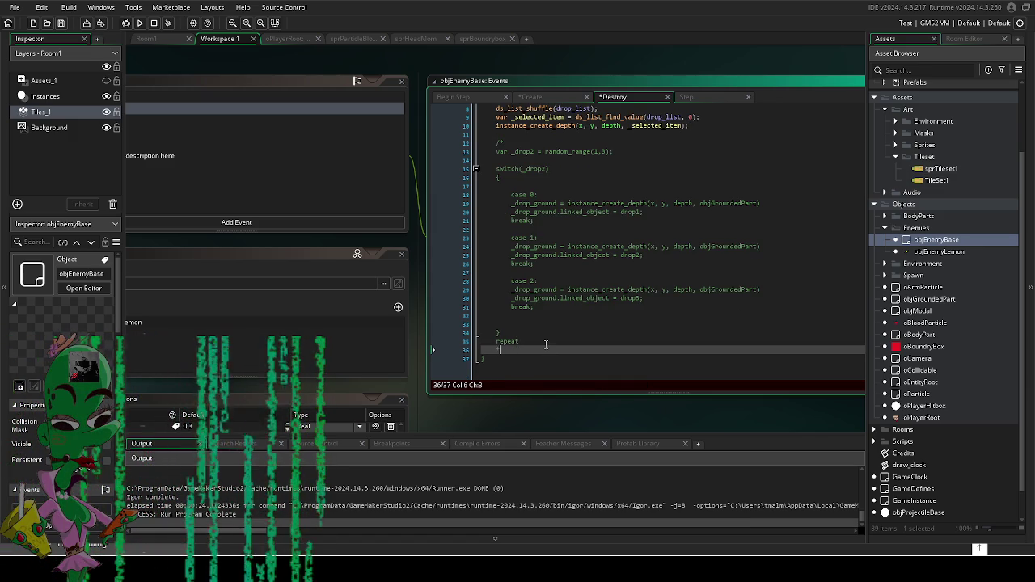
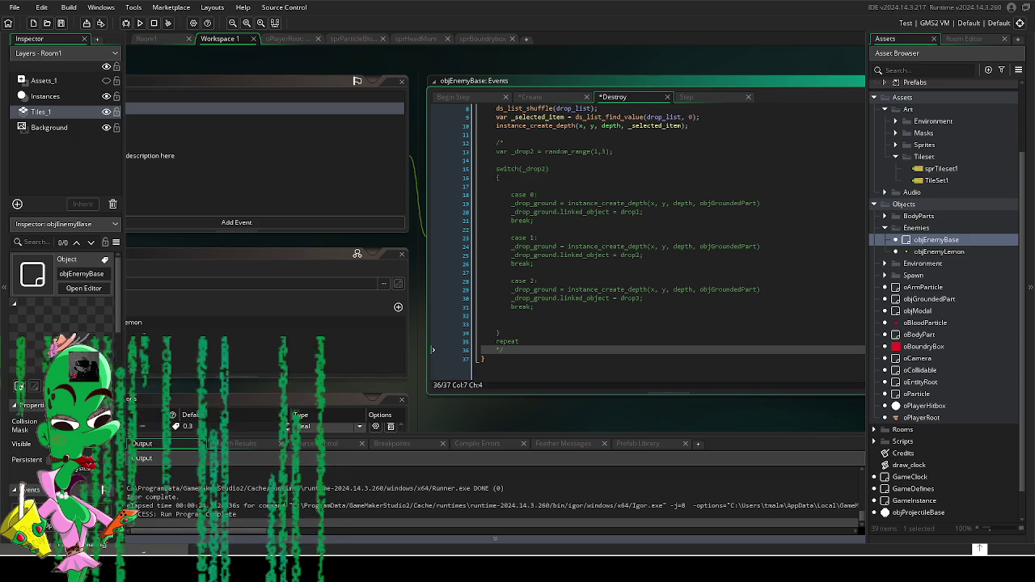
Step: Open objEnemyLemon and set drop1's default value to objArmLemon
double_click(938, 251)
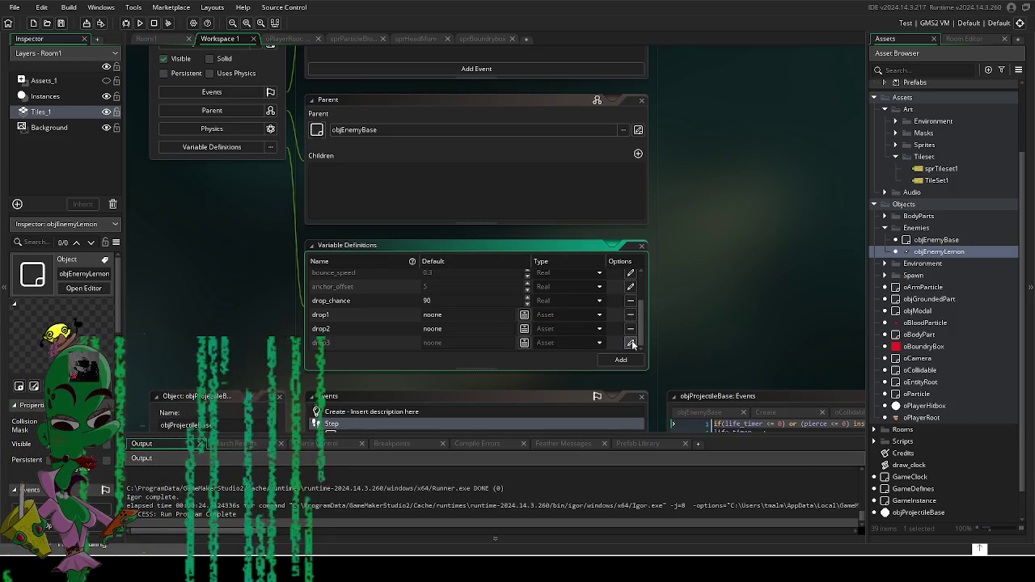
click(524, 315)
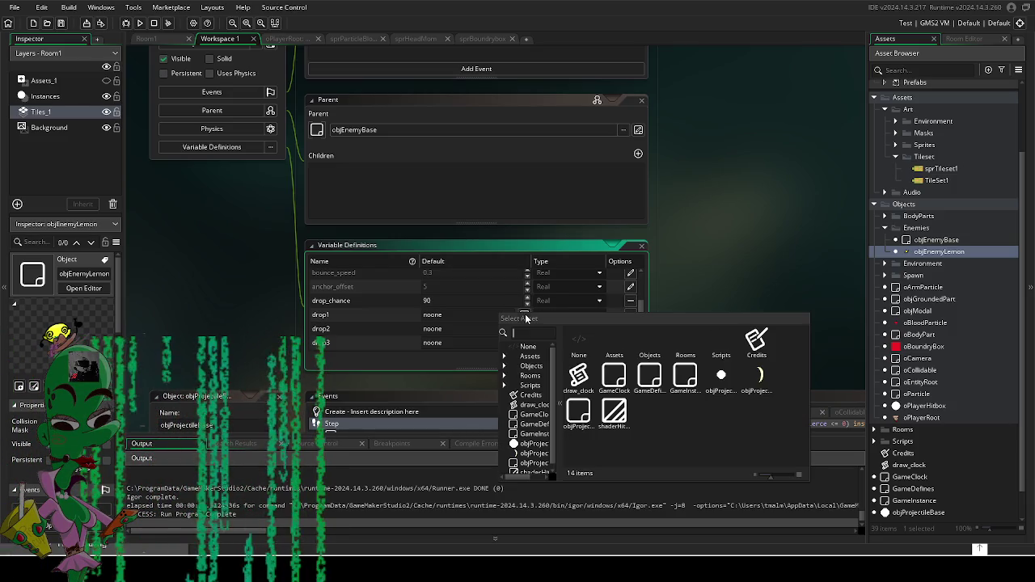
double_click(651, 344)
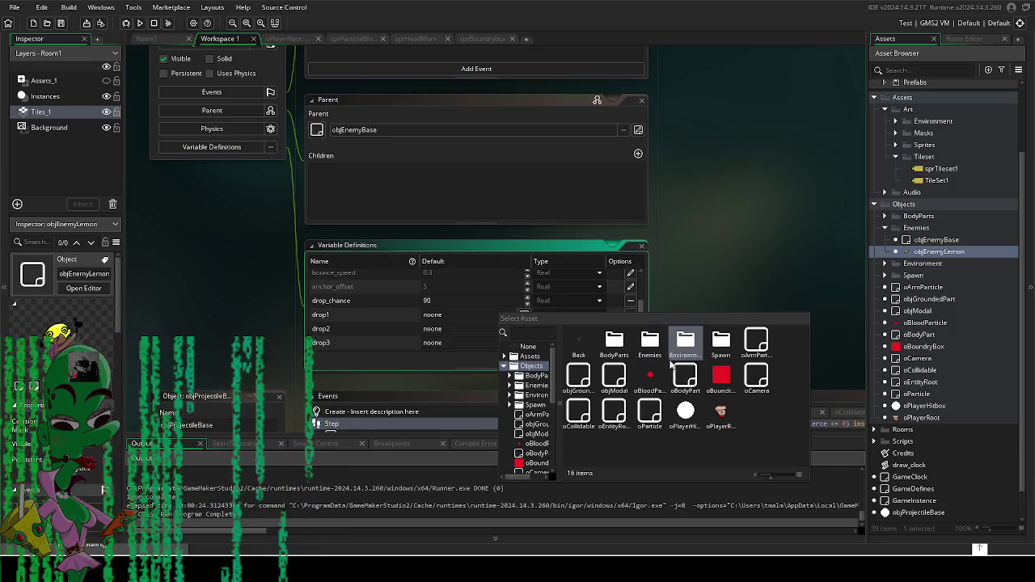
double_click(611, 348)
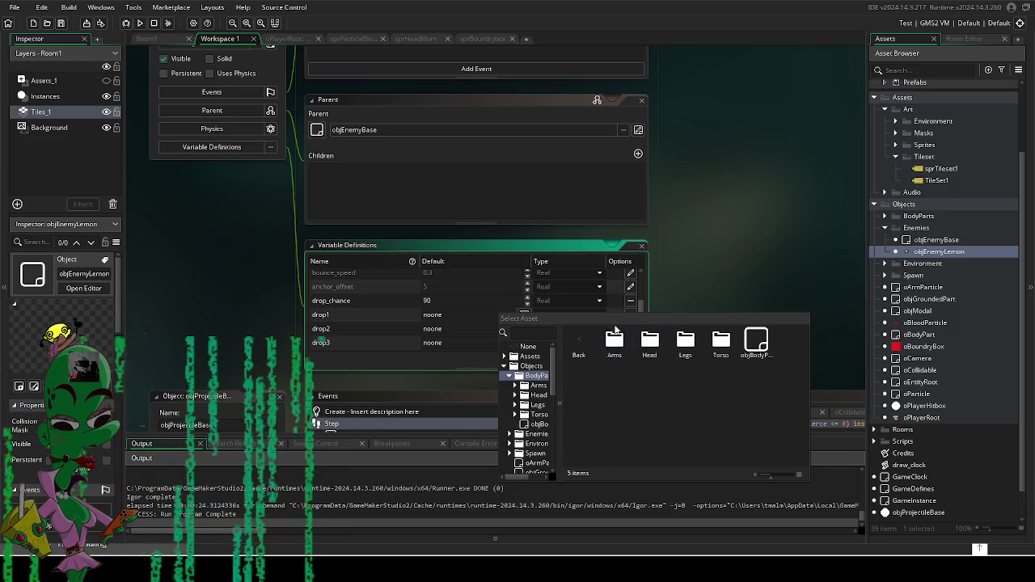
double_click(626, 346)
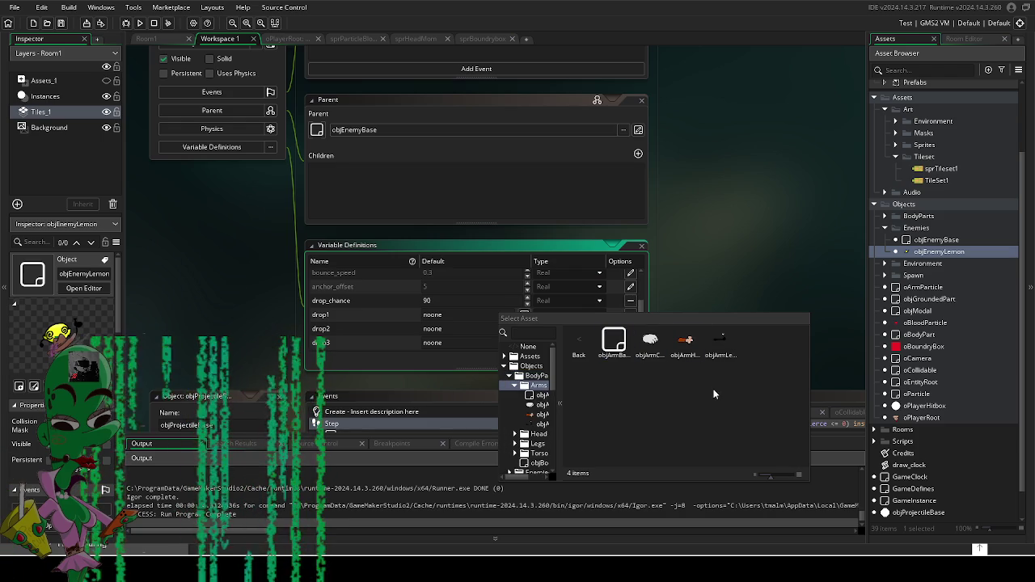
double_click(719, 341)
Step: Set drop2's default value to objLegLemon, leaving drop3 as noone
click(524, 330)
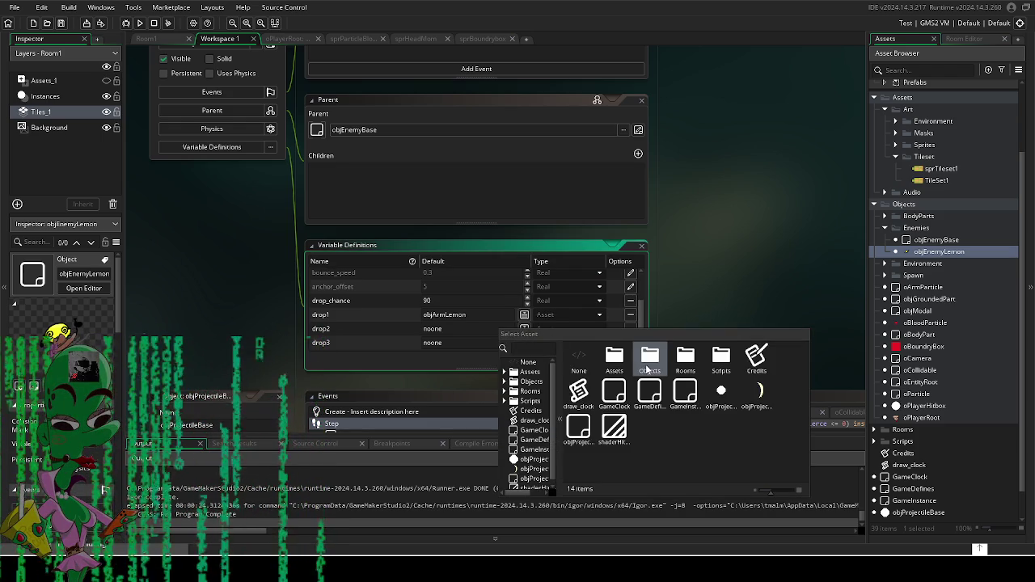
double_click(644, 362)
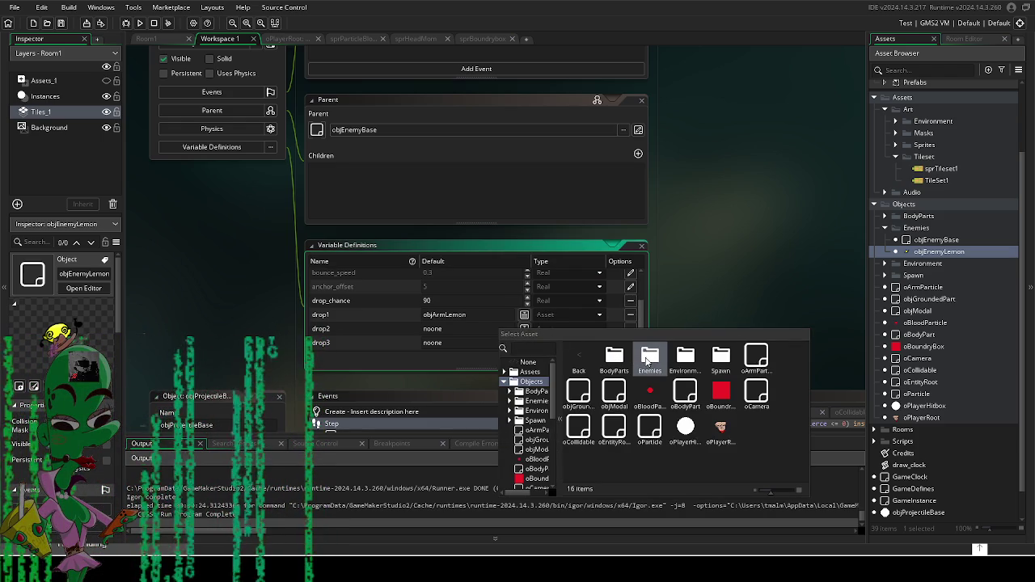
double_click(614, 356)
double_click(688, 358)
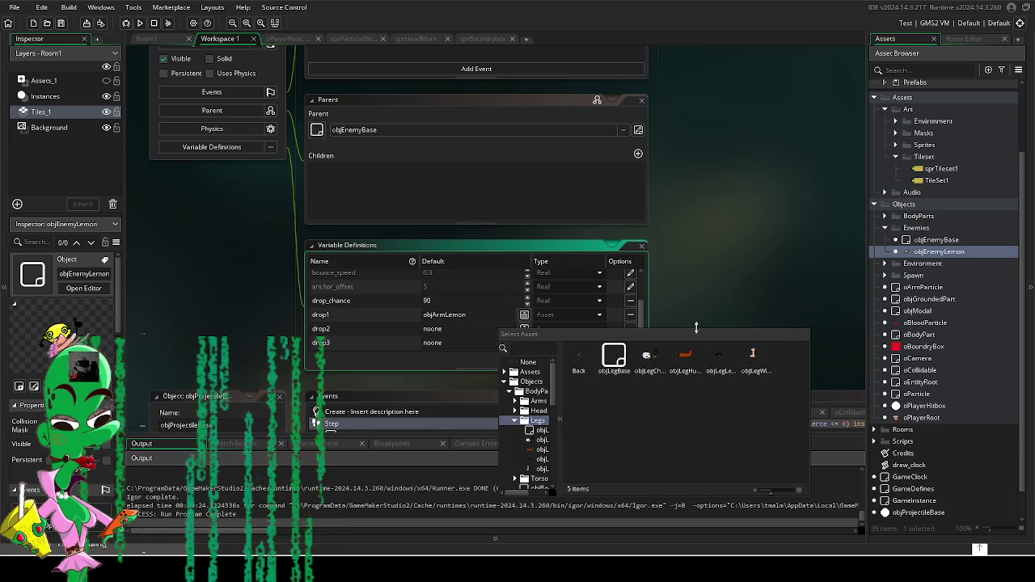
double_click(716, 354)
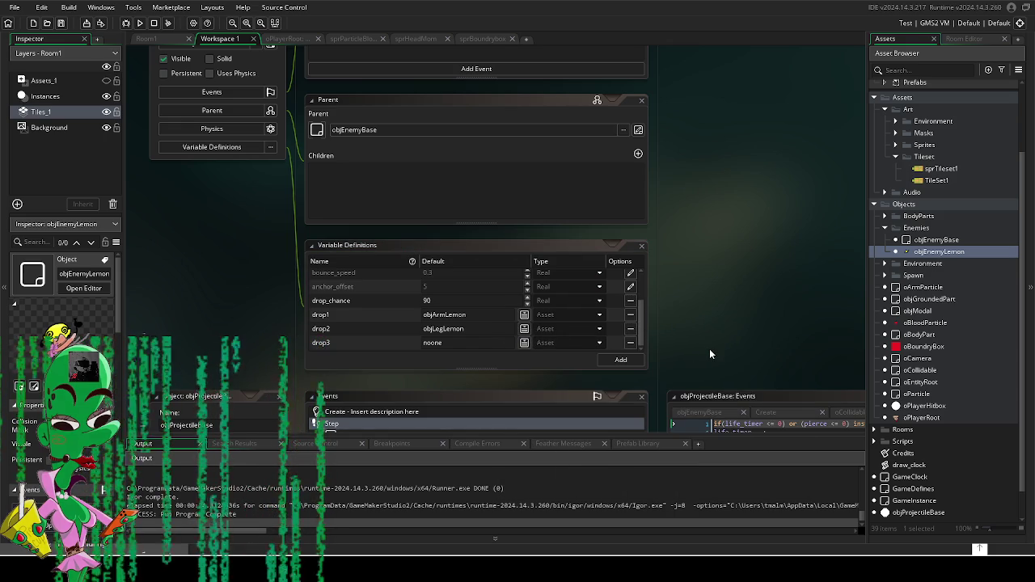
Step: Run the game and inspect the compile error's loop on line 27 of objEnemyBase's Create event
click(138, 23)
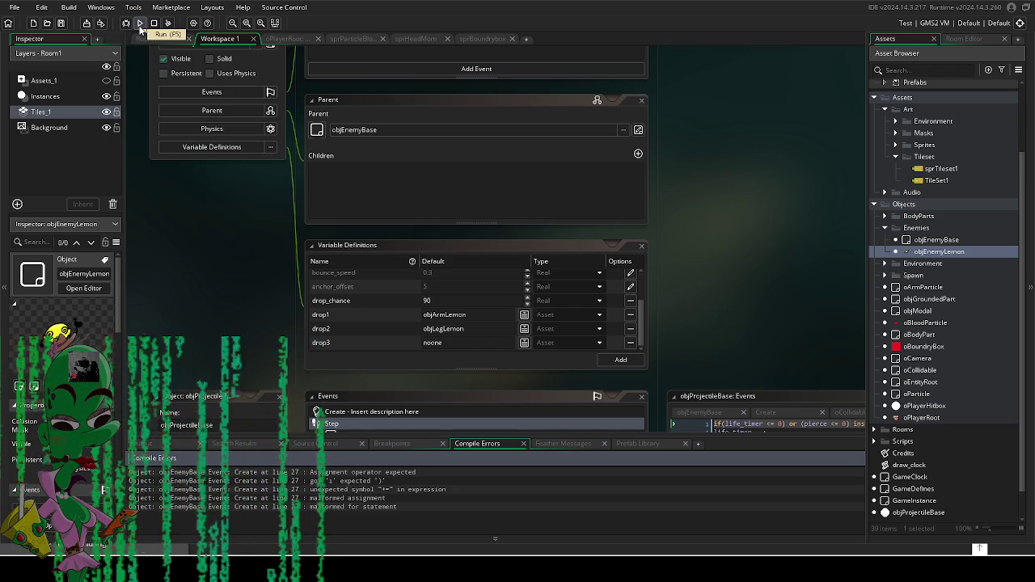
double_click(374, 481)
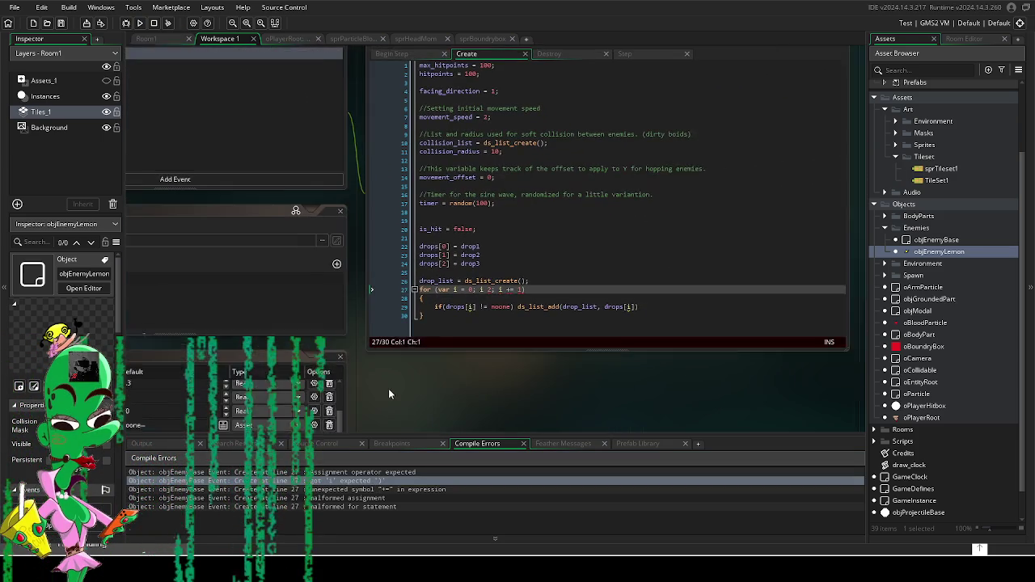
click(491, 291)
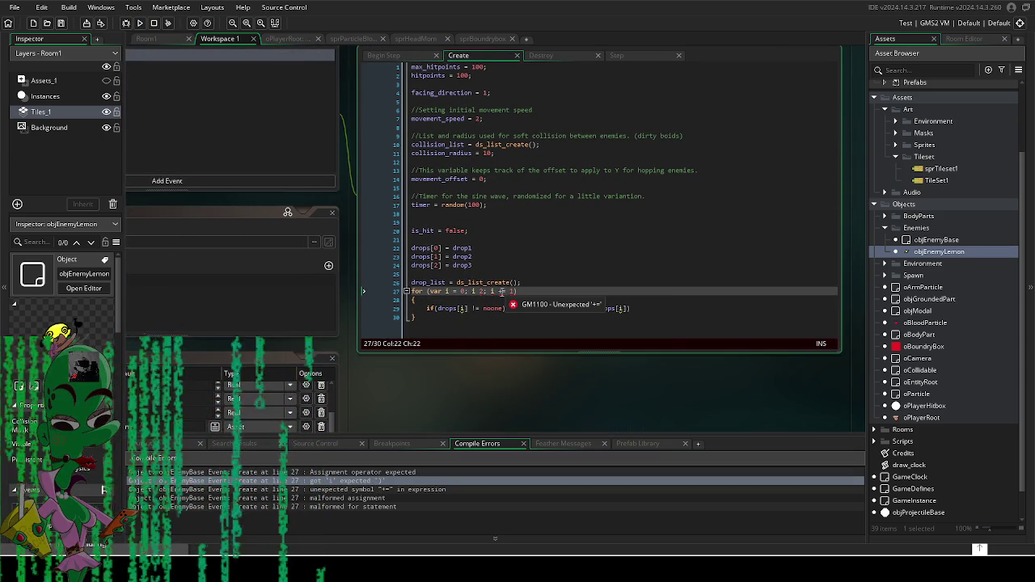
click(443, 291)
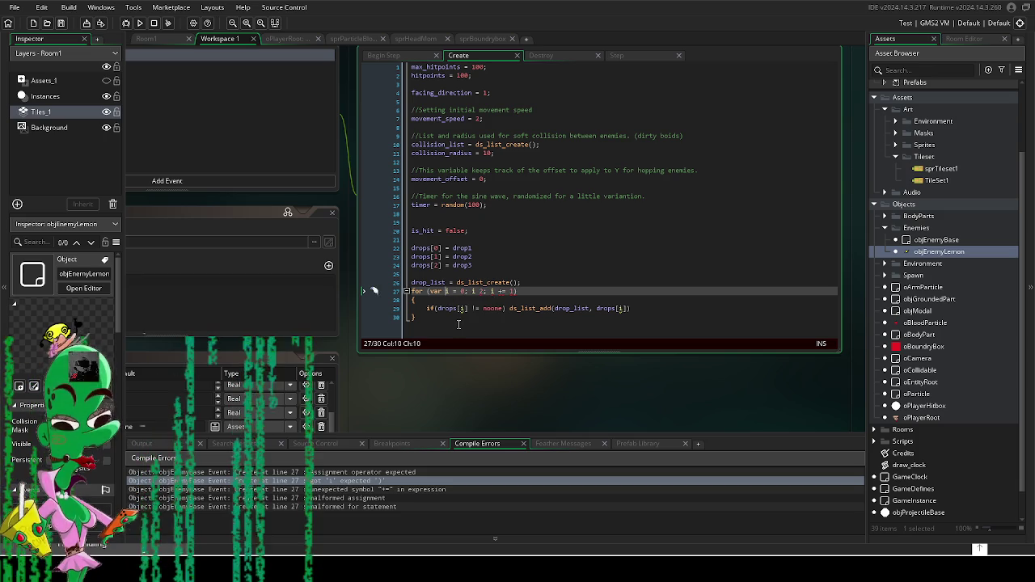
click(463, 291)
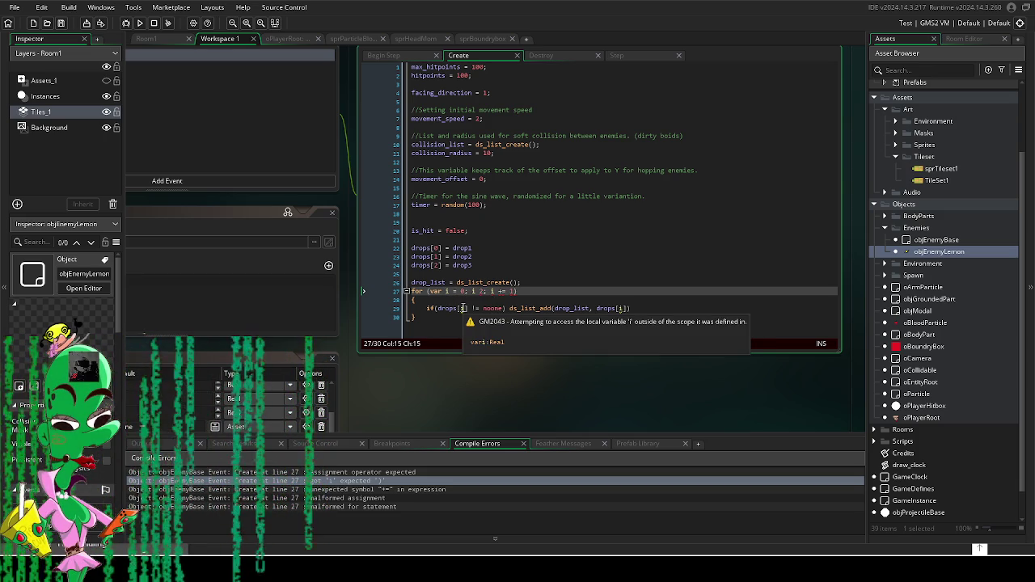
scroll(450, 356, down, 3)
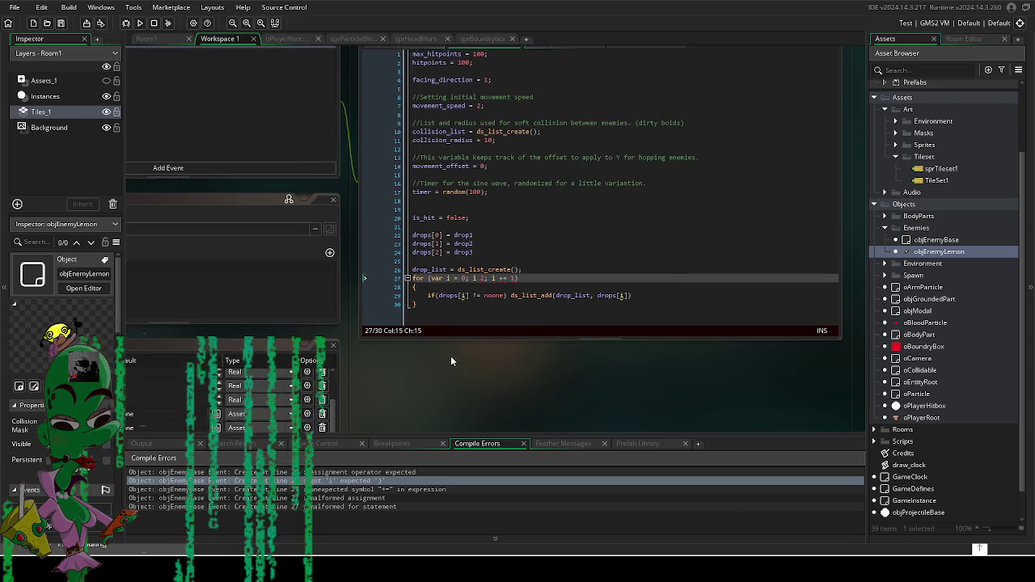
scroll(468, 284, up, 2)
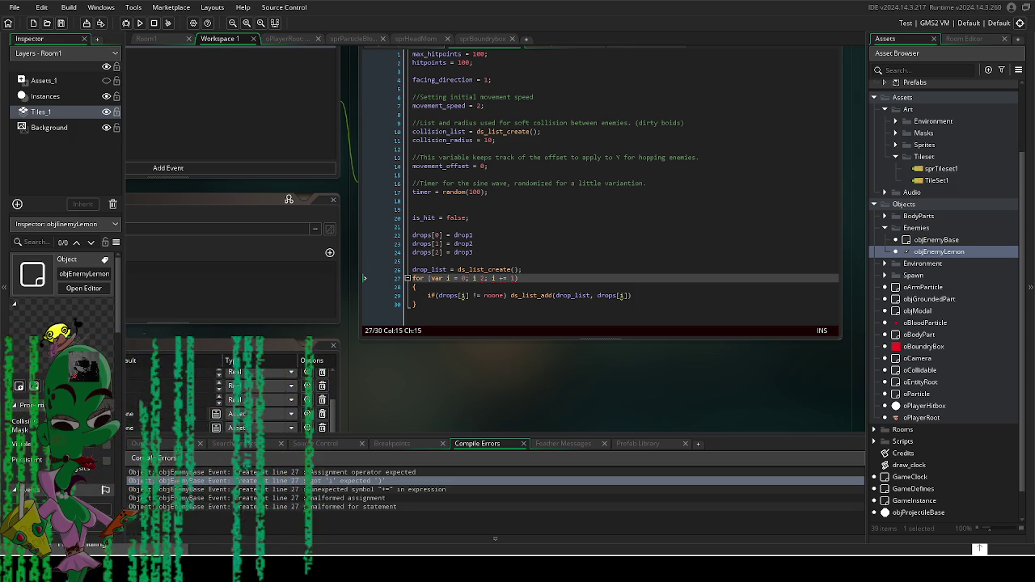
click(450, 277)
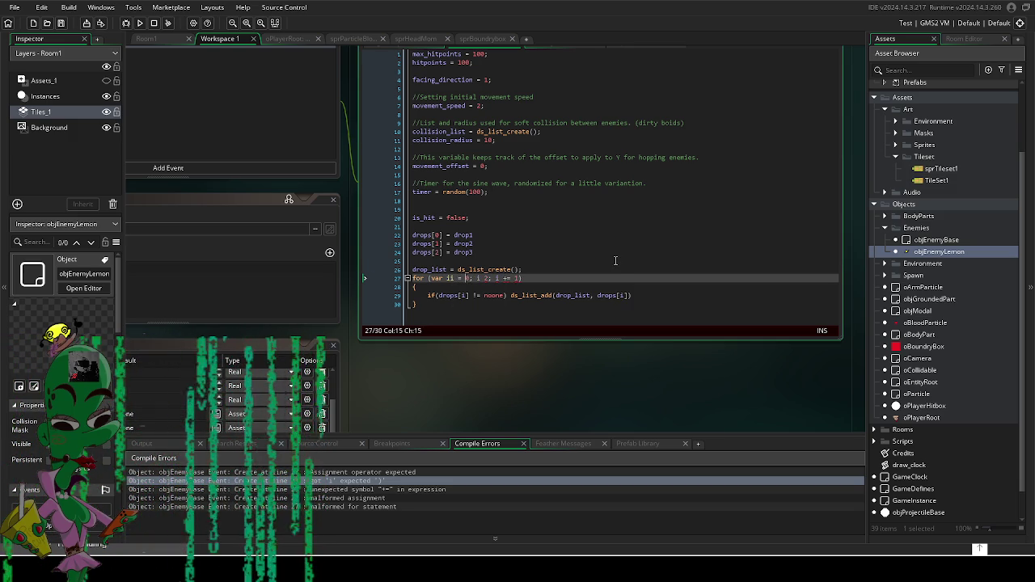
text(i)
key(Down)
key(Down)
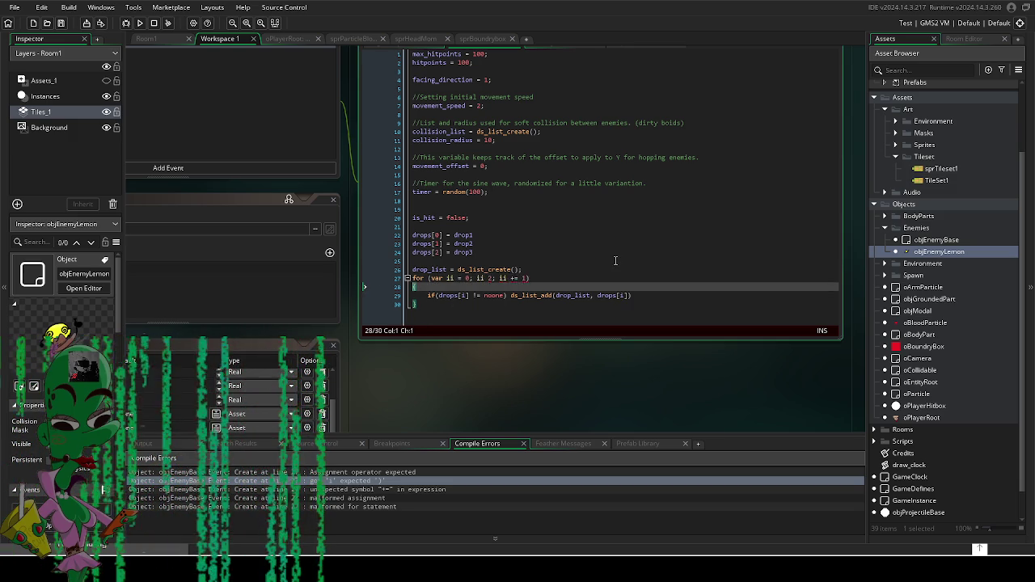
key(Right)
key(Right)
key(Right)
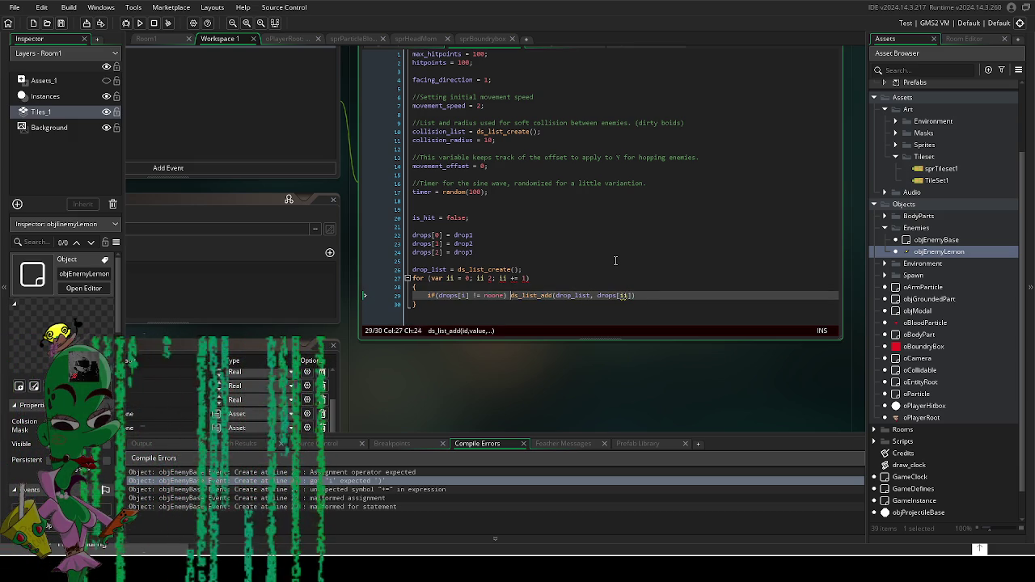
text(i)
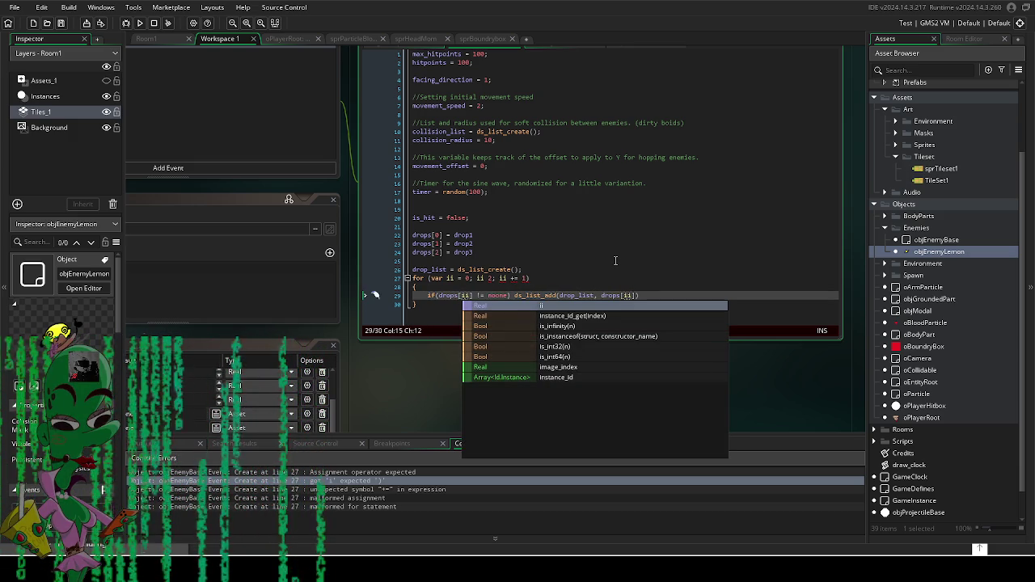
click(620, 247)
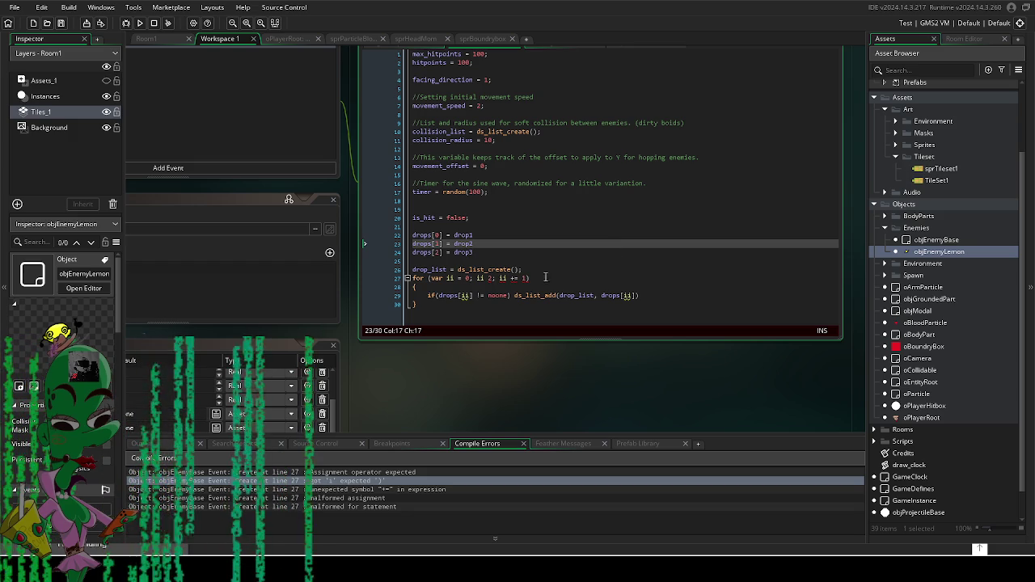
mouse_move(488, 278)
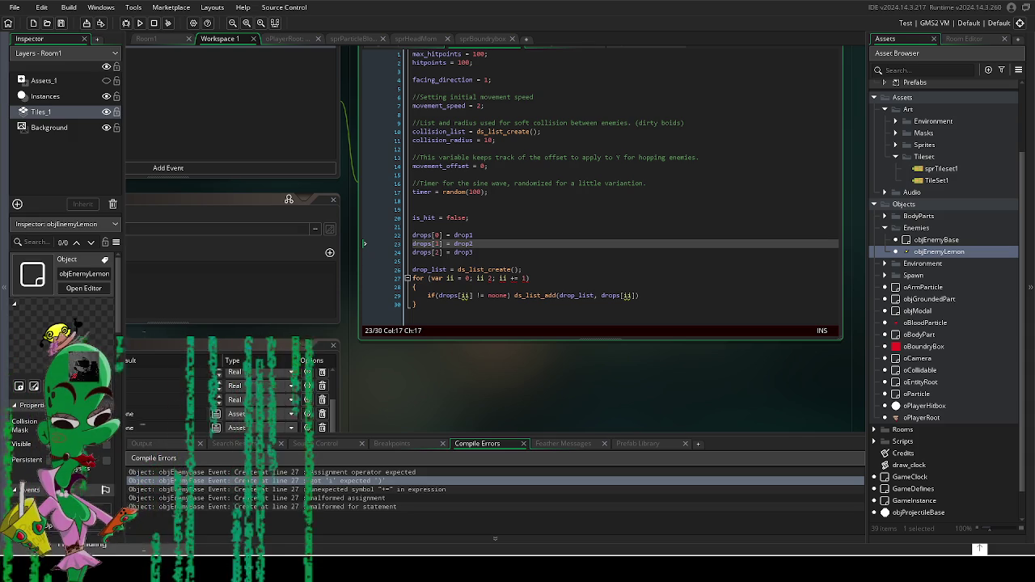
click(557, 269)
key(Return)
text(for (var i = 0; i < 10; i += 1))
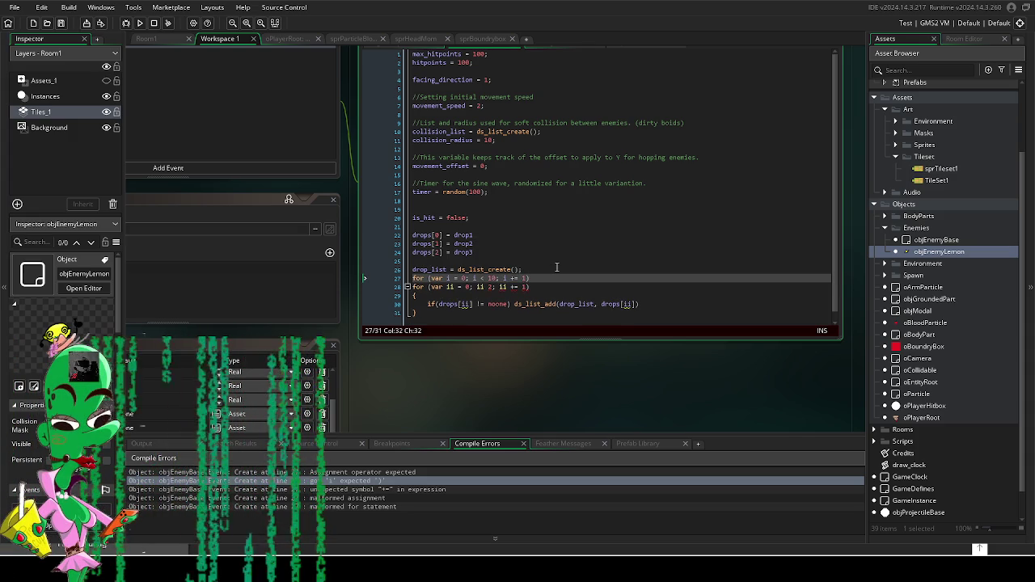
click(517, 270)
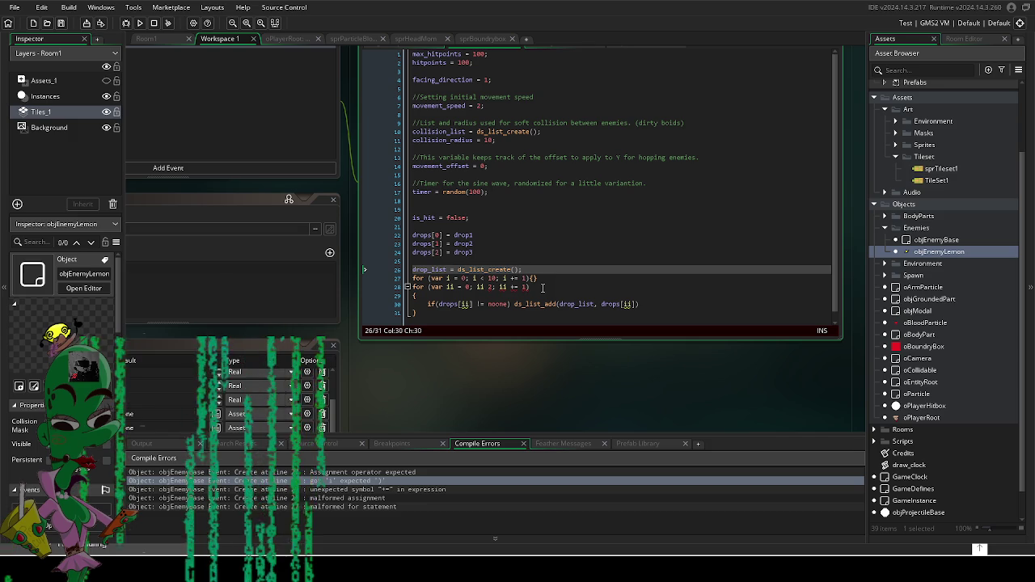
drag(540, 277, 376, 275)
key(BackSpace)
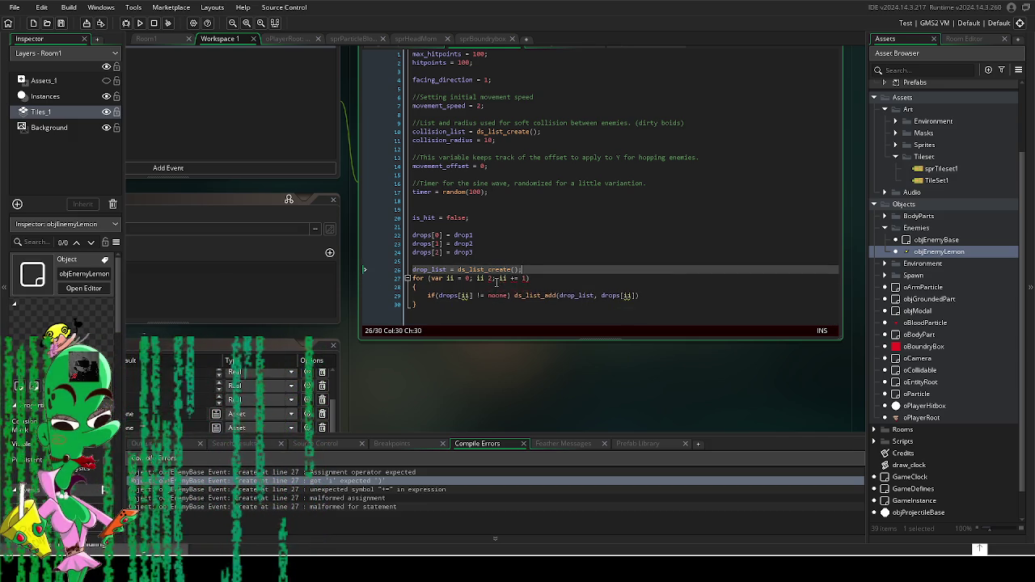
click(485, 277)
key(BackSpace)
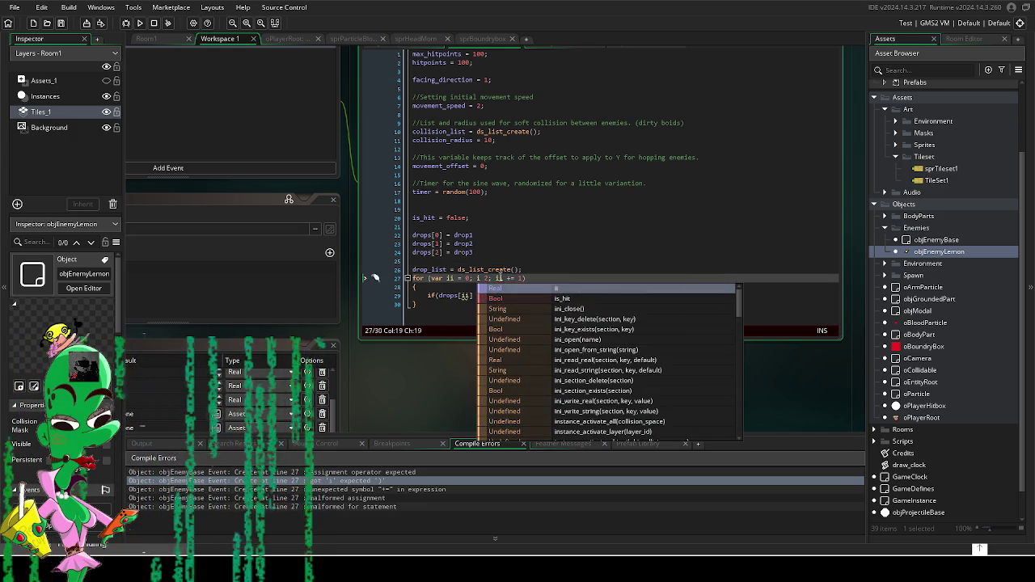
click(506, 277)
key(BackSpace)
click(451, 278)
key(BackSpace)
text(s_hit)
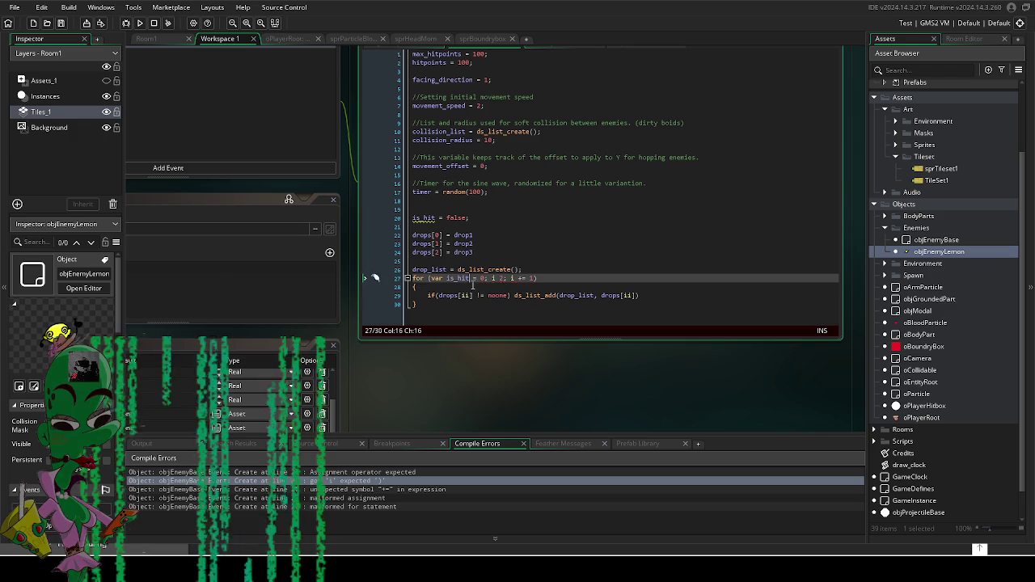
key(BackSpace)
key(BackSpace)
key(BackSpace)
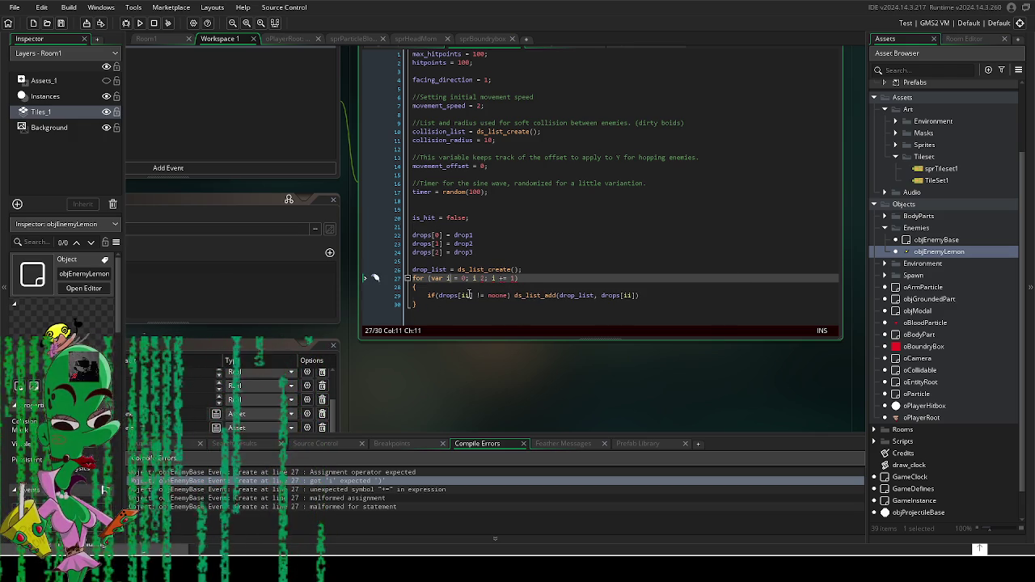
click(469, 295)
key(BackSpace)
click(624, 294)
key(BackSpace)
click(487, 261)
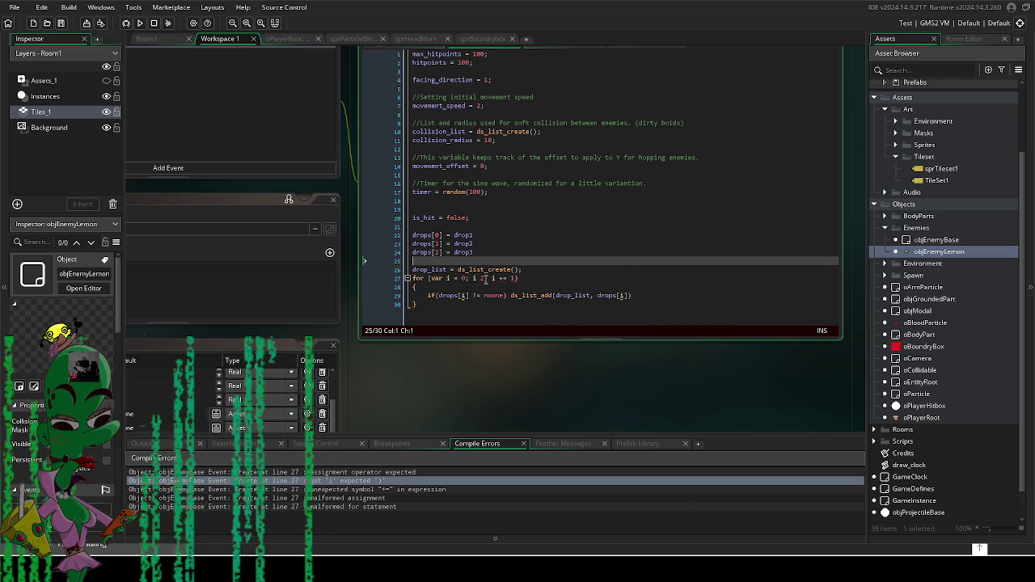
click(488, 278)
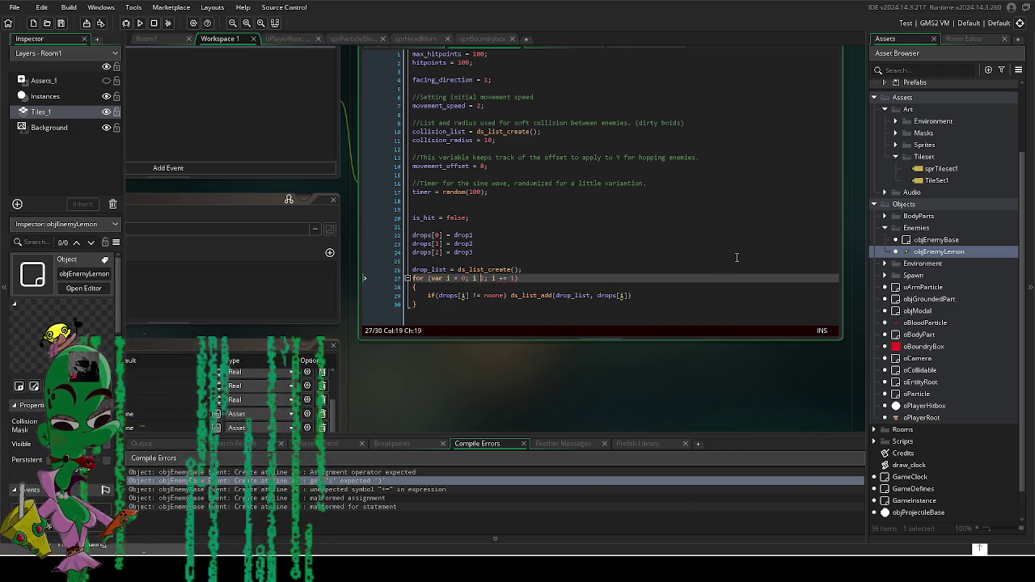
click(614, 203)
key(F5)
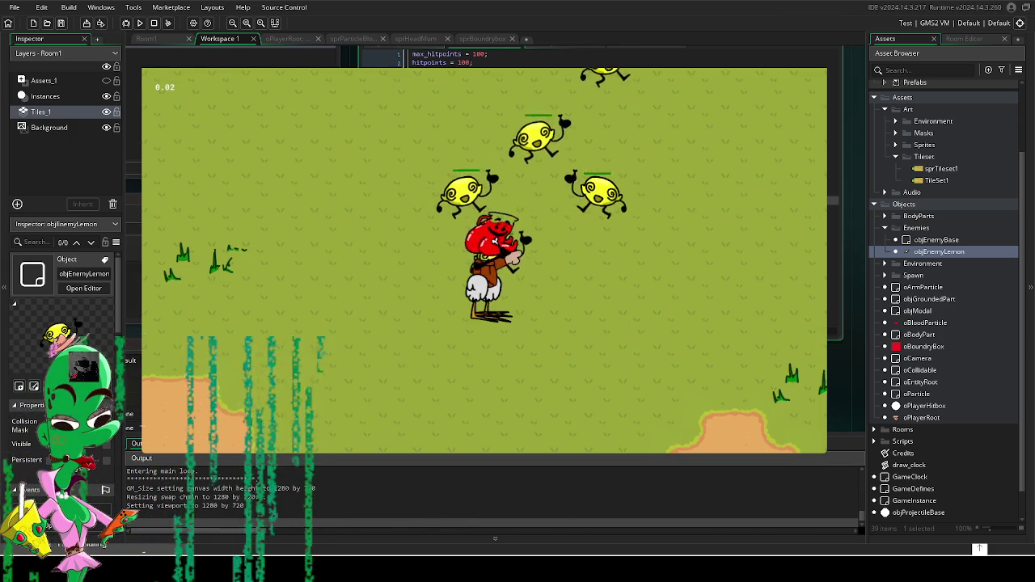
click(522, 235)
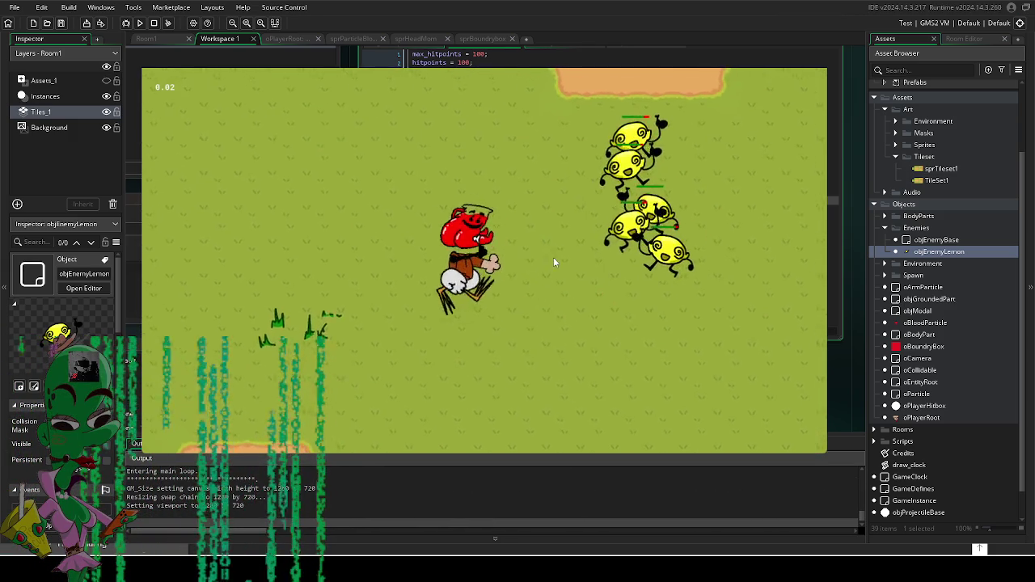
key(s)
key(a)
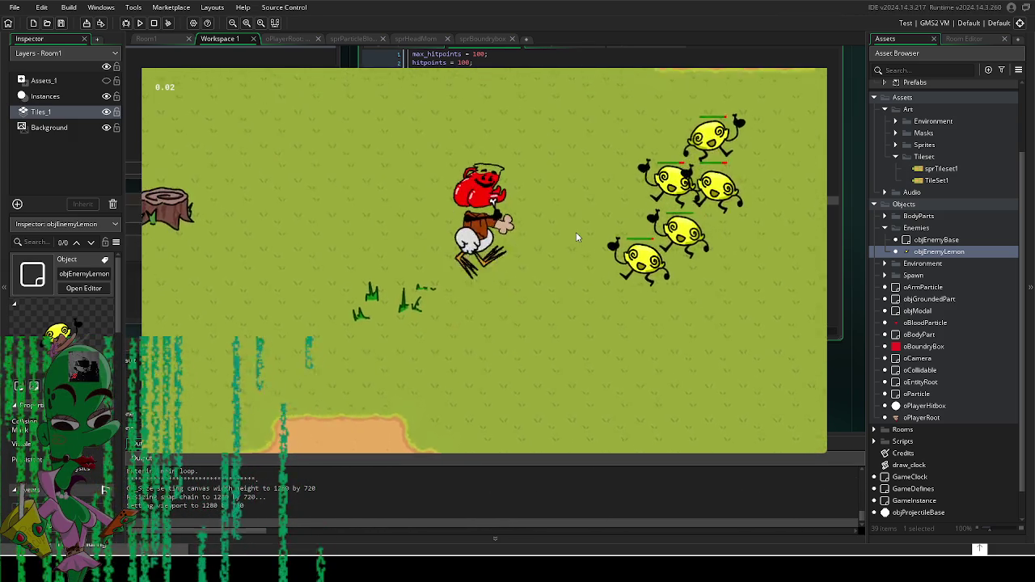
key(w)
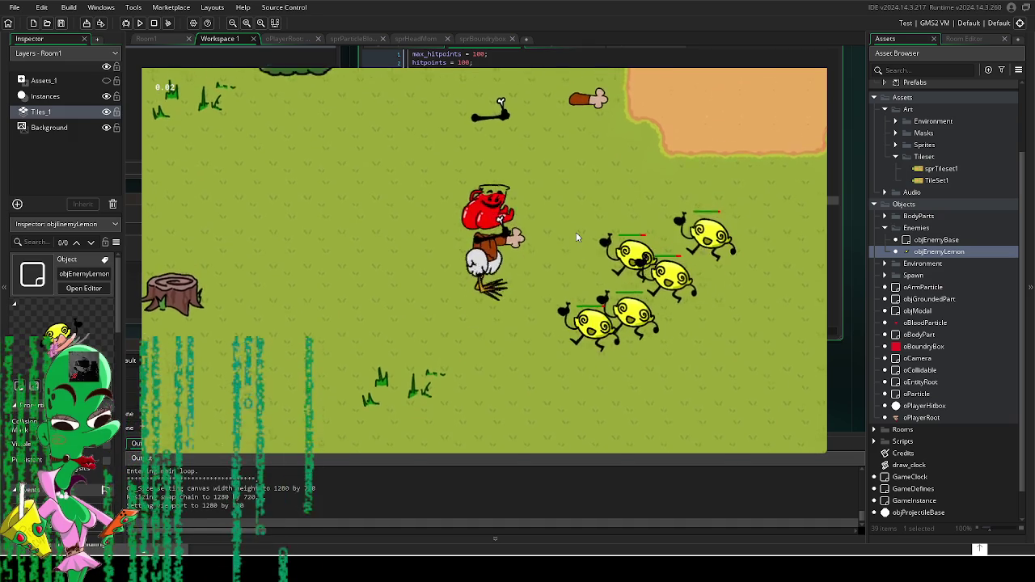
key(w)
key(d)
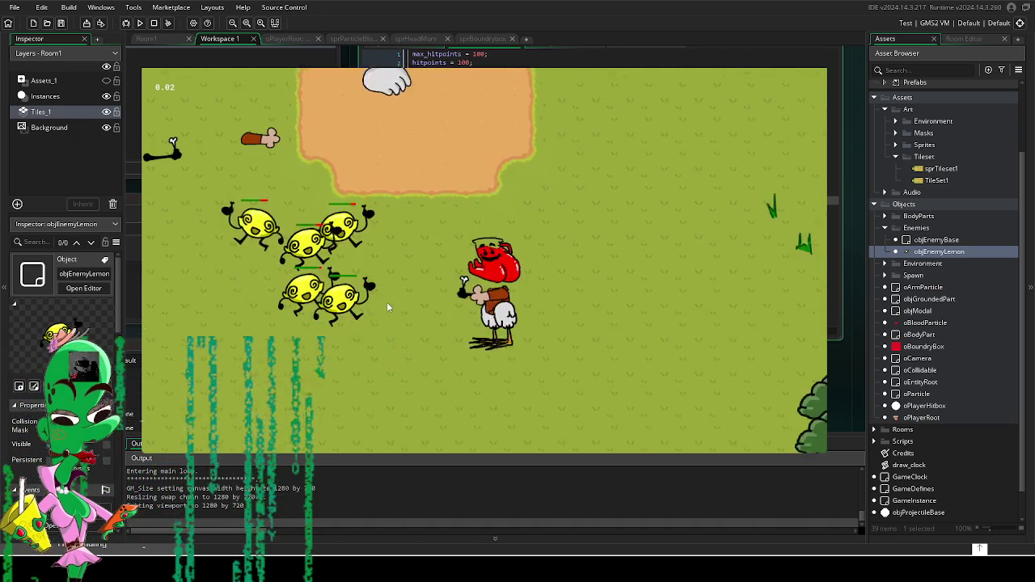
click(387, 301)
key(s)
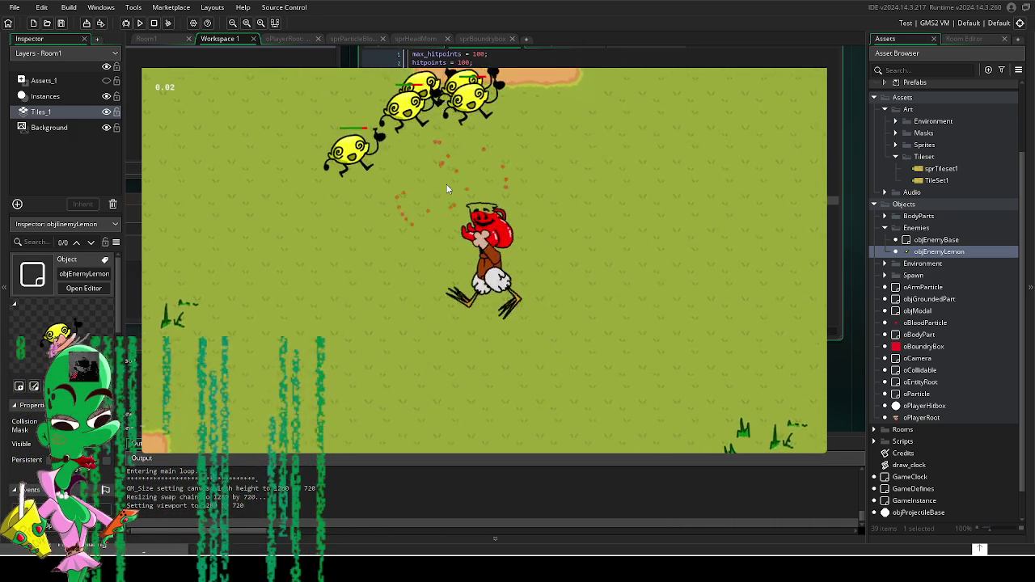
click(446, 188)
key(w)
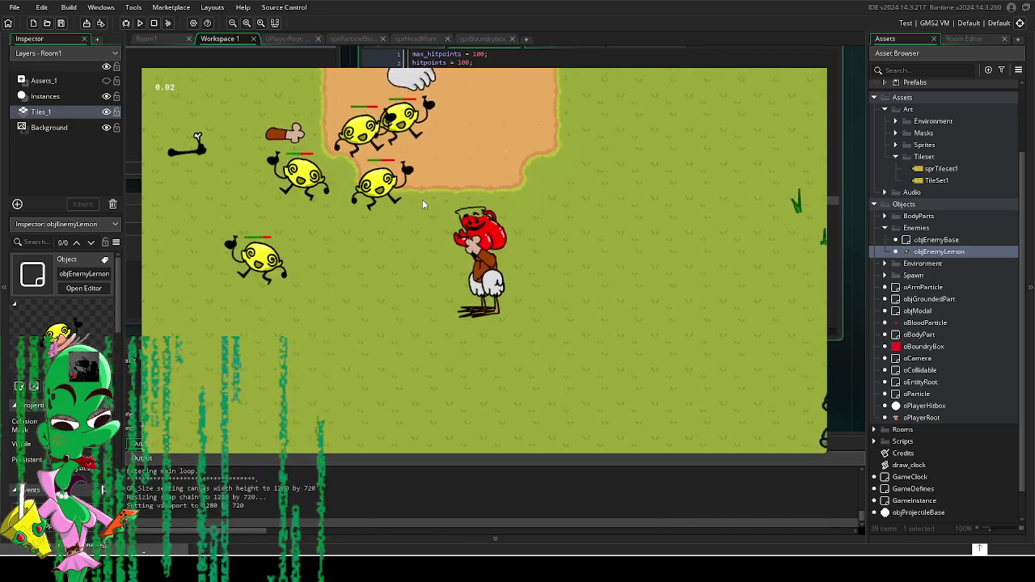
click(430, 208)
key(a)
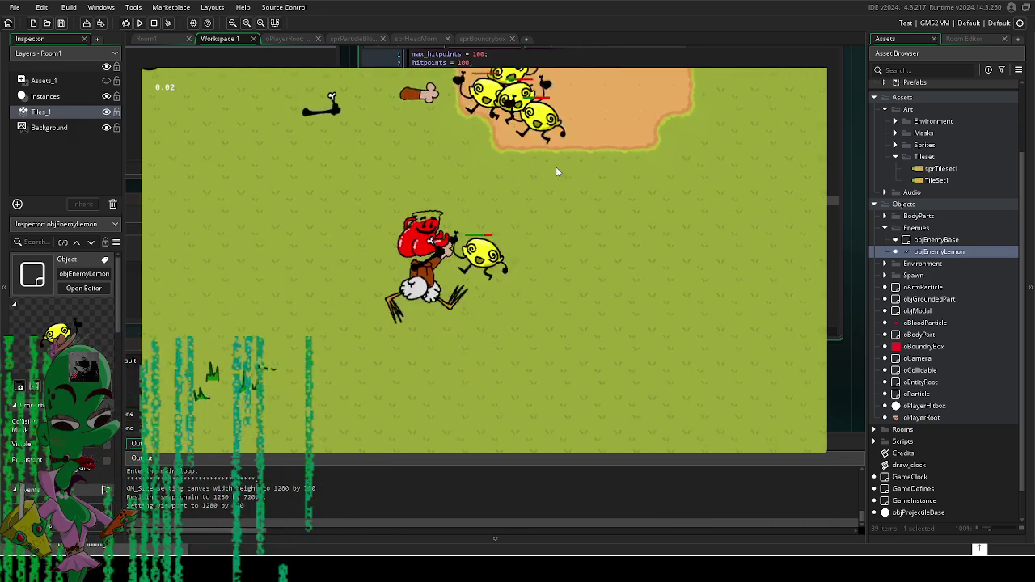
click(621, 215)
key(d)
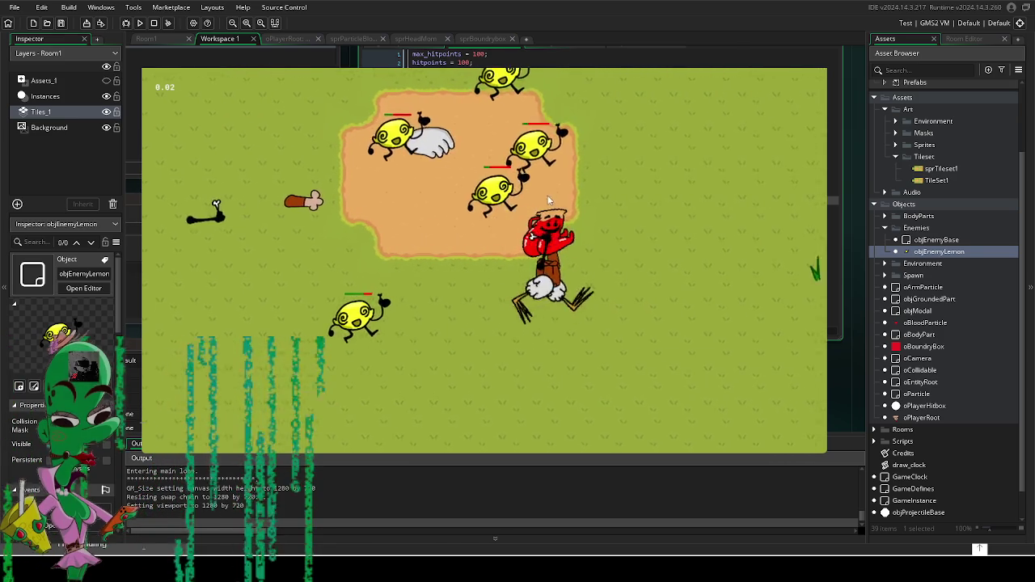
click(452, 208)
key(s)
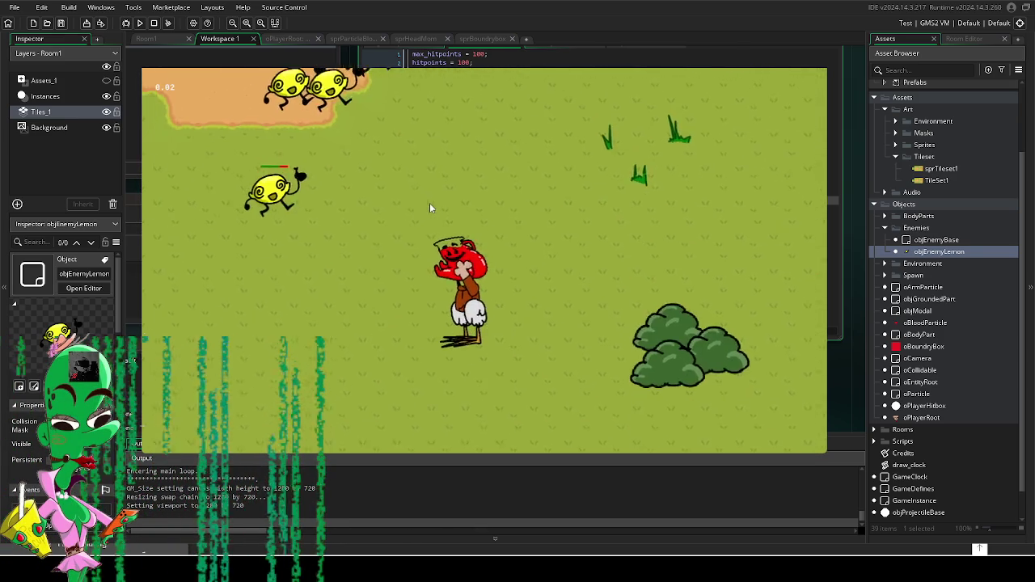
key(w)
click(463, 140)
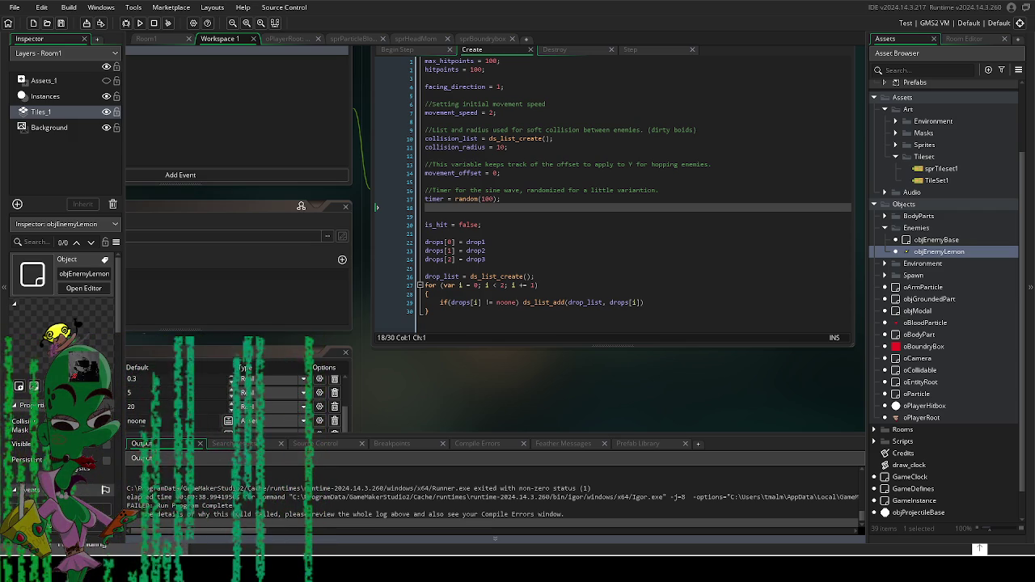
Step: Bring objEnemyBase's Create event code into view and select sprTileset1 in the Asset Browser
click(605, 356)
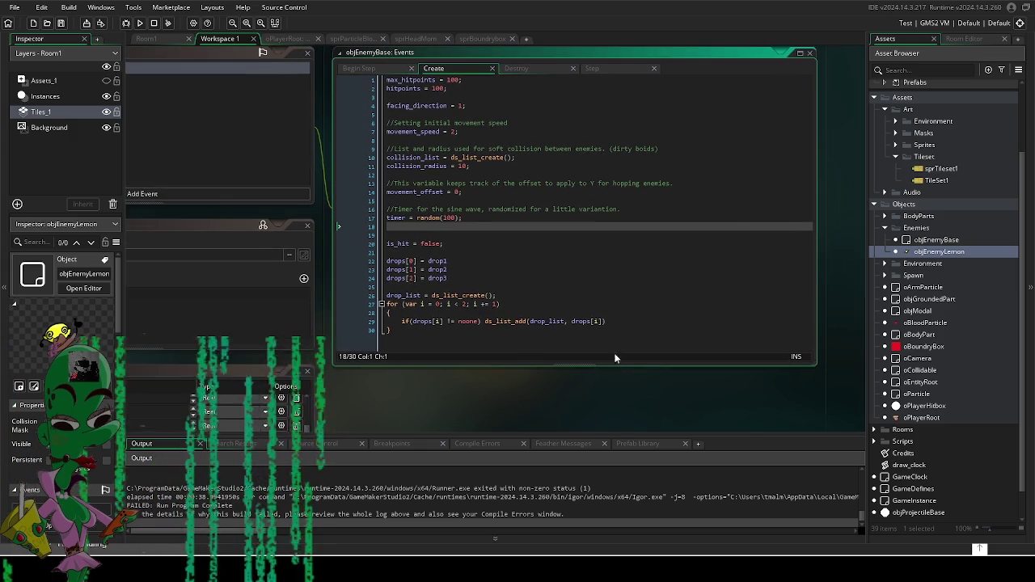
click(945, 169)
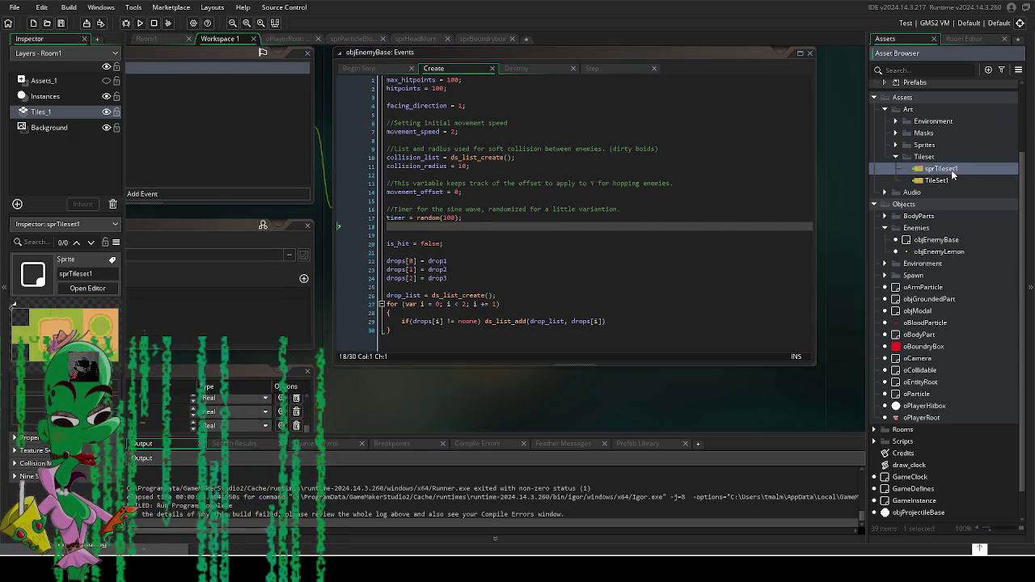
click(946, 169)
Step: Import a new 384×192 tileset image into sprTileset1, replacing the old one
double_click(940, 168)
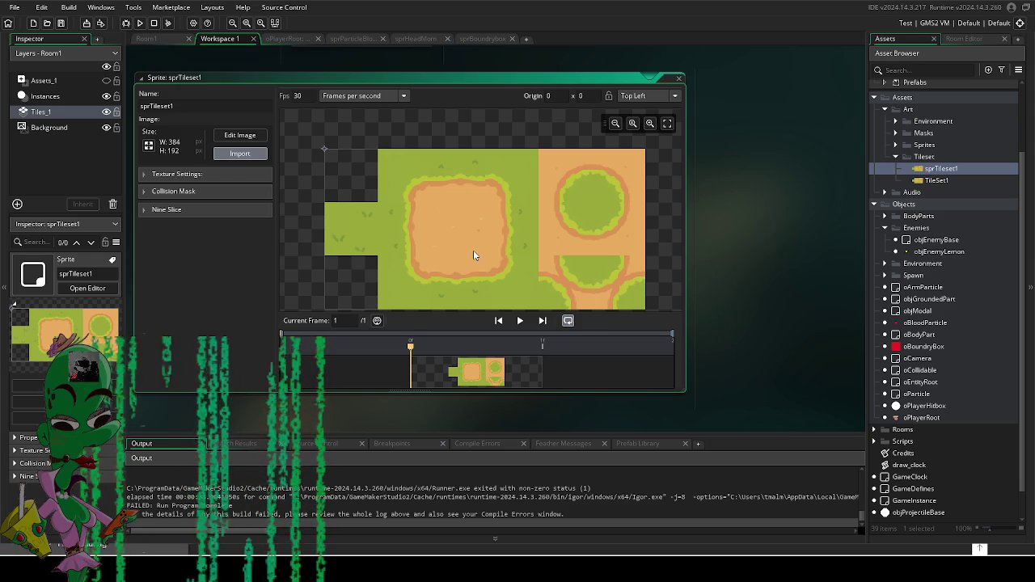
click(560, 290)
click(559, 290)
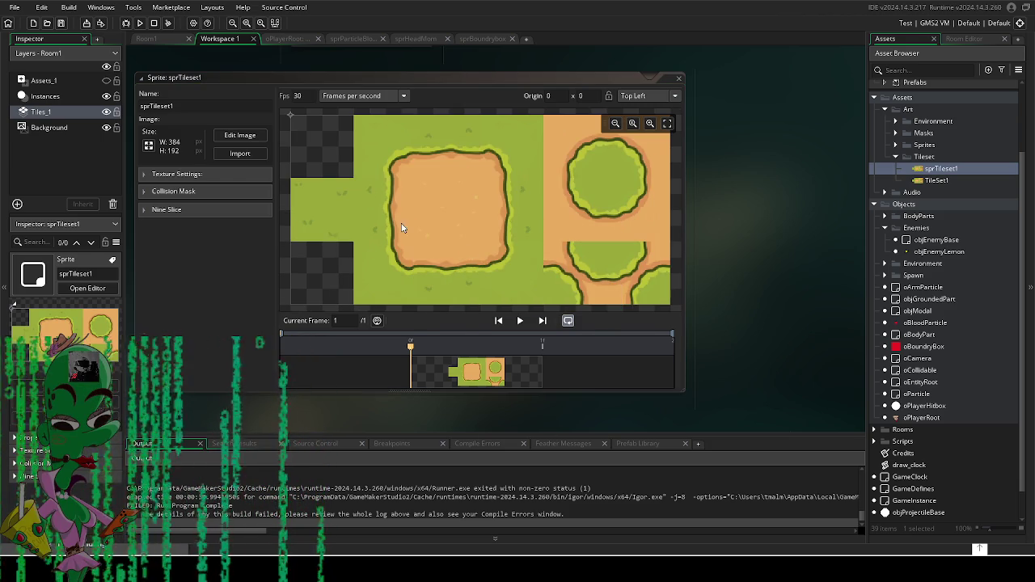
Step: In Room1, paint new dirt lobes onto the patches and erase the small stray dirt tile
click(148, 38)
scroll(445, 273, up, 4)
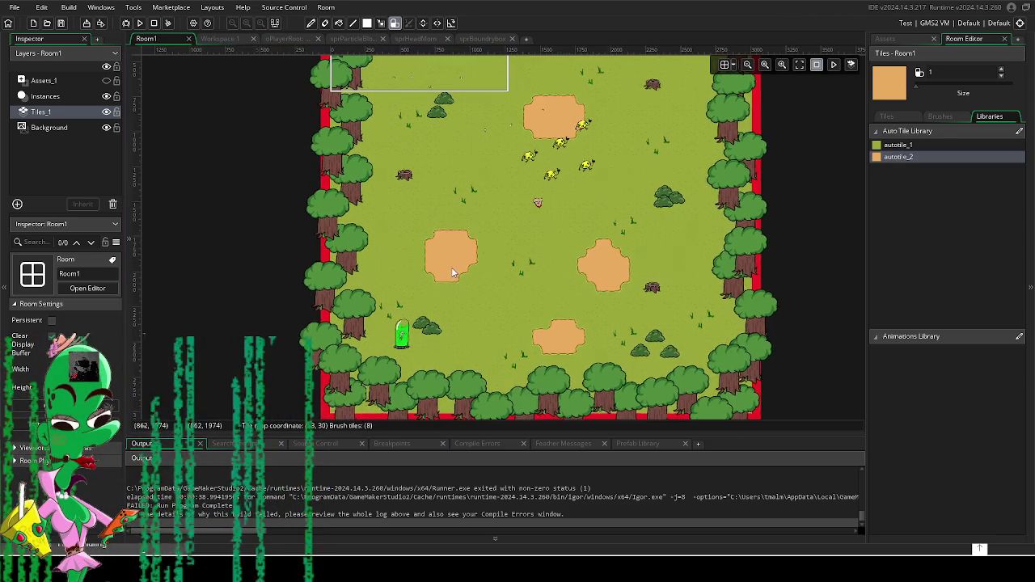
scroll(444, 274, up, 2)
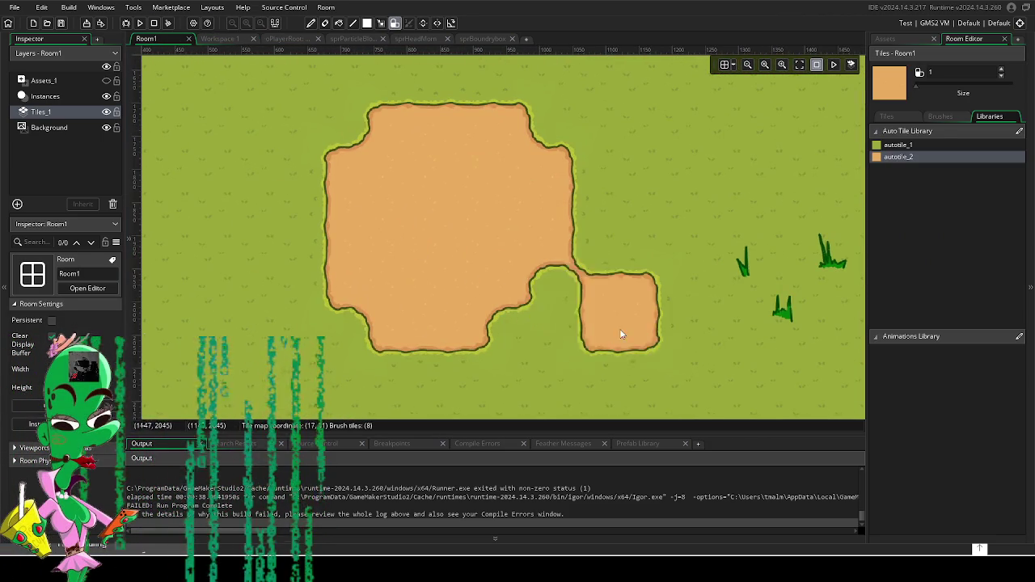
click(509, 327)
scroll(512, 318, down, 5)
mouse_move(531, 316)
mouse_down()
mouse_move(477, 270)
mouse_move(453, 273)
mouse_up()
right_click(451, 271)
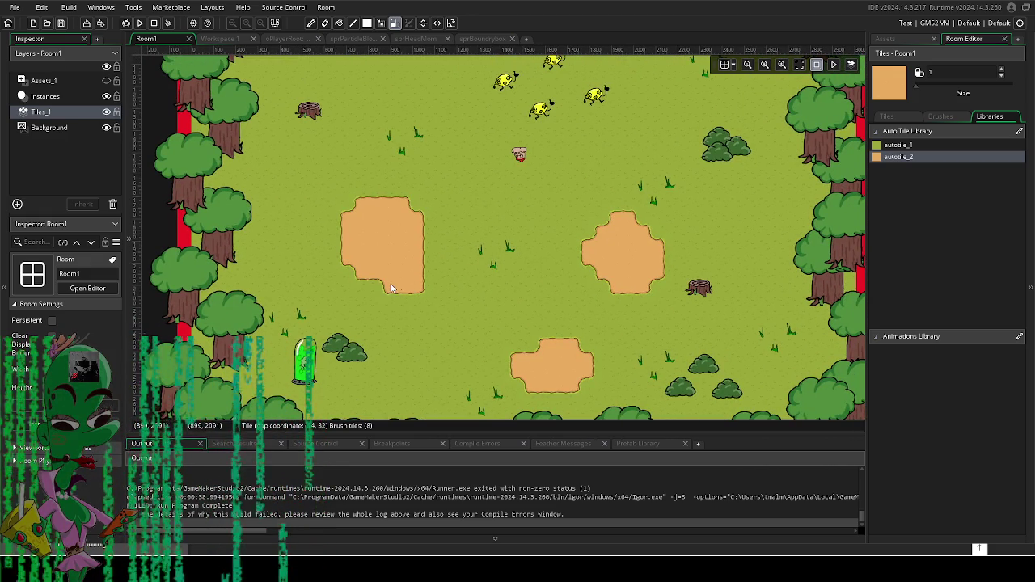
click(642, 311)
Step: Extend the top dirt patch upward and right, then return to the workspace
drag(619, 326, 555, 490)
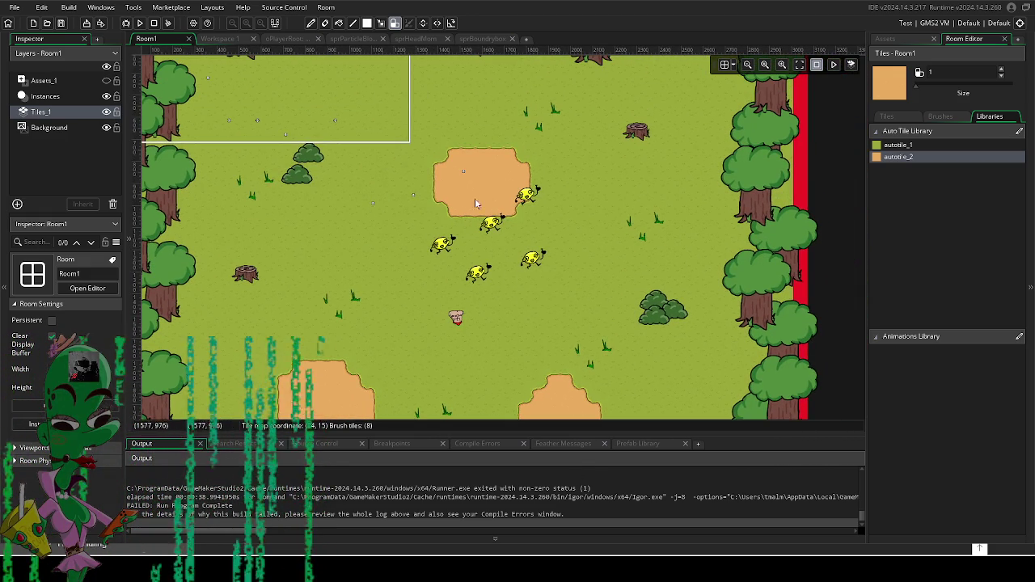
click(421, 178)
click(429, 160)
mouse_move(428, 160)
mouse_down()
mouse_move(458, 138)
mouse_move(489, 139)
mouse_move(497, 150)
mouse_up()
scroll(487, 223, down, 1)
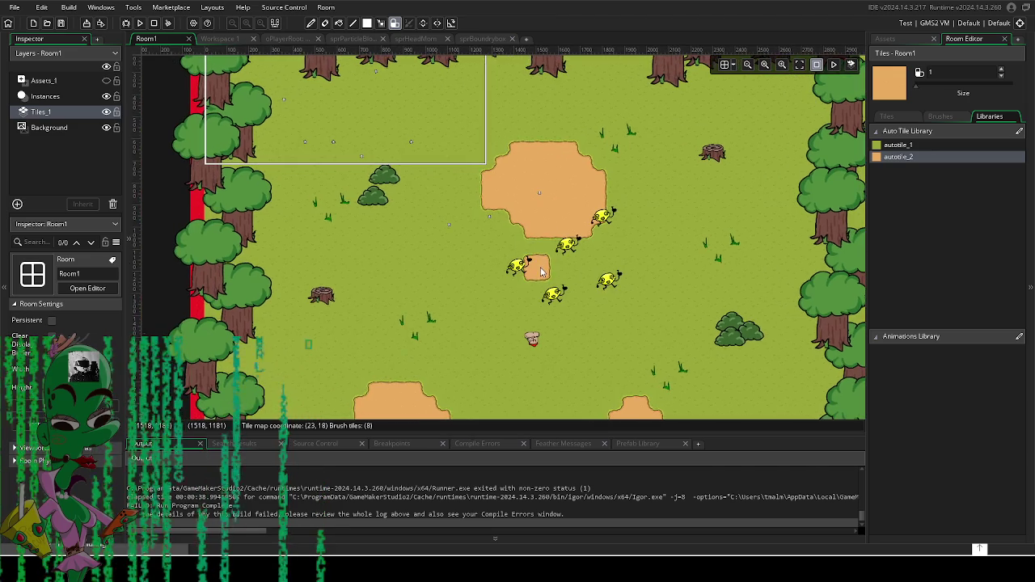
scroll(517, 203, down, 2)
scroll(538, 179, up, 1)
scroll(537, 179, down, 1)
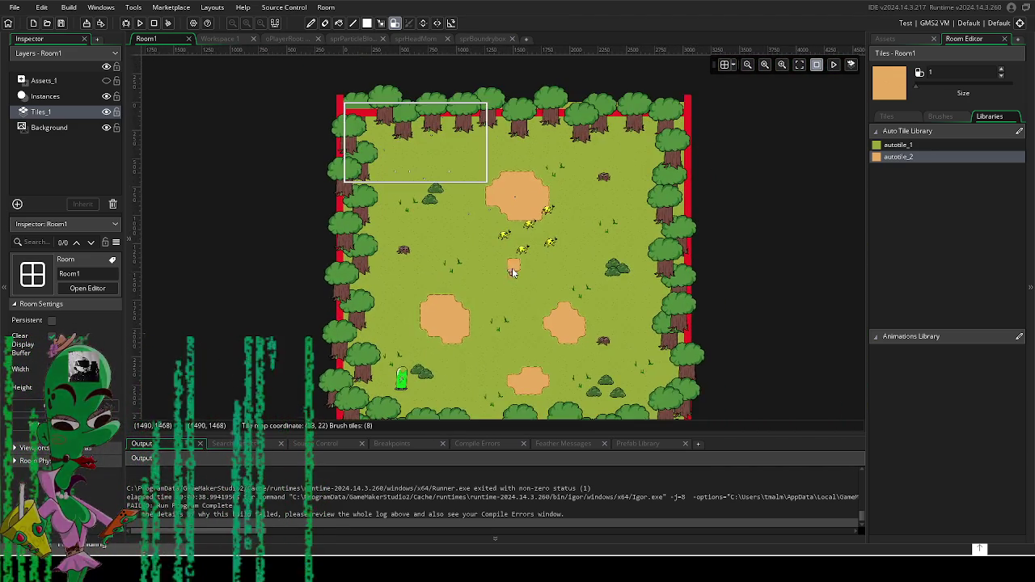
scroll(538, 179, up, 3)
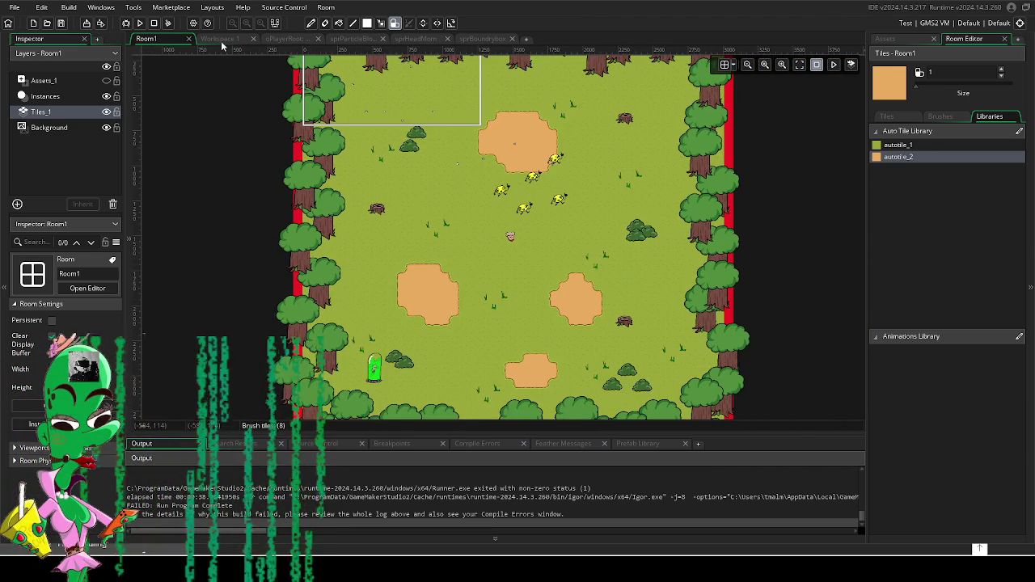
click(223, 44)
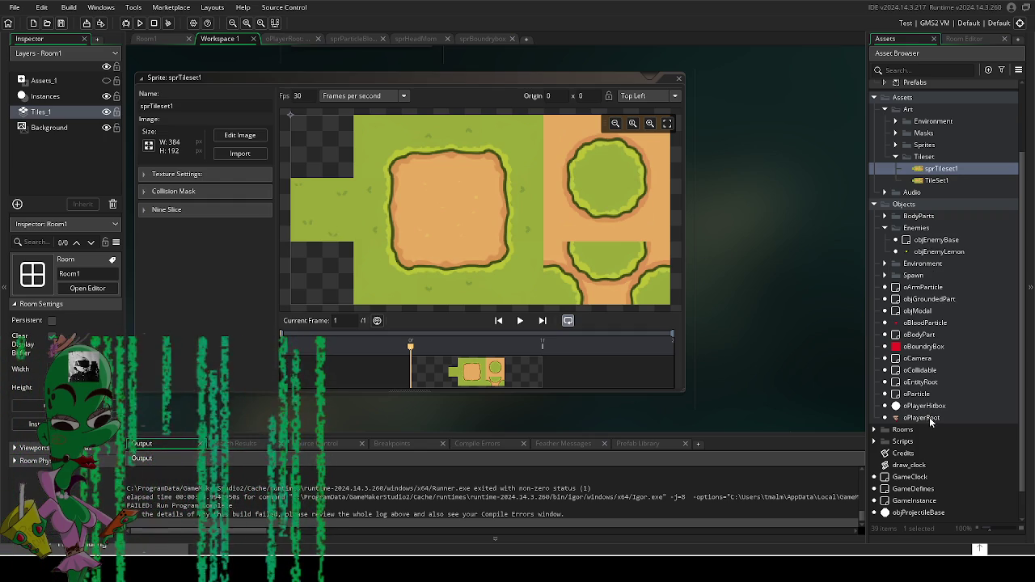
Step: Rename objEnemyBase's drop1, drop2 and drop3 variable definitions to Arm, Leg and Torso
double_click(918, 241)
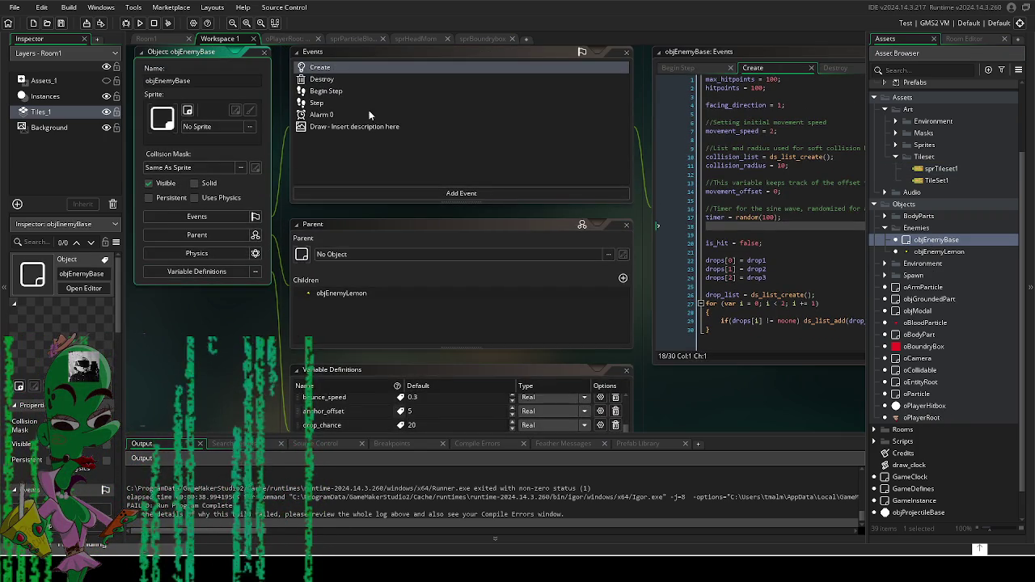
mouse_move(721, 422)
mouse_down()
mouse_move(645, 410)
mouse_move(677, 320)
mouse_move(678, 336)
mouse_up()
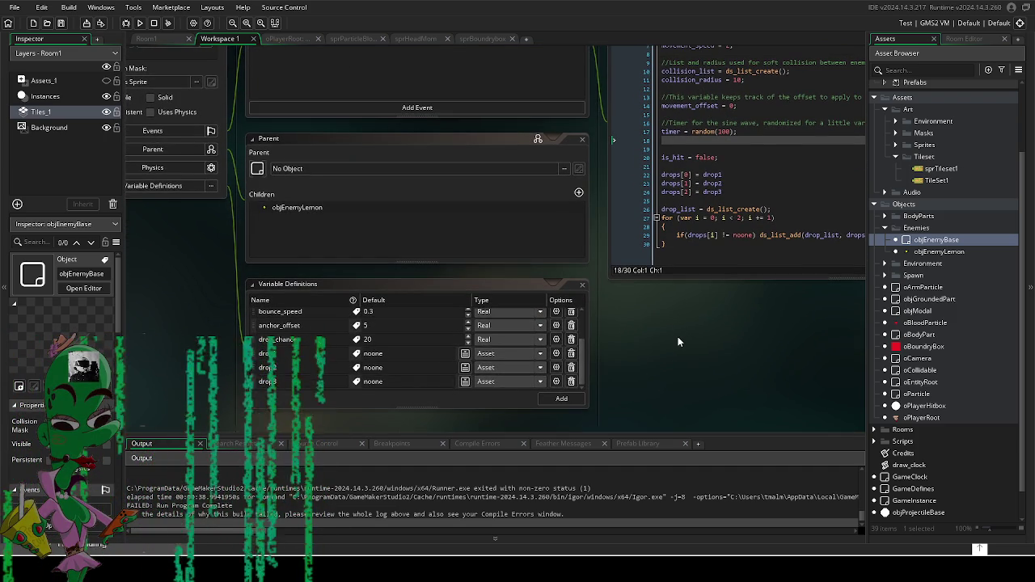
mouse_move(678, 337)
mouse_down()
mouse_move(637, 385)
mouse_move(569, 412)
mouse_move(609, 366)
mouse_move(633, 302)
mouse_move(703, 309)
mouse_up()
click(381, 370)
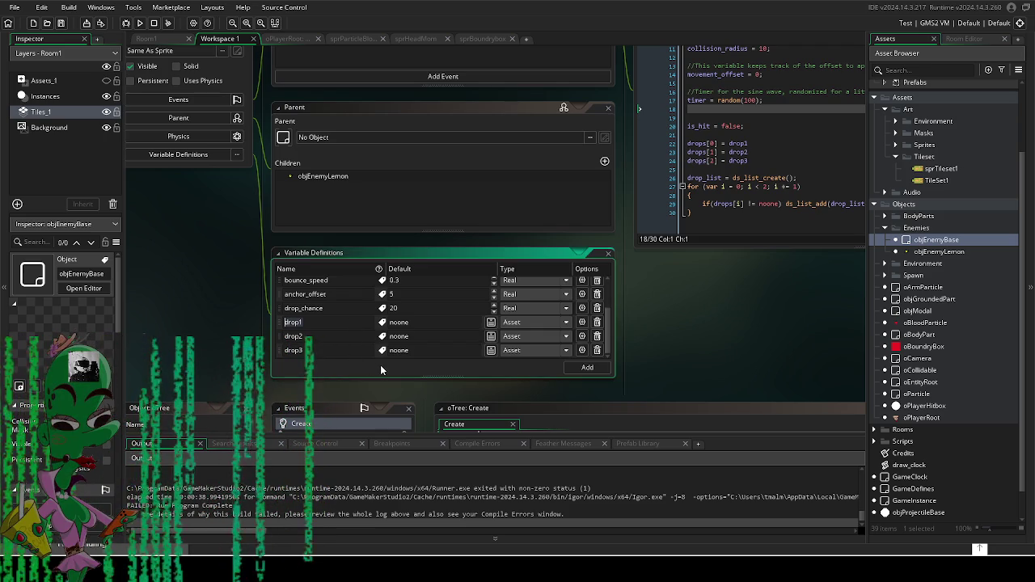
text(Arm)
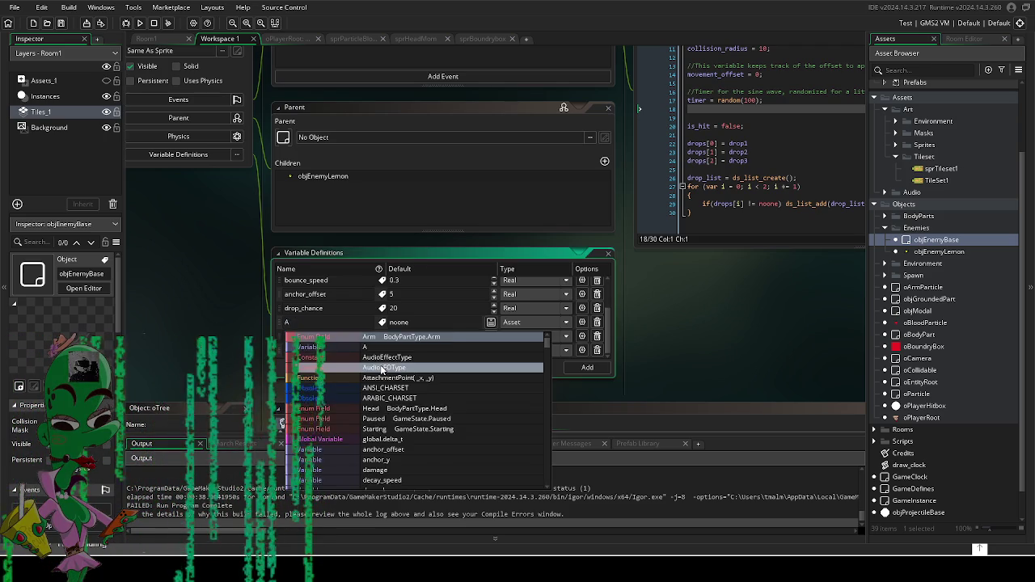
key(Return)
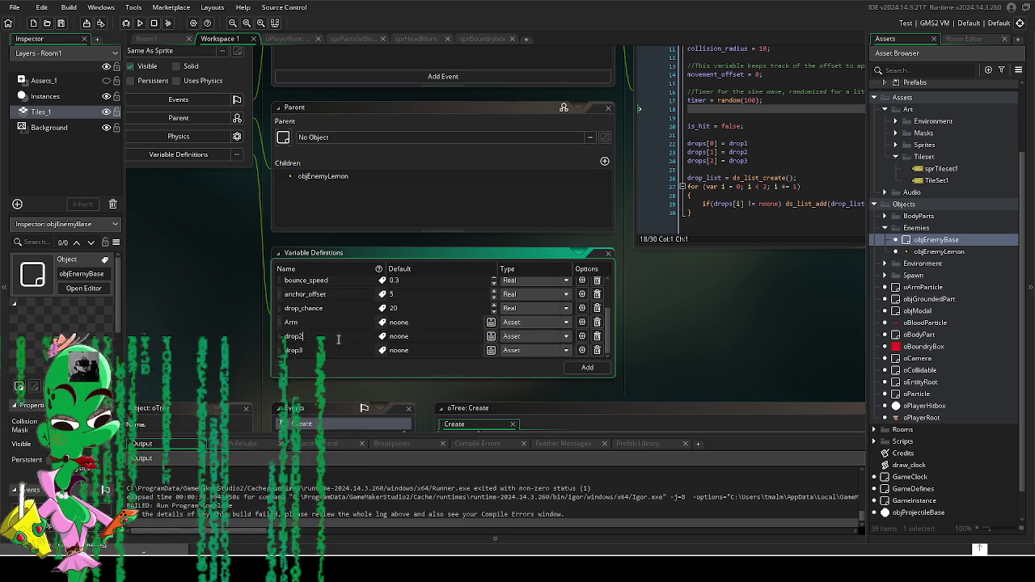
text(Leg)
key(Return)
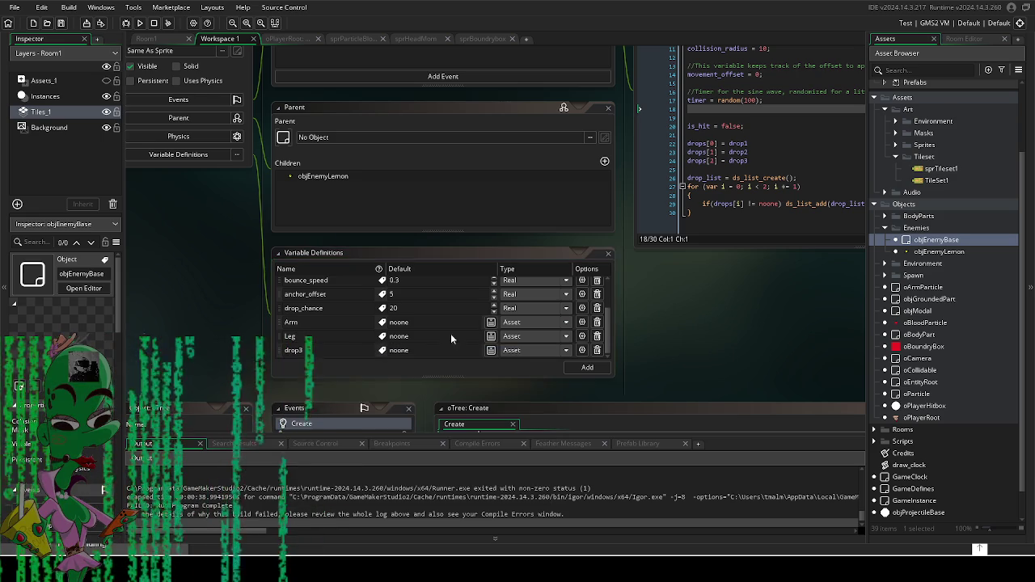
text(BodyPartType.Torso)
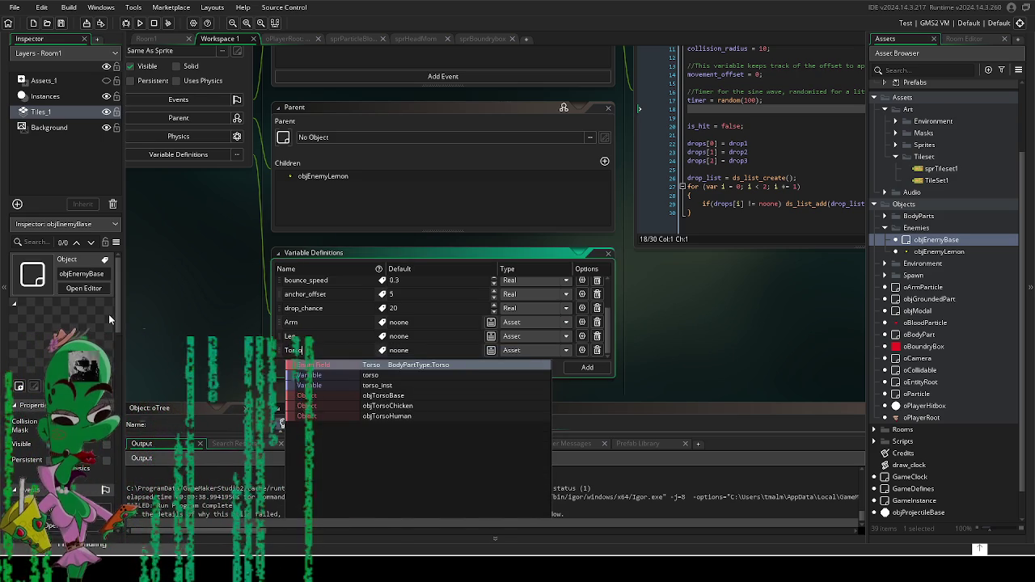
key(Return)
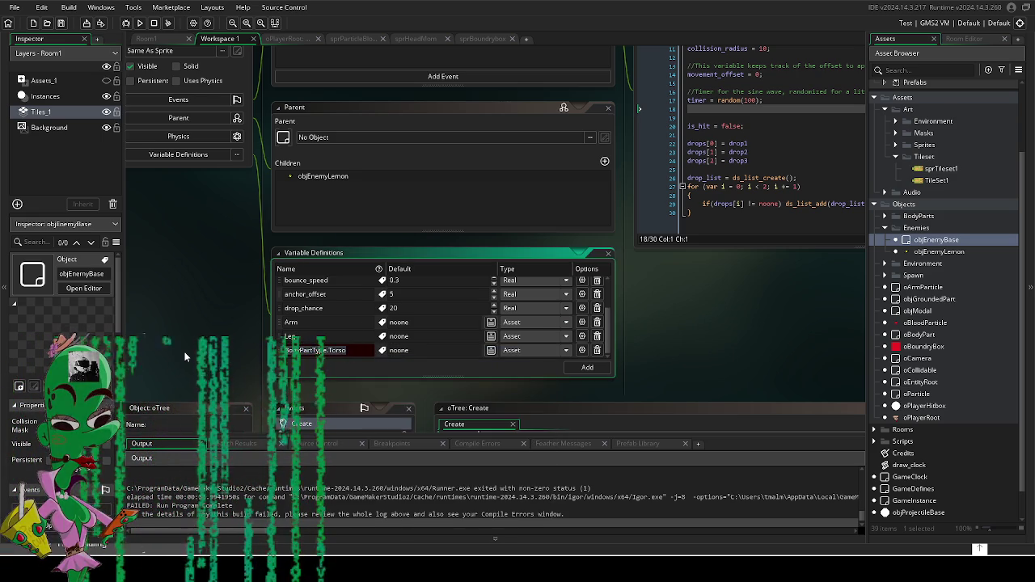
text(Torso)
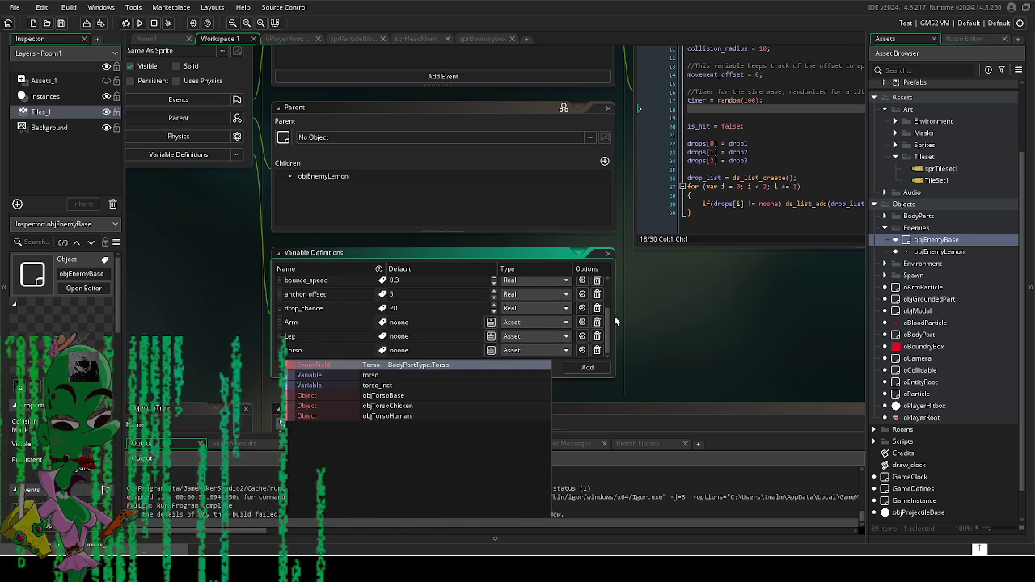
key(Return)
Step: Replace drop1, drop2 and drop3 on lines 22–24 of the Create code with Arm, Leg and Torso
double_click(638, 180)
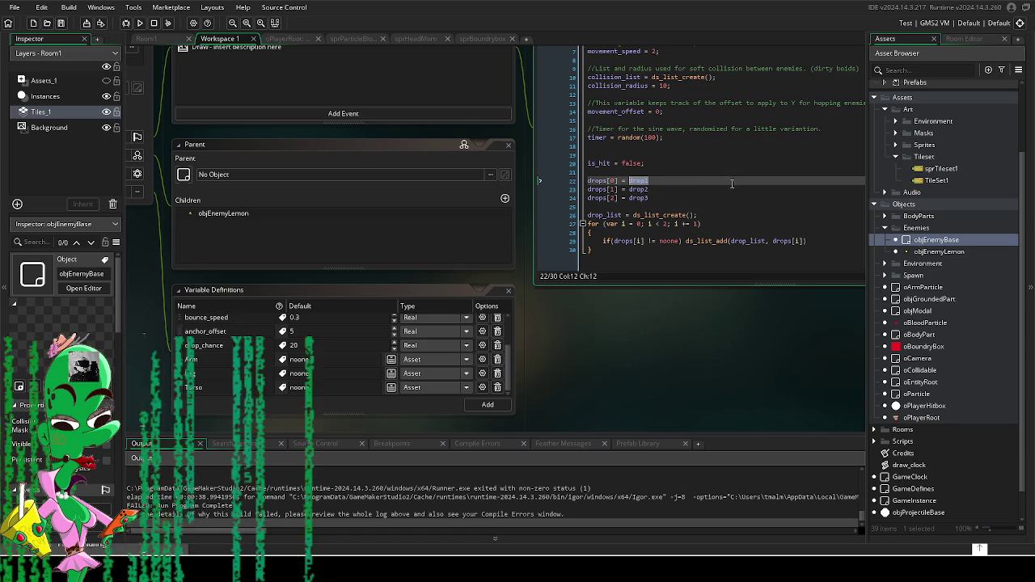
text(Arm)
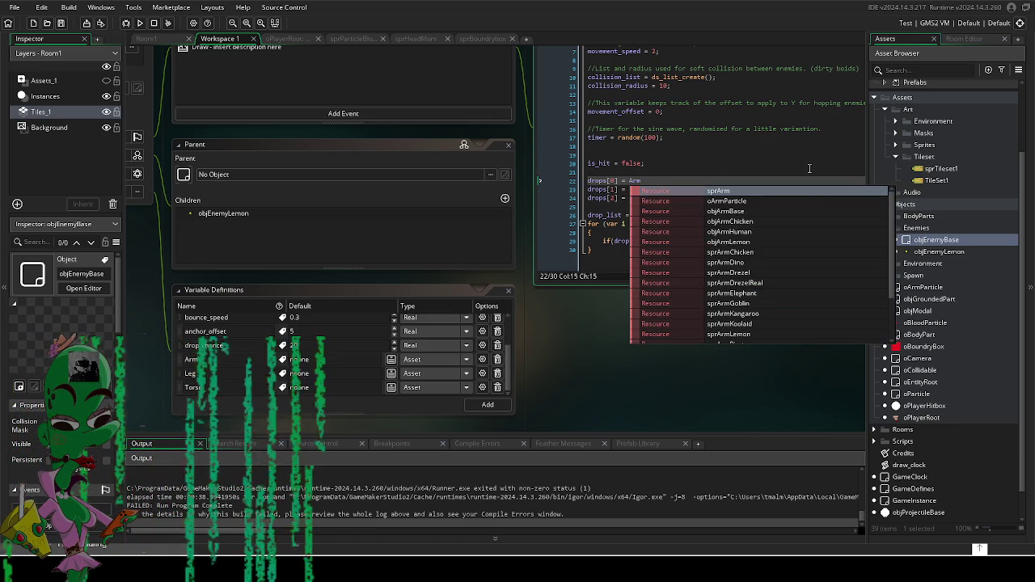
click(675, 154)
double_click(638, 189)
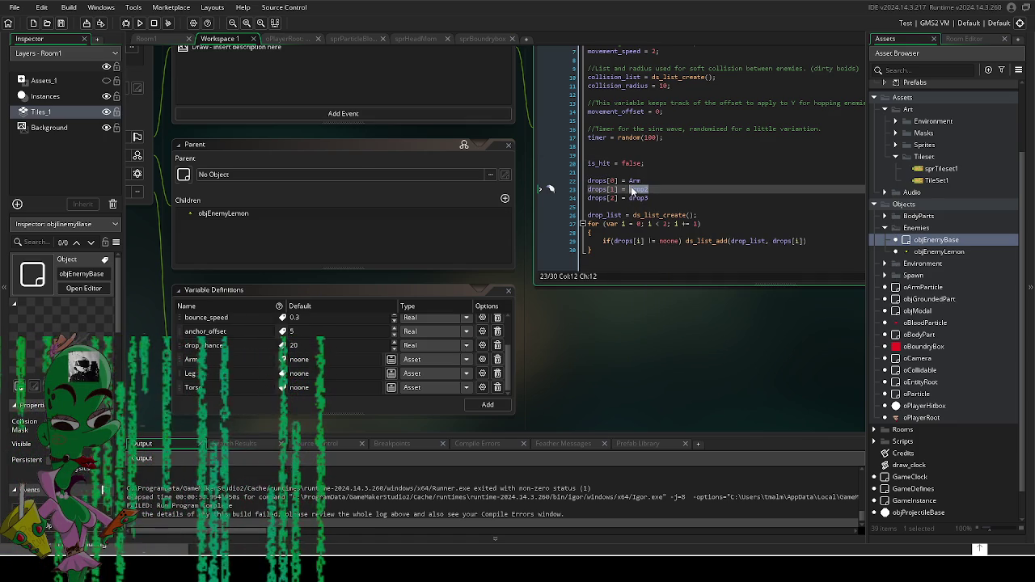
text(Leg)
click(663, 138)
double_click(638, 198)
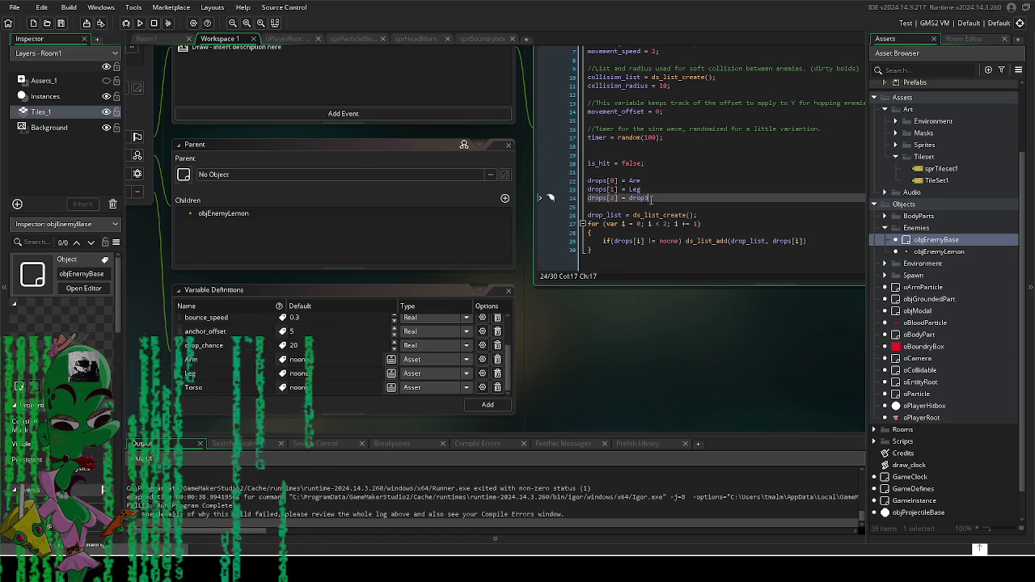
text(Torso)
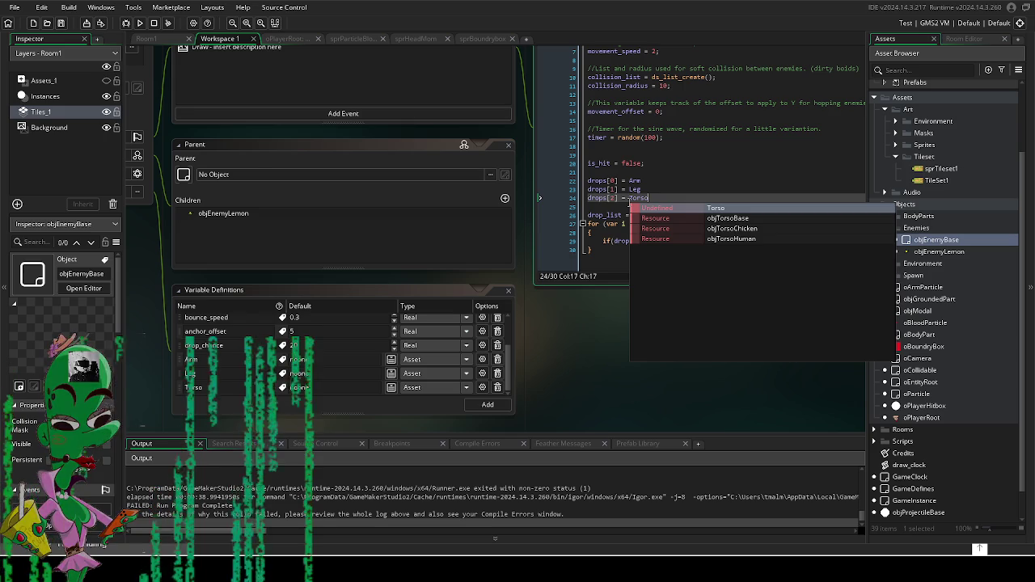
key(Escape)
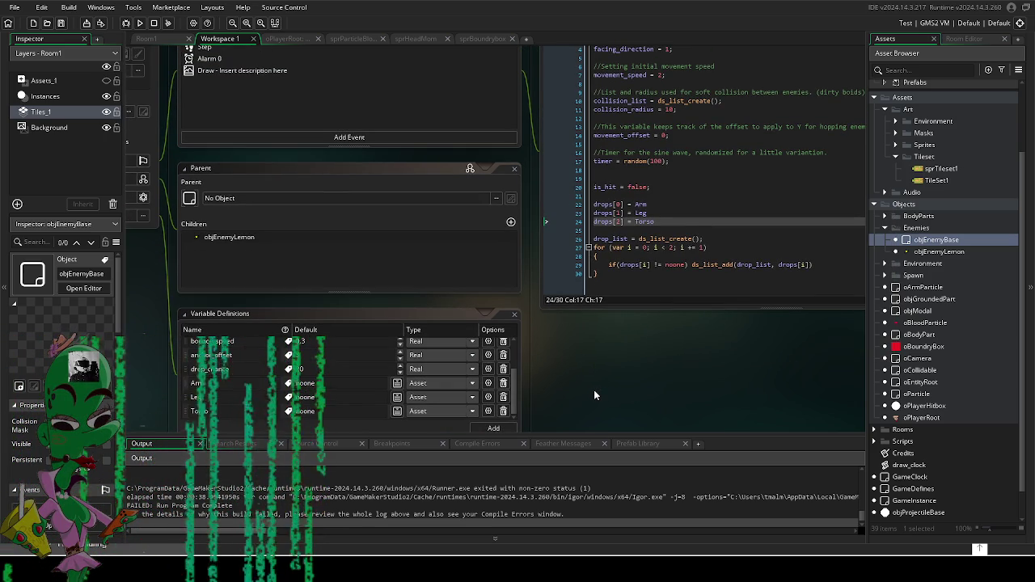
mouse_move(640, 348)
mouse_down()
mouse_move(607, 400)
mouse_move(614, 414)
mouse_up()
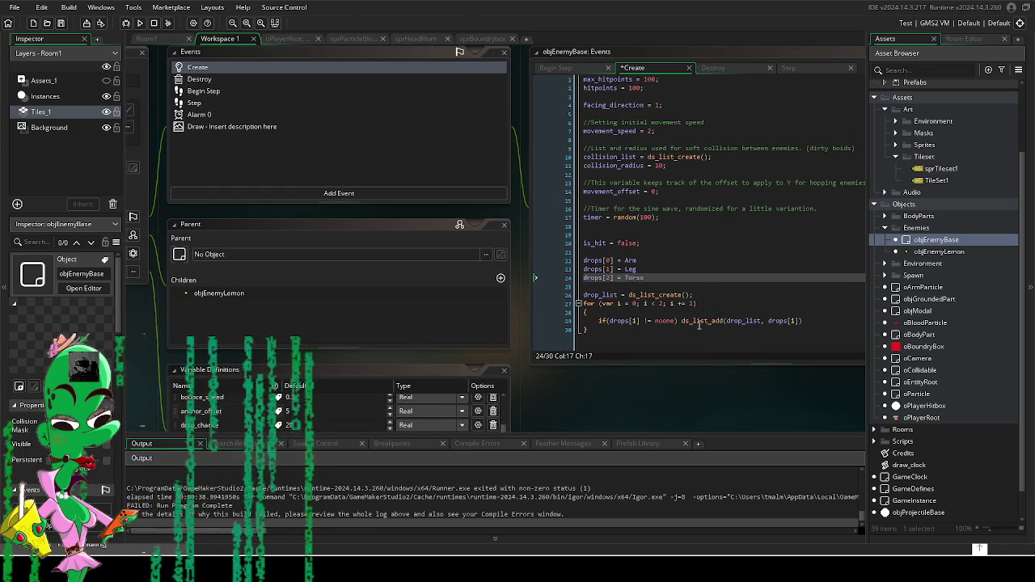
Step: Review the top of objEnemyBase's Destroy event code
click(212, 80)
drag(650, 369, 561, 441)
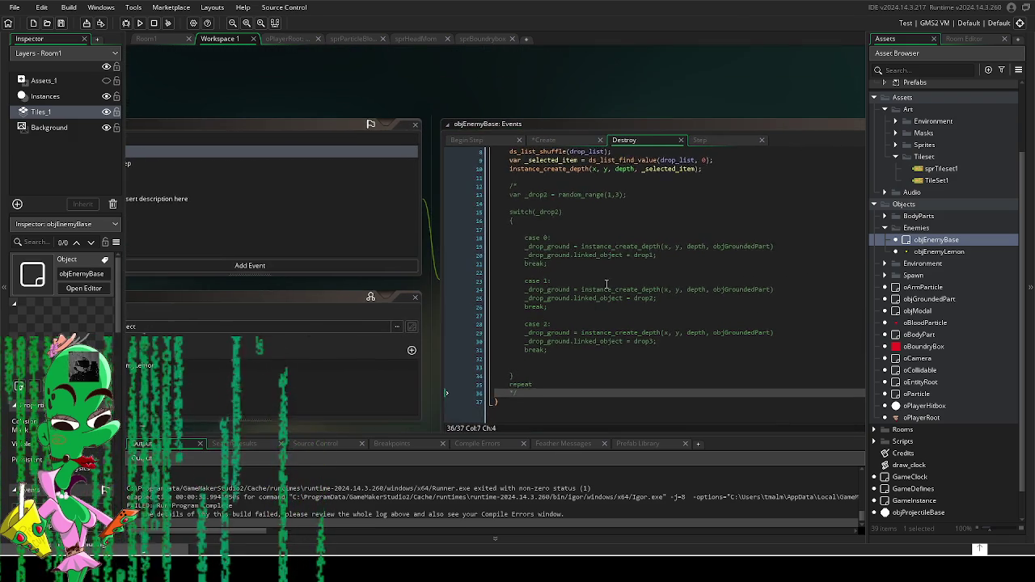
scroll(586, 243, up, 3)
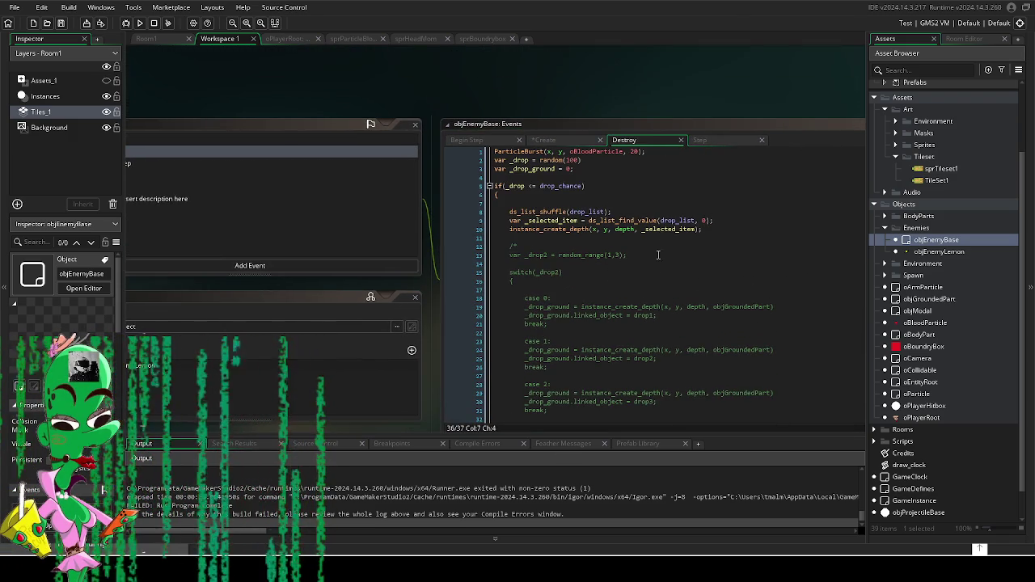
click(630, 335)
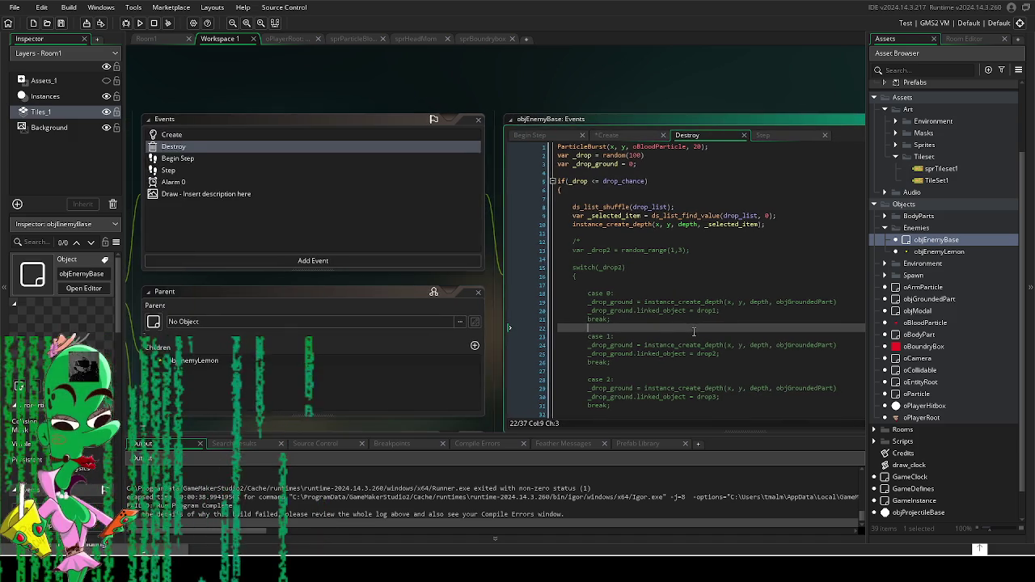
Step: Cut the drops assignments and drop_list loop from the Create event, leaving is_hit = false last
click(312, 134)
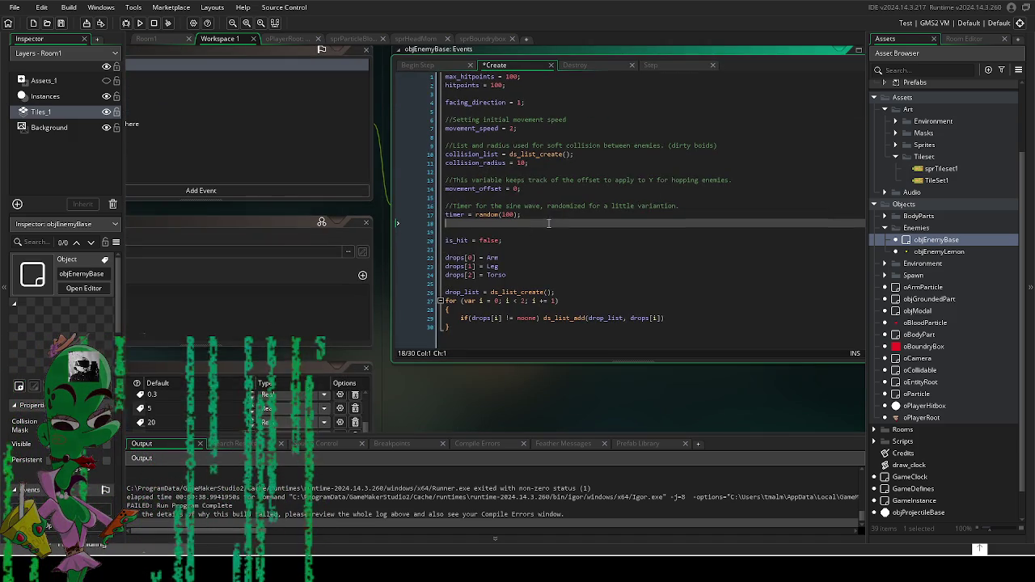
drag(446, 257, 796, 340)
key(ctrl+c)
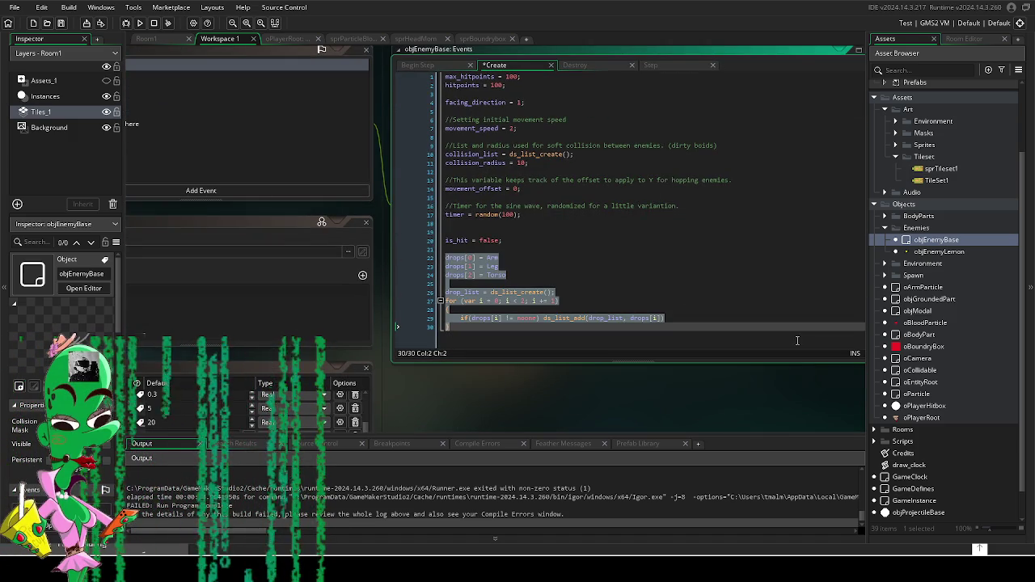
key(Delete)
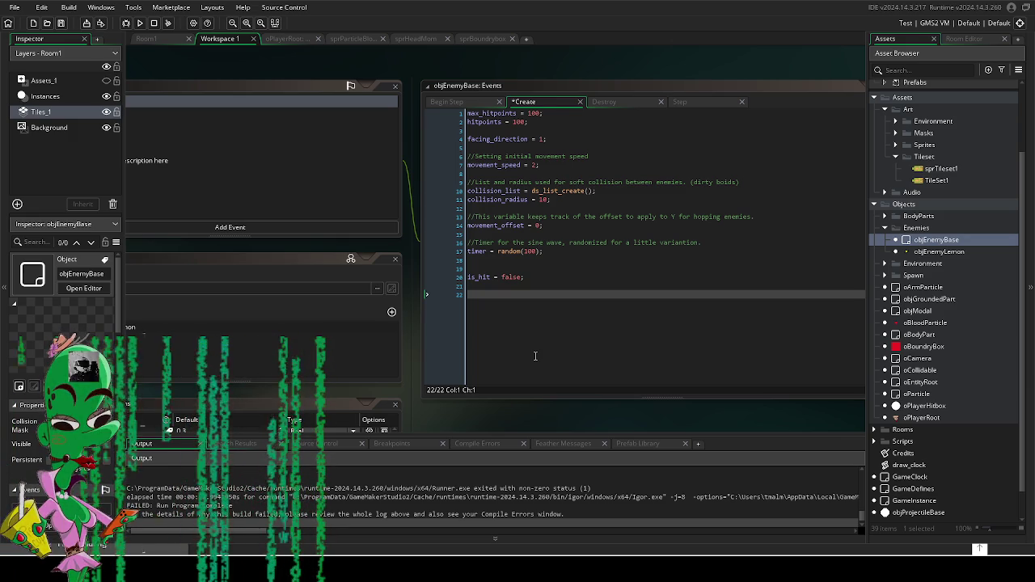
Step: Paste the drops block back after is_hit = false and run the game with F5 to test it
click(535, 355)
key(ctrl+v)
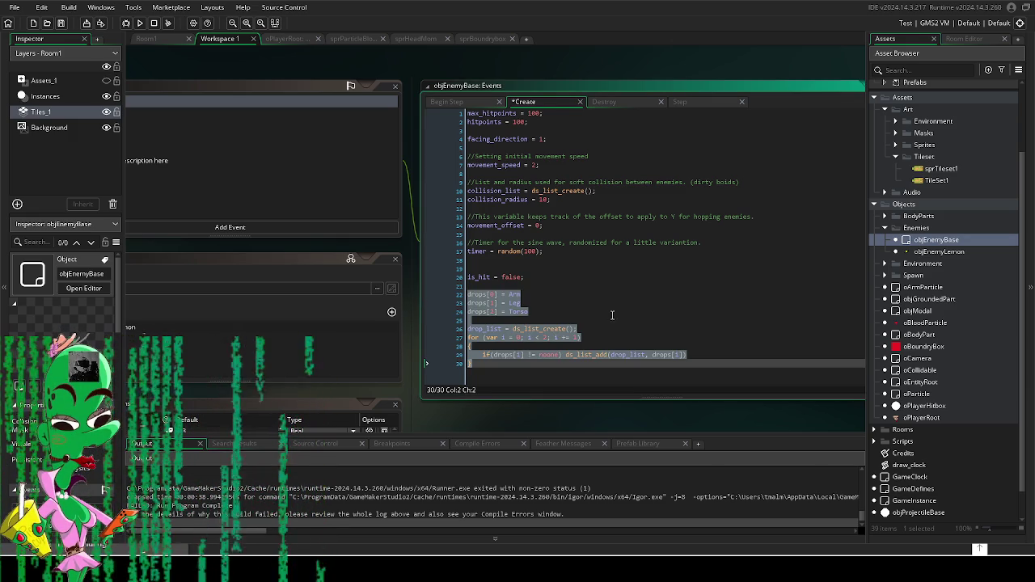
click(529, 328)
drag(531, 398, 563, 372)
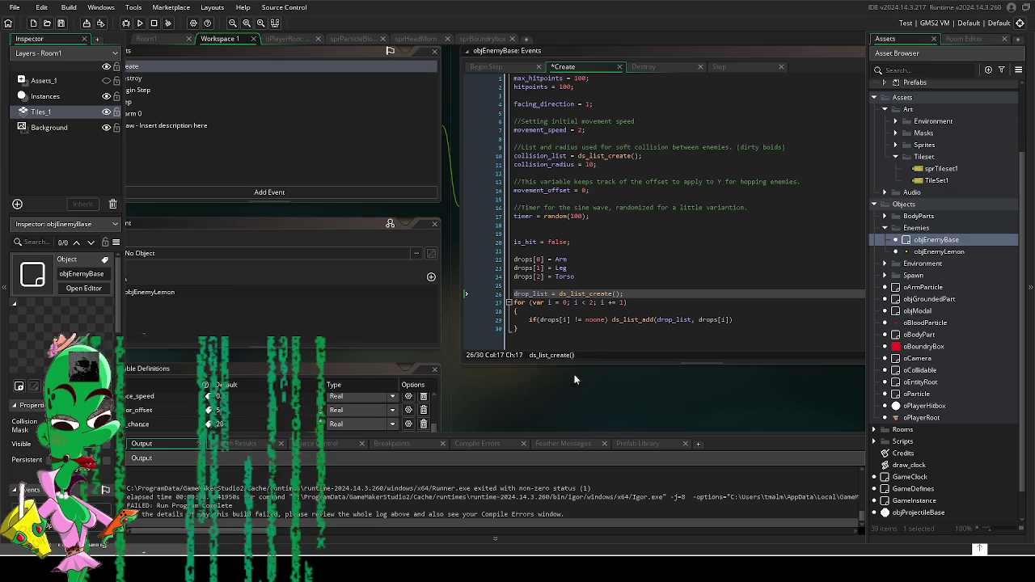
key(F5)
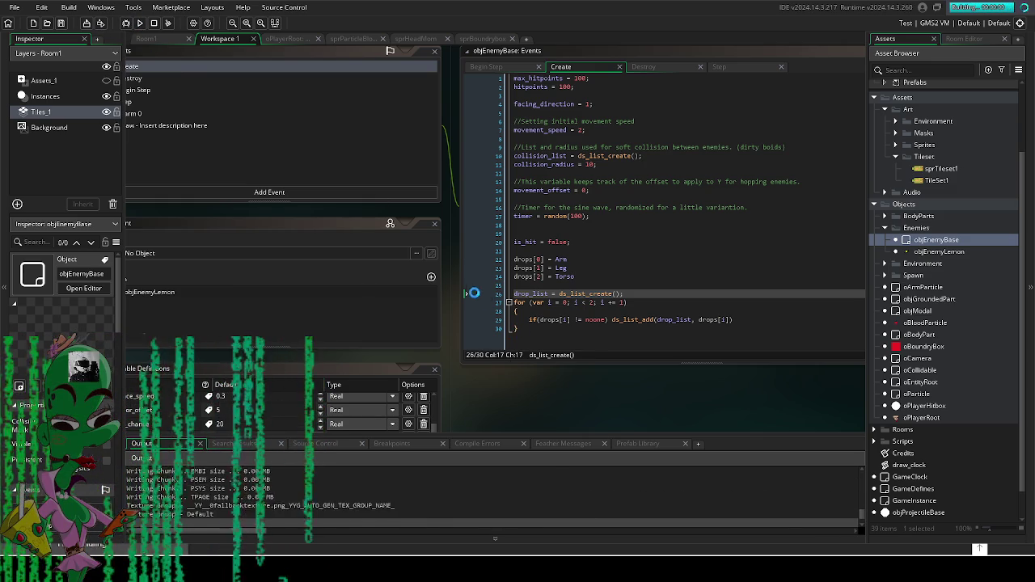
key(w)
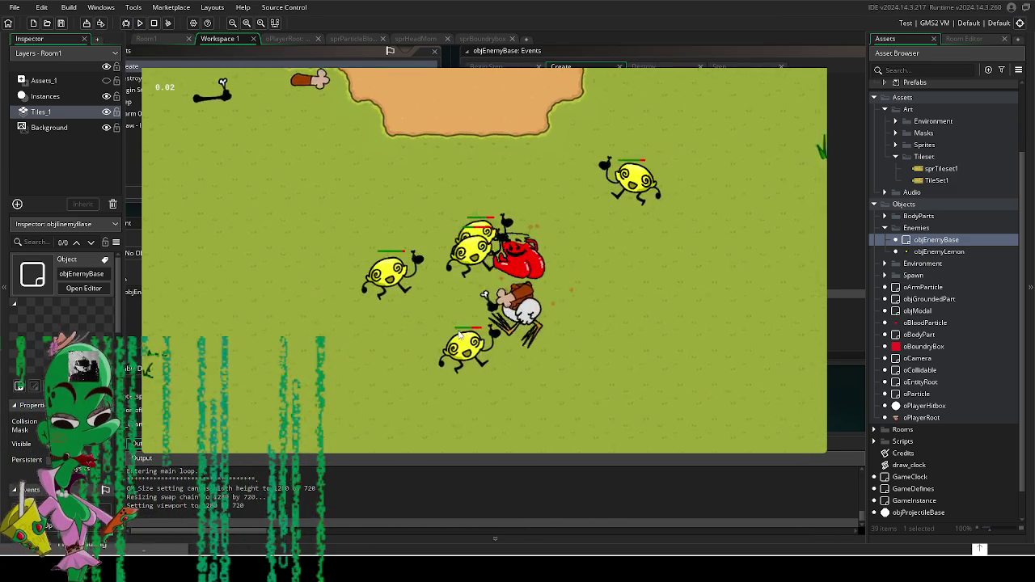
key(a)
click(384, 270)
click(493, 291)
key(s)
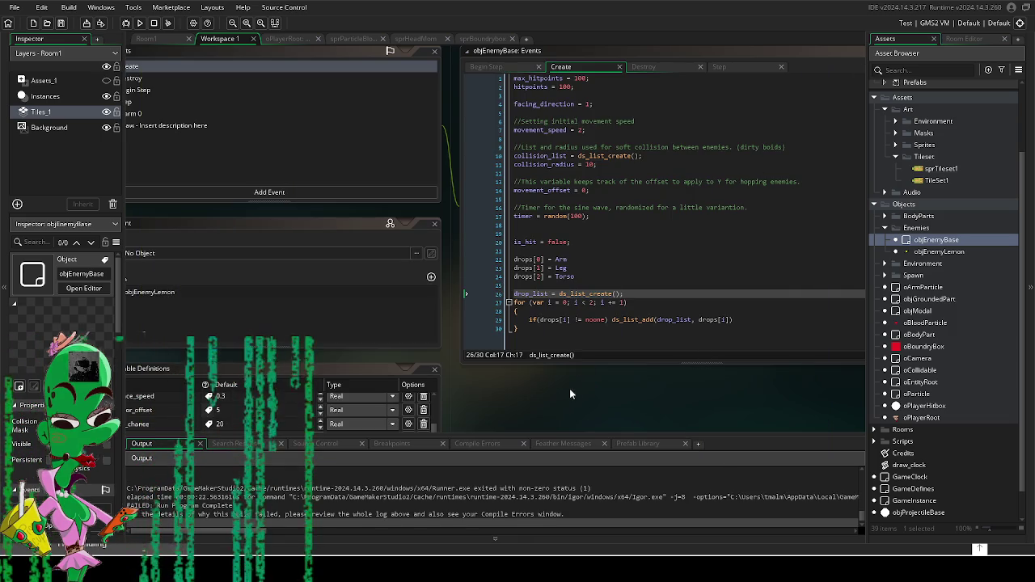
Step: Rename the Arm, Leg and Torso variables to drop_part_arm, drop_part_leg and drop_part_torso
mouse_move(614, 388)
mouse_down()
mouse_move(621, 317)
mouse_move(720, 235)
mouse_move(662, 307)
mouse_up()
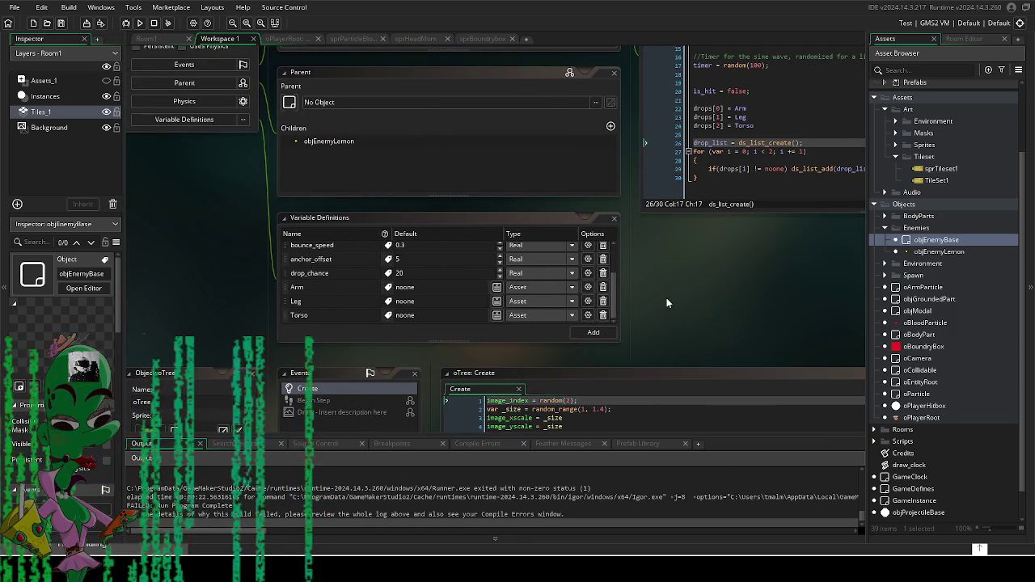
double_click(329, 289)
text(drop_part_ar)
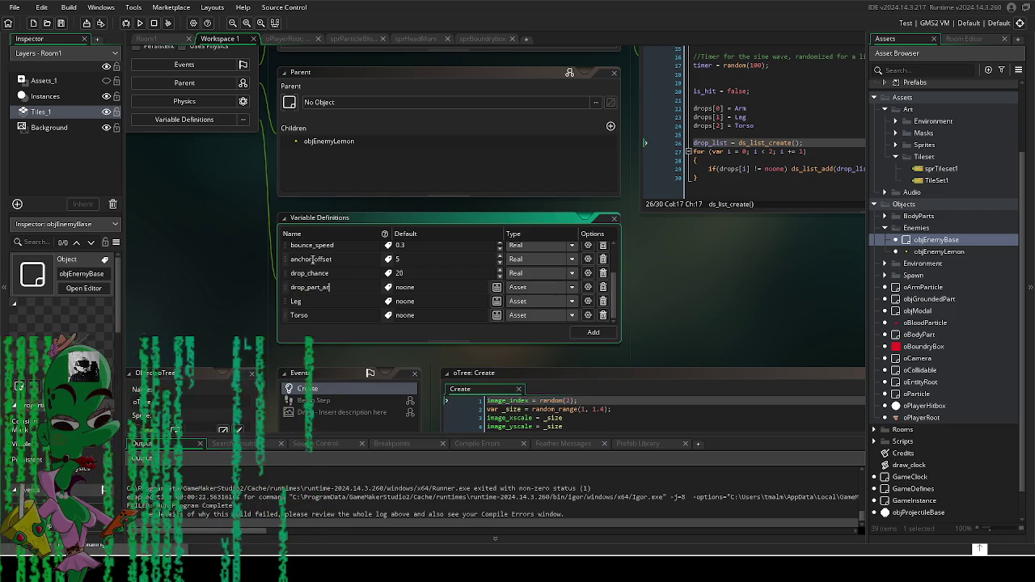
text(m)
key(Return)
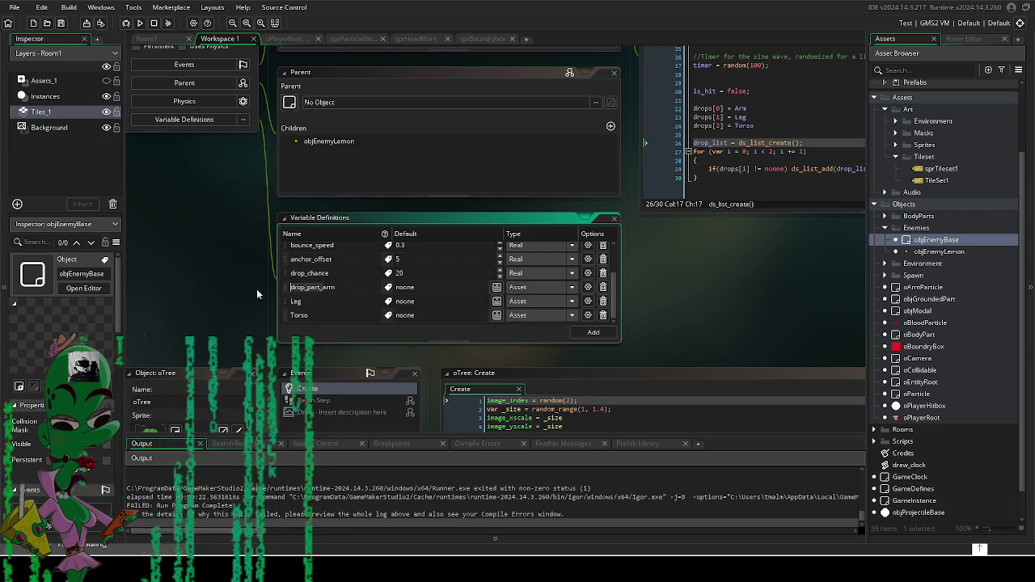
double_click(295, 300)
text(drop_part_leg)
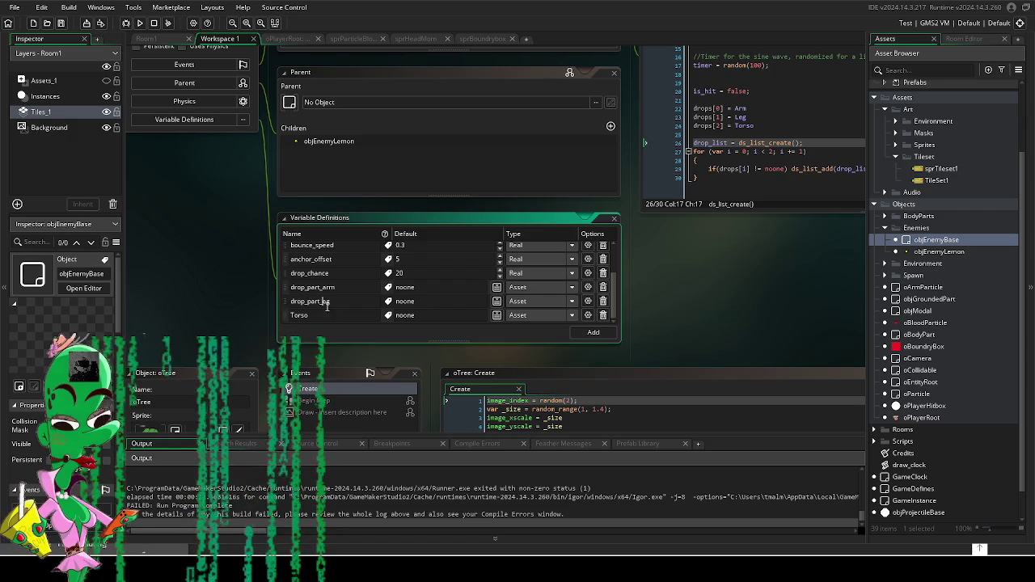
double_click(299, 315)
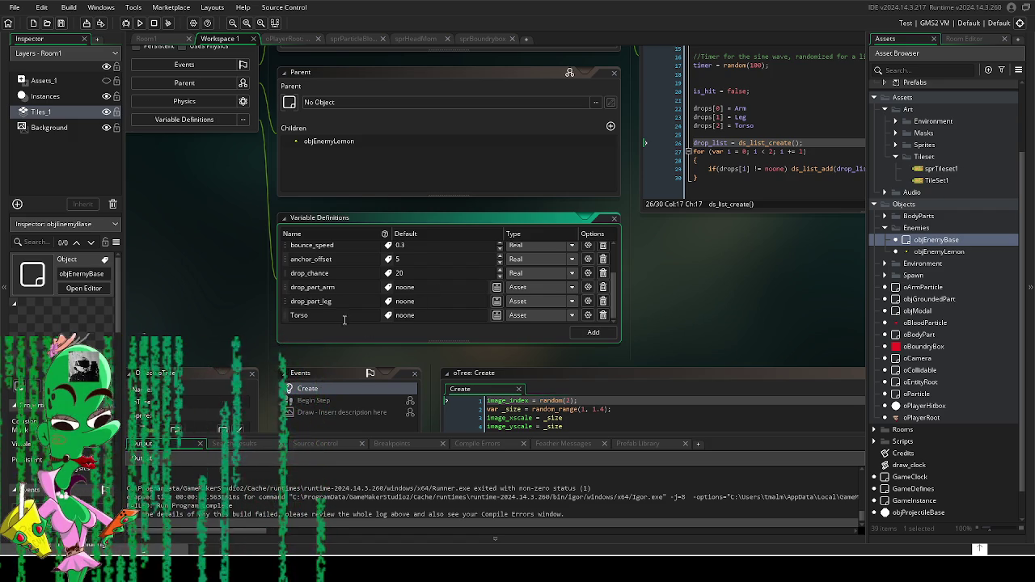
text(drop_part_torso)
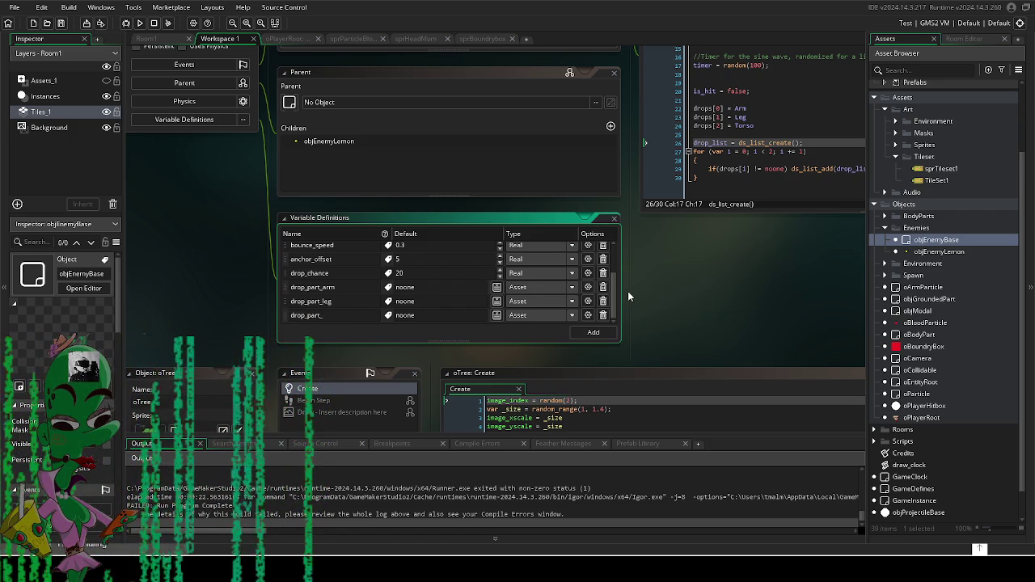
Step: Locate the Arm reference on line 22 of the Create code
mouse_move(740, 272)
mouse_down()
mouse_move(641, 304)
mouse_move(542, 376)
mouse_up()
double_click(542, 212)
scroll(523, 353, left, 3)
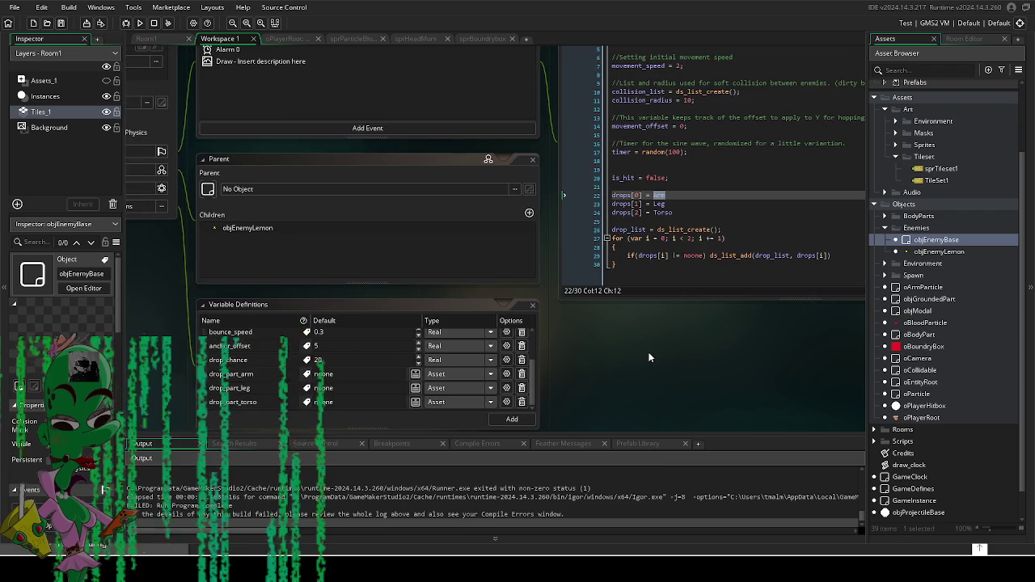
scroll(287, 68, up, 3)
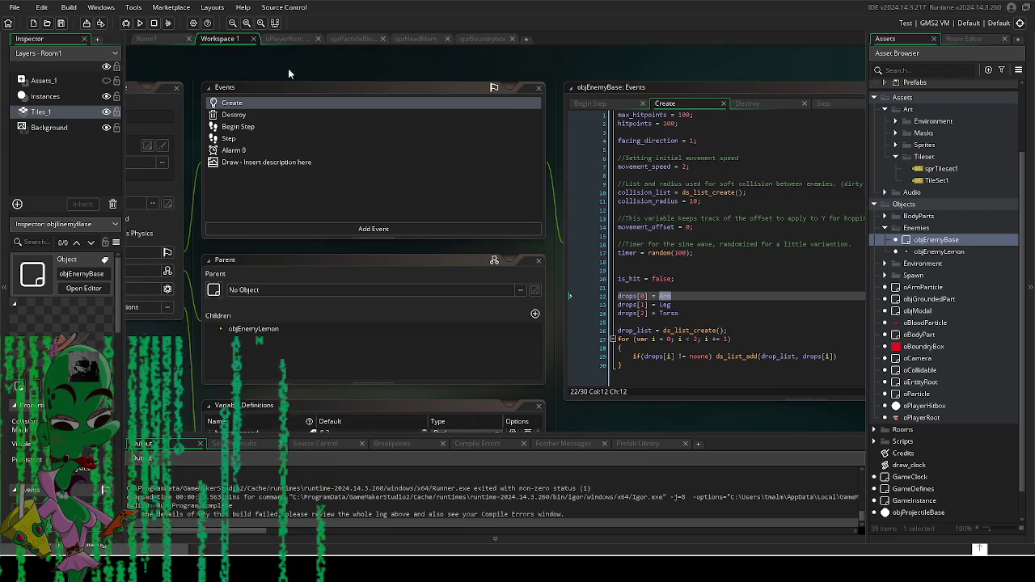
click(235, 114)
Step: Remove the _selected_item argument and stray underscore from line 10's instance_create_depth call
drag(686, 398, 553, 417)
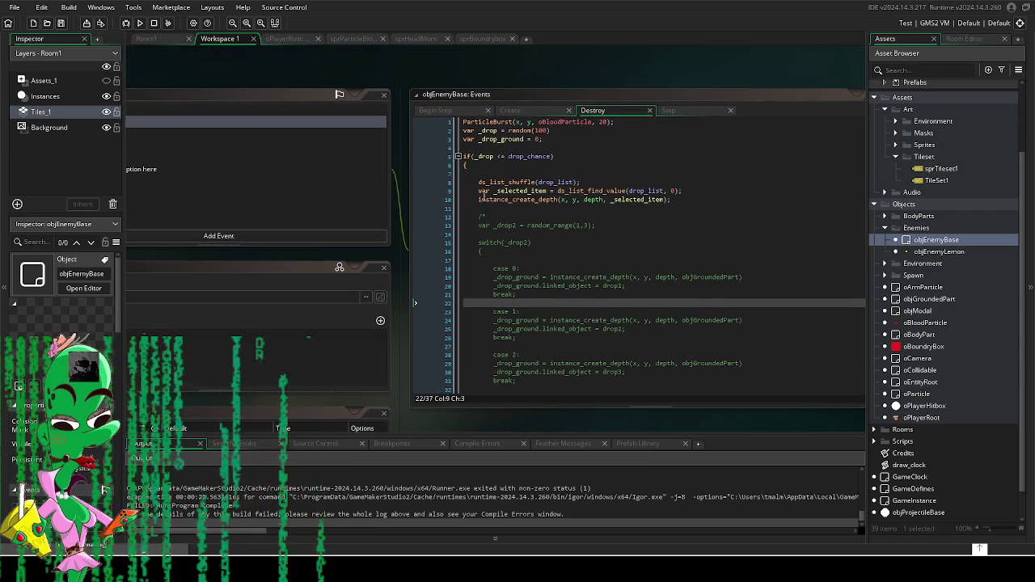
mouse_move(506, 198)
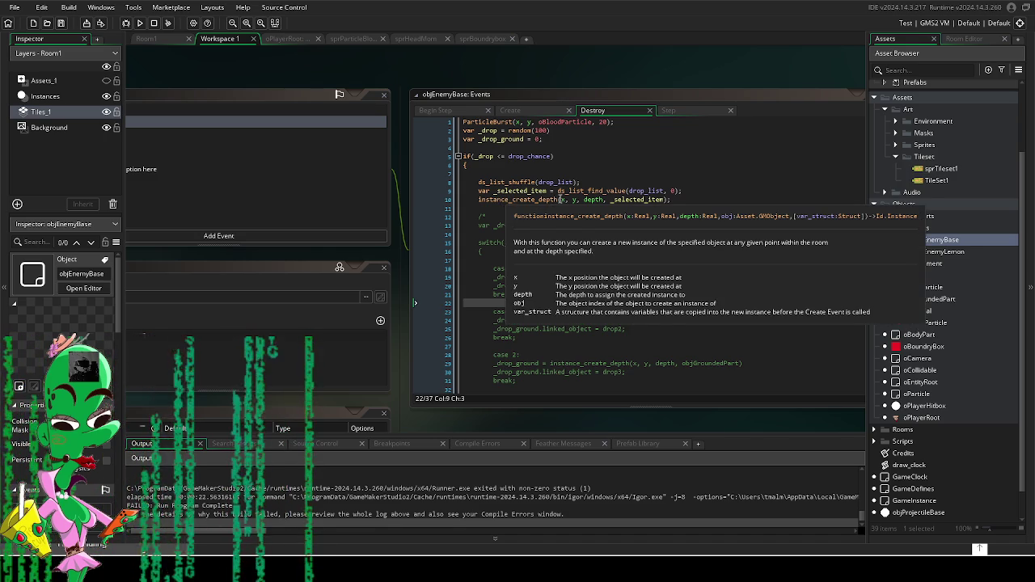
mouse_move(489, 425)
mouse_down()
mouse_move(538, 331)
mouse_move(529, 366)
mouse_move(574, 310)
mouse_move(525, 333)
mouse_up()
click(644, 218)
text(;)
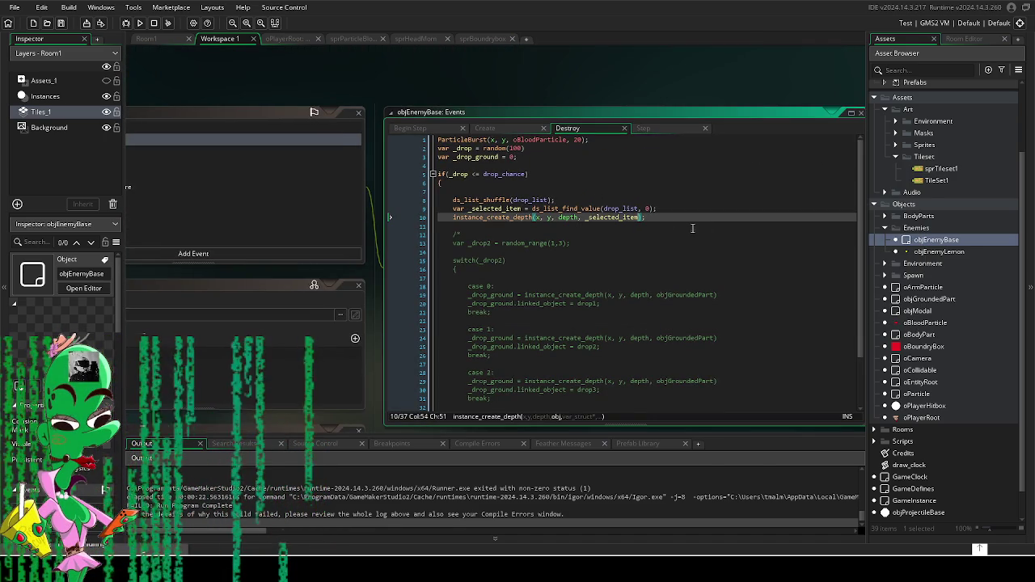
key(BackSpace)
key(BackSpace)
key(BackSpace)
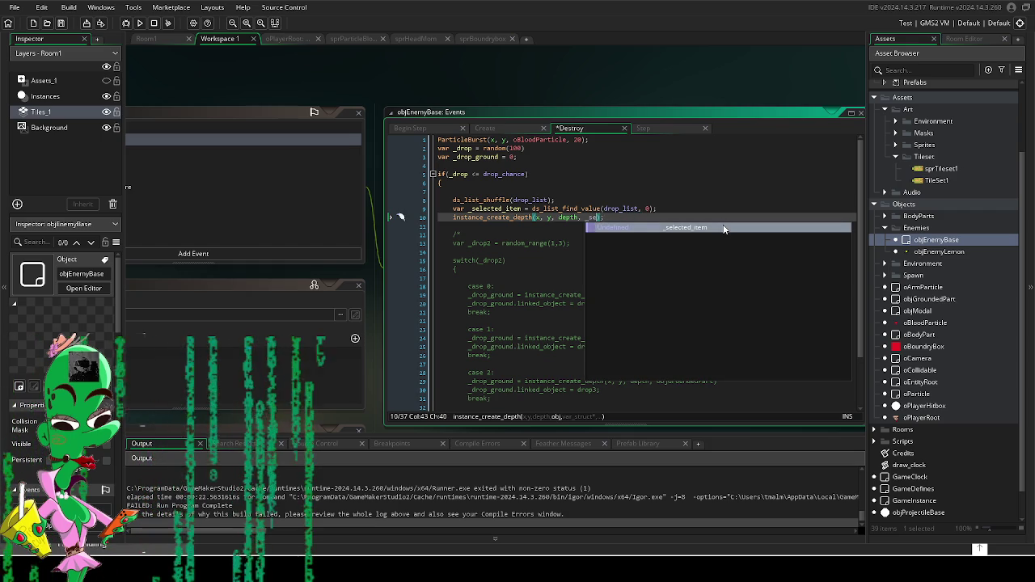
key(BackSpace)
key(BackSpace)
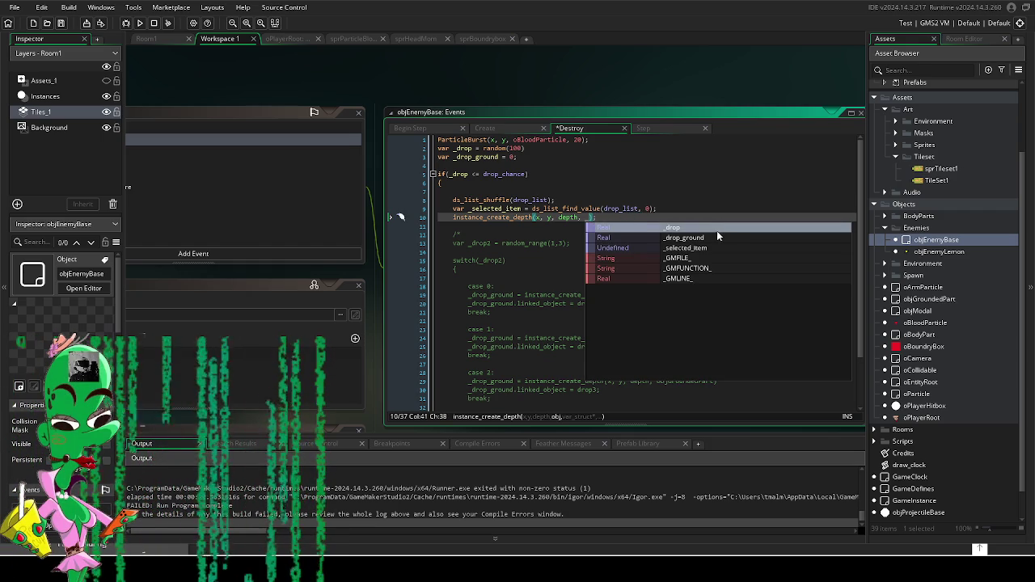
key(BackSpace)
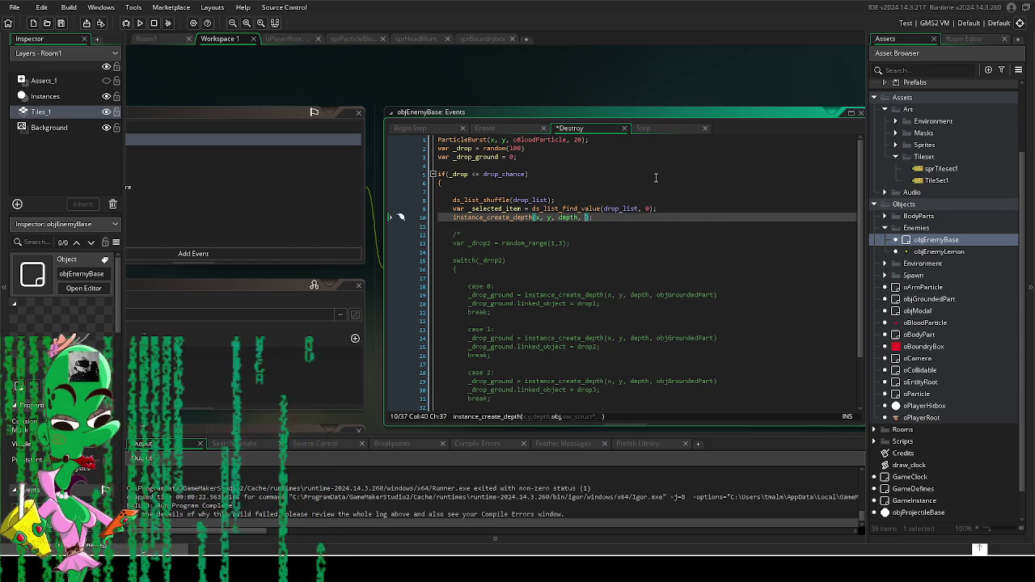
Step: Prefix line 10 with 'var grounded_part = ' to store the created instance
click(443, 216)
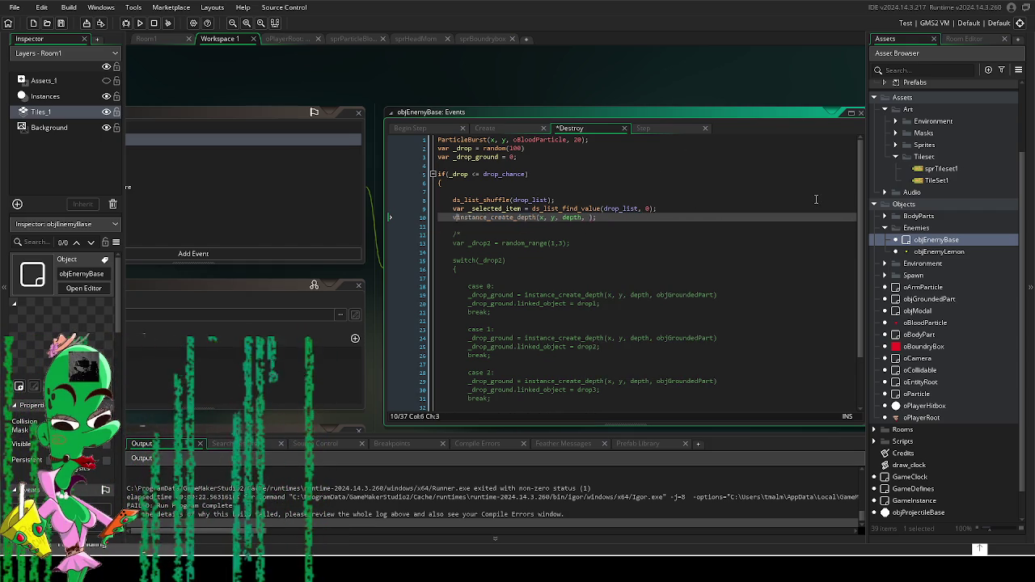
text(var _)
key(BackSpace)
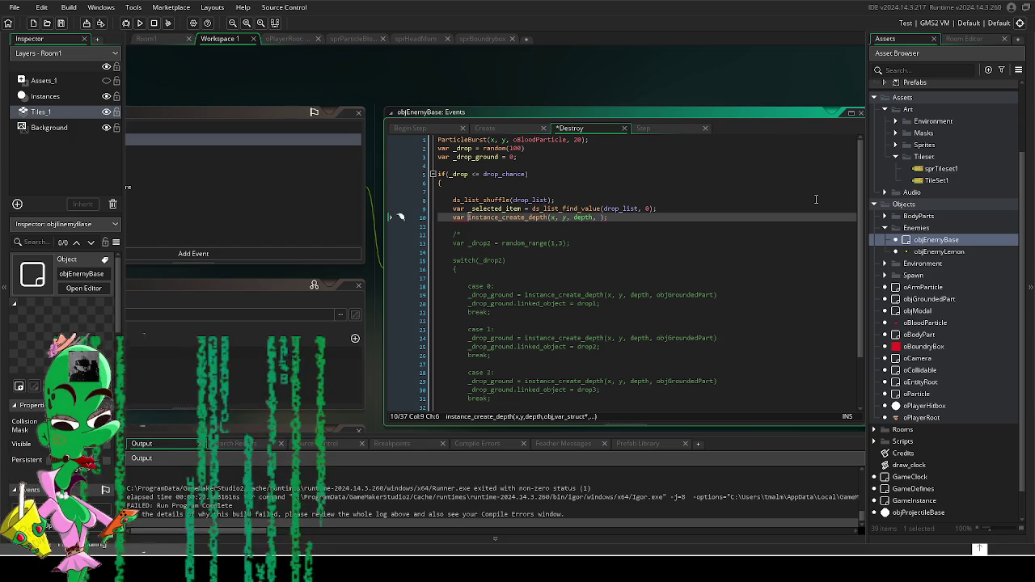
text(grou)
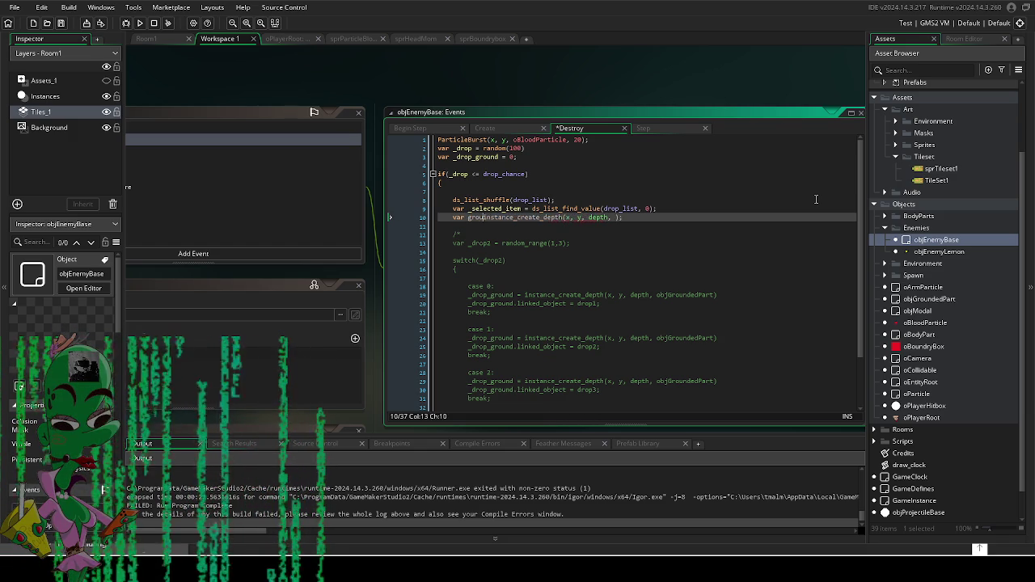
text( =)
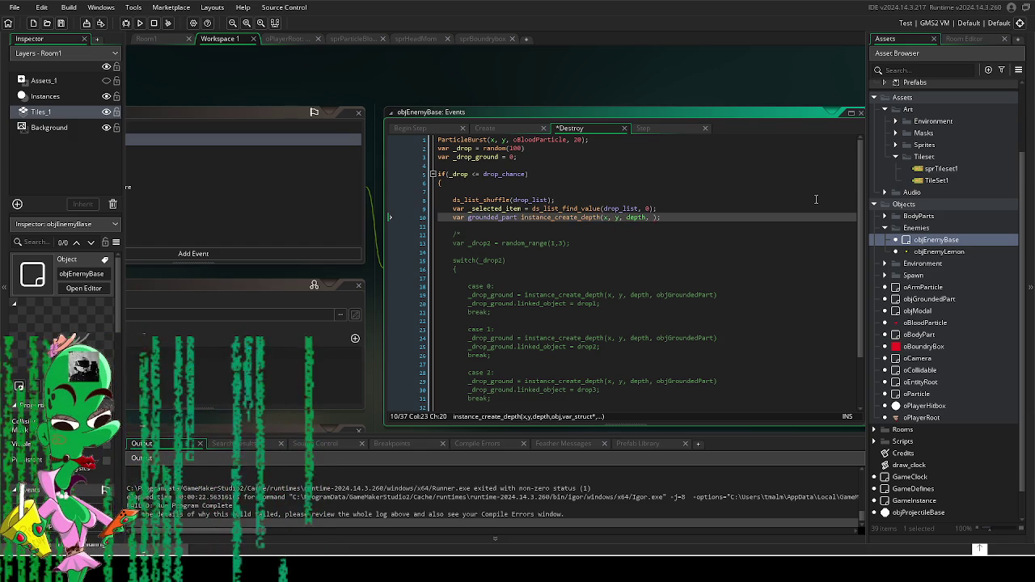
click(663, 215)
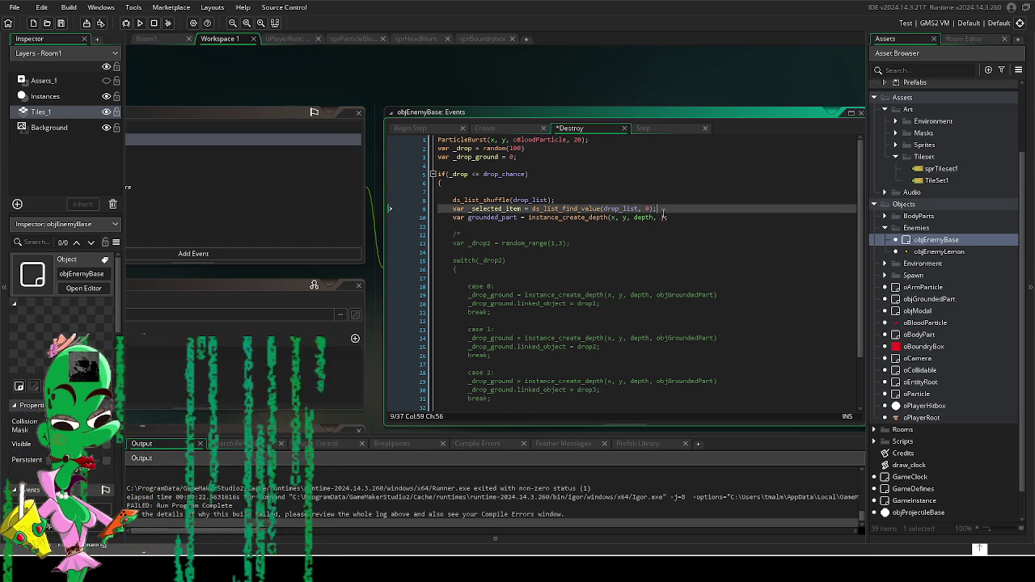
Step: Pass objGroundedPart as the object created by the instance creation call
text(obj)
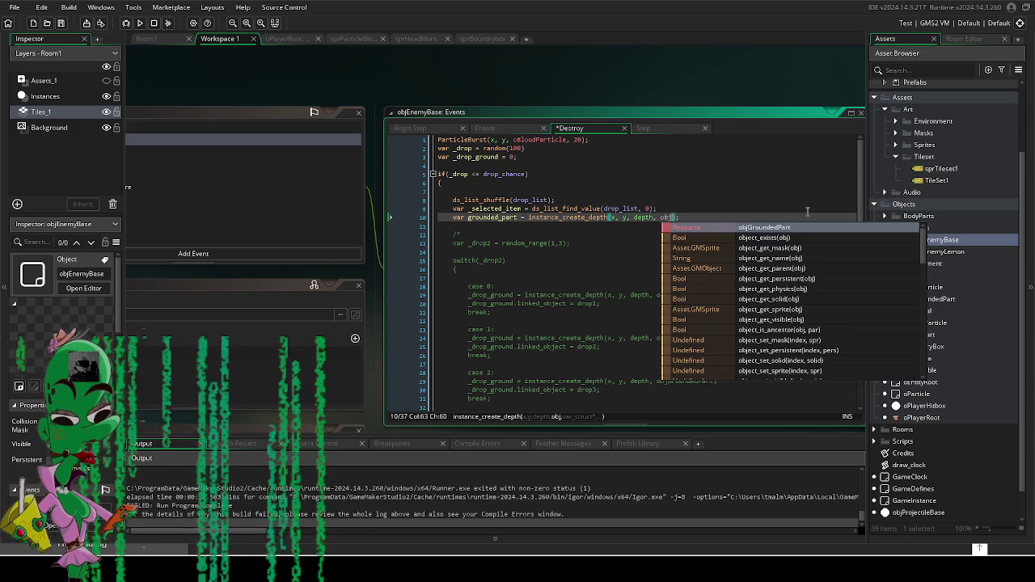
key(Return)
key(Right)
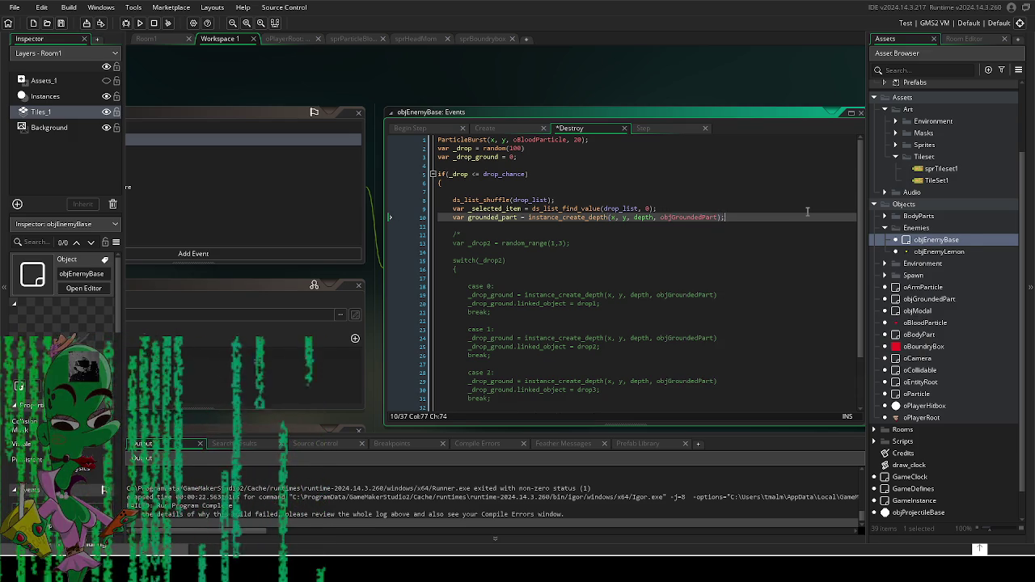
key(Return)
Step: Add the line grounded_part.linked_object = _selected_item; below the creation call
text(gro)
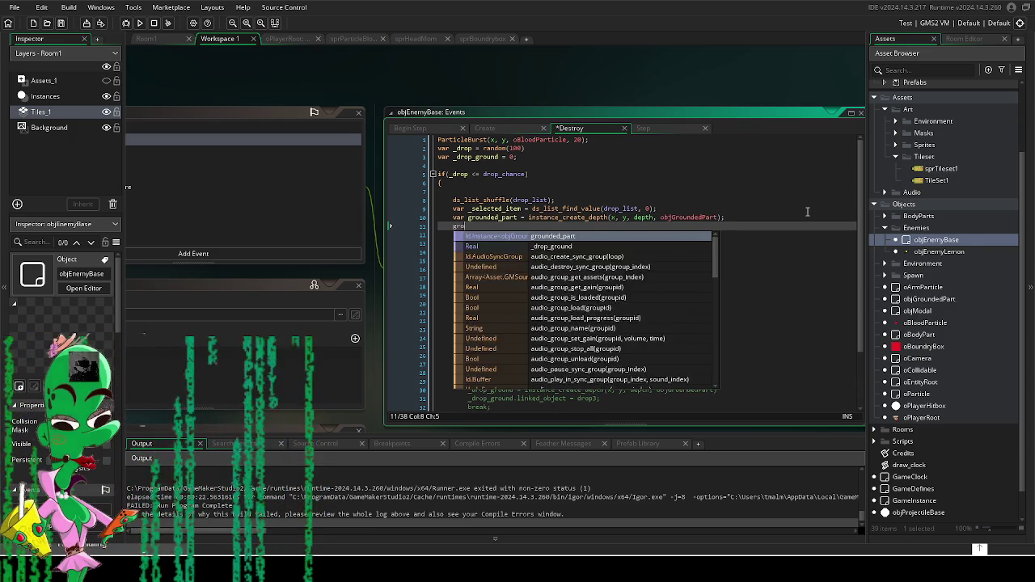
text(unded_part.)
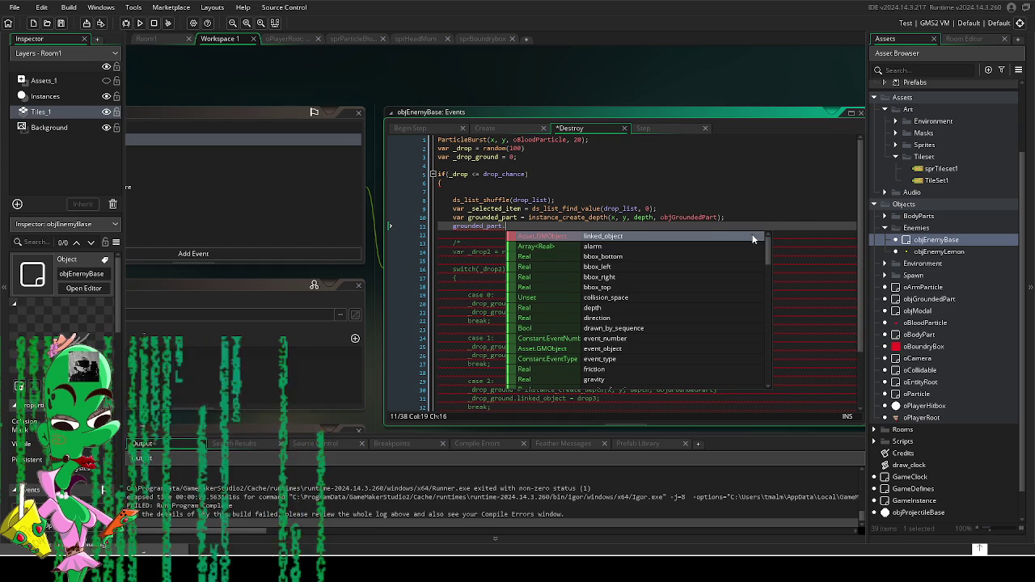
click(686, 235)
text(= )
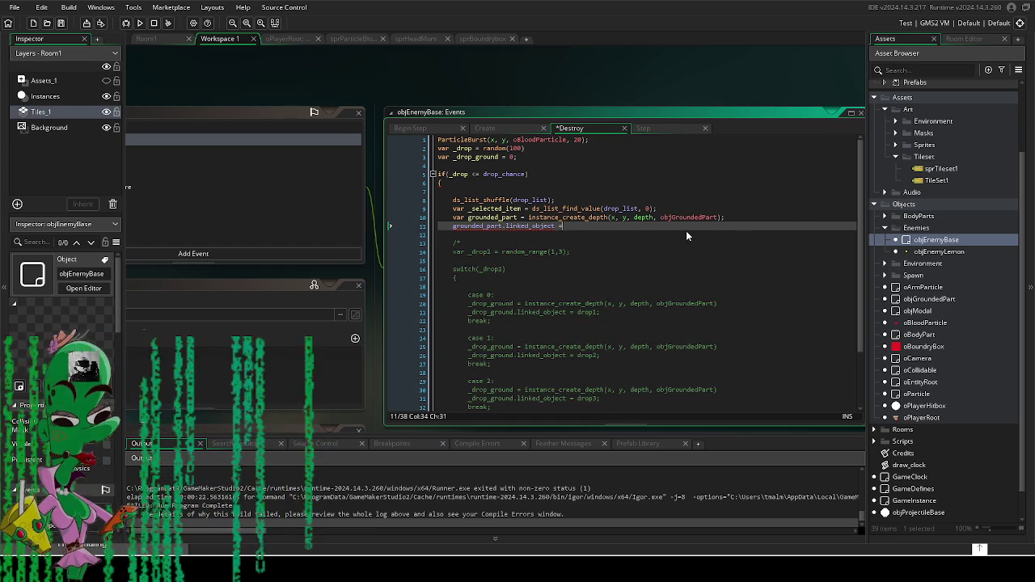
text(_se)
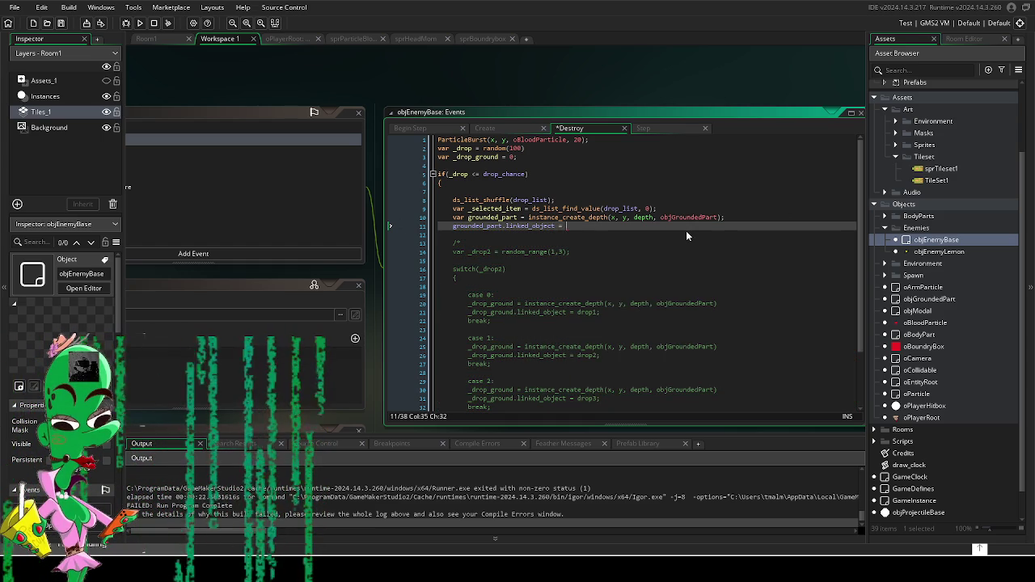
text(lecte)
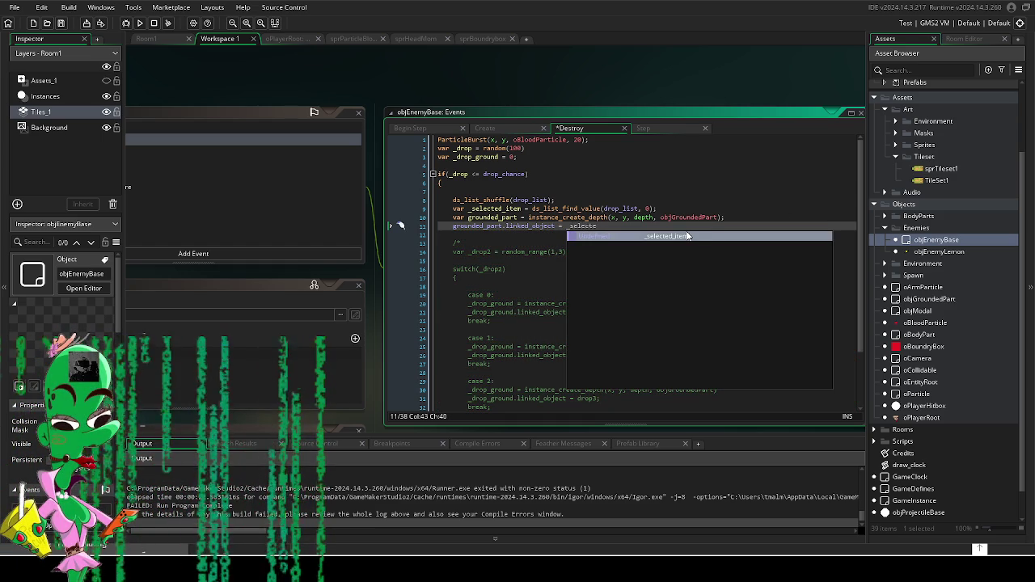
click(702, 236)
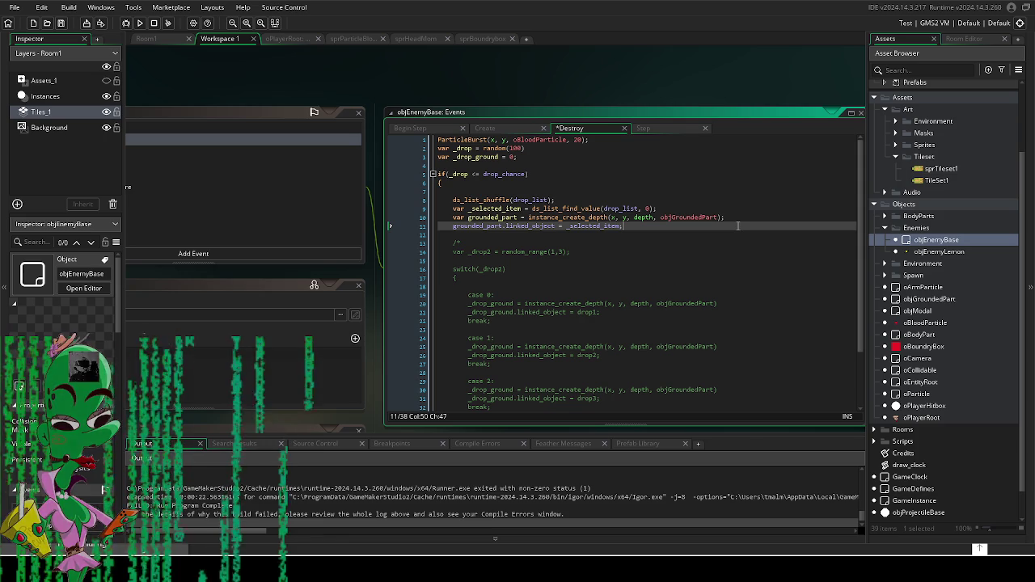
click(590, 289)
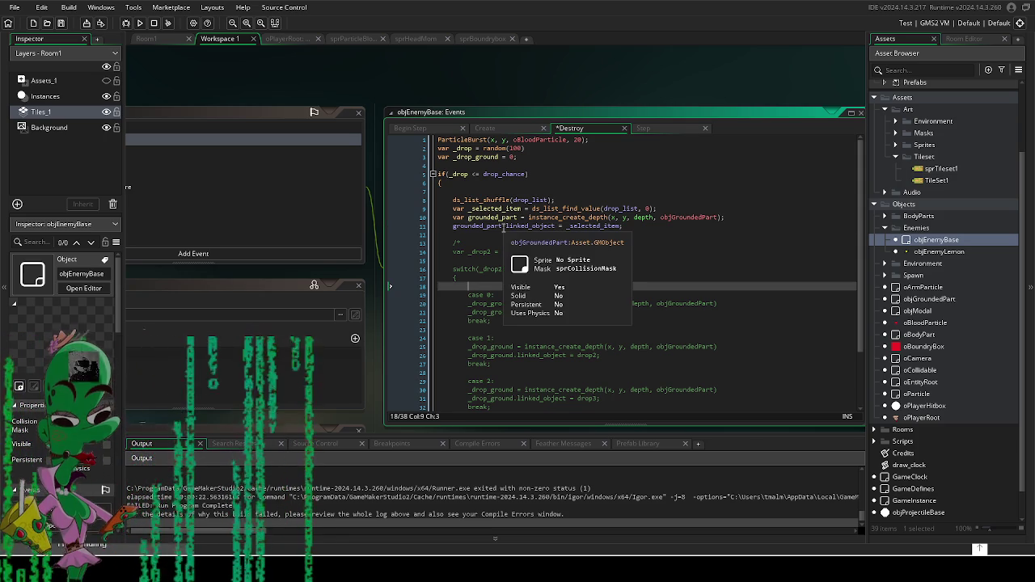
Step: Bring the enemy's event list into view and open the Step event code
click(532, 251)
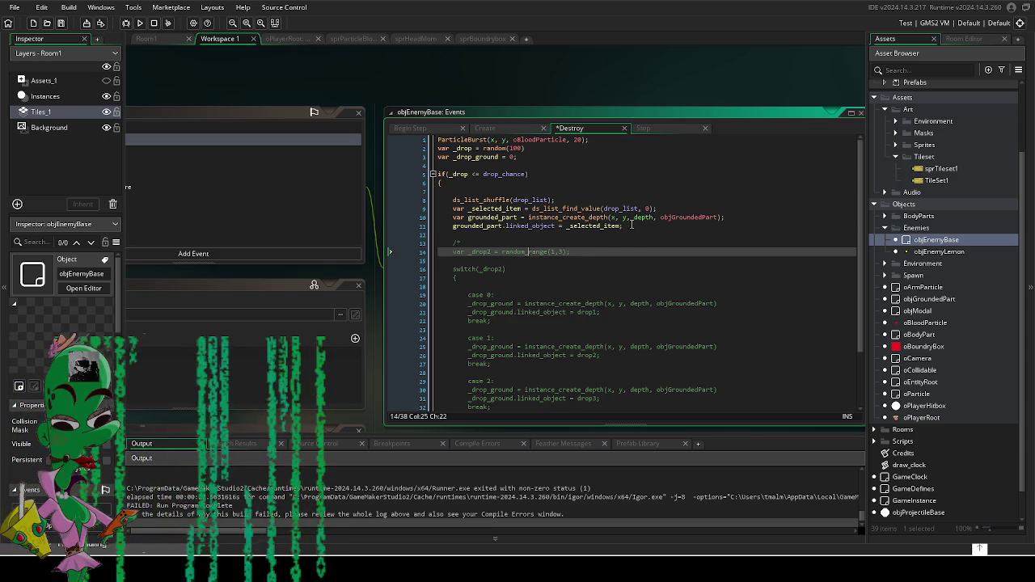
mouse_move(388, 398)
mouse_down()
mouse_move(500, 336)
mouse_move(593, 239)
mouse_move(473, 400)
mouse_up()
click(214, 164)
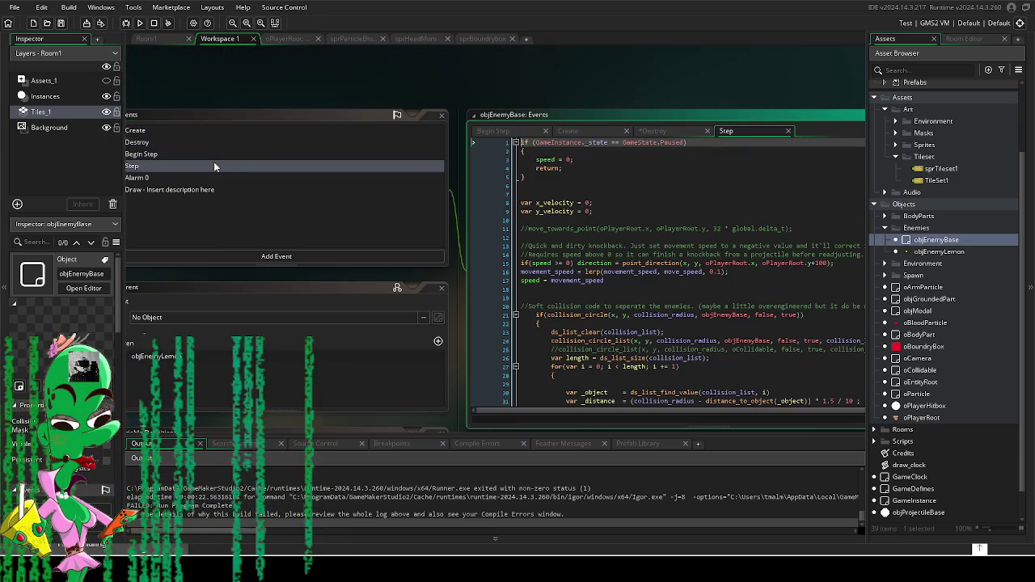
Step: In the Create event, replace Arm in drops[0] with drop_part_arm
click(215, 130)
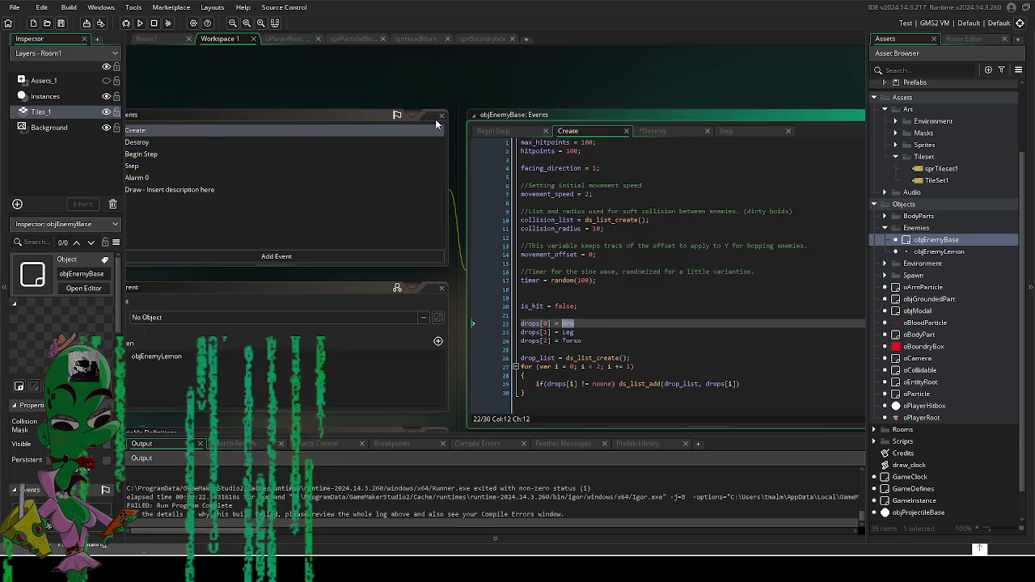
click(598, 327)
mouse_move(597, 326)
mouse_down()
mouse_move(752, 202)
mouse_move(656, 200)
mouse_up()
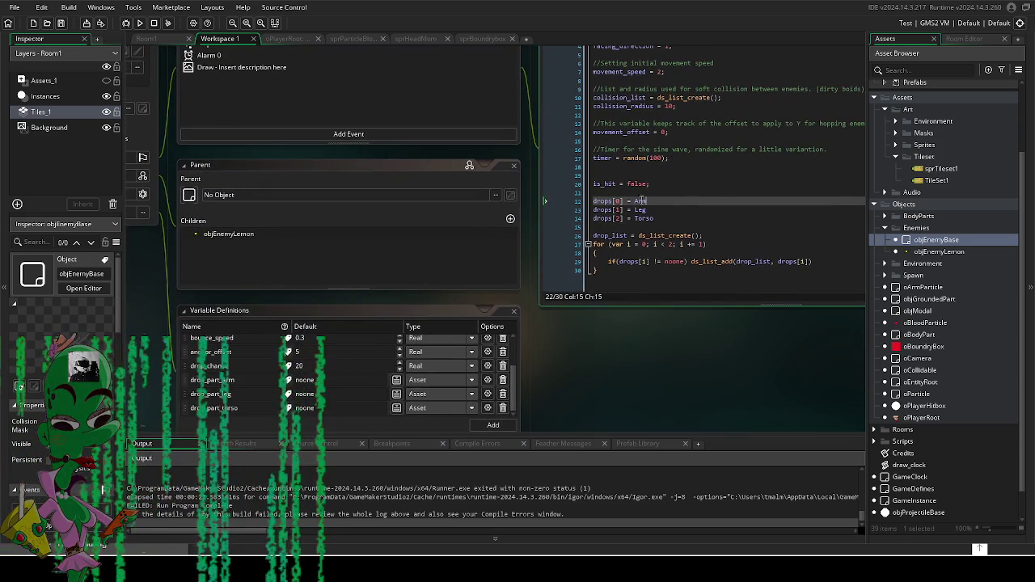
click(212, 380)
double_click(639, 201)
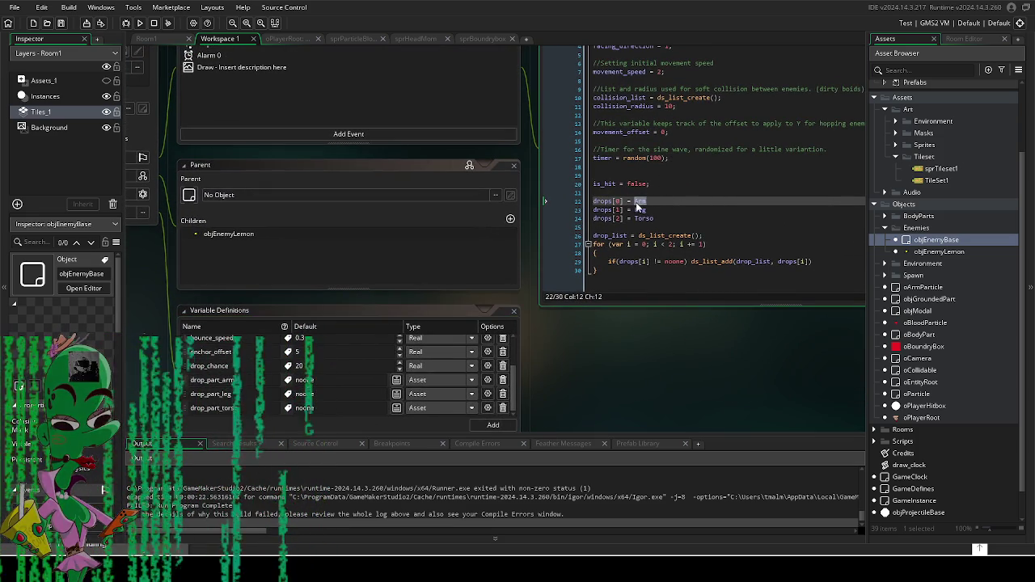
text(drop_part_arm)
Step: Change drops[1] and drops[2] to drop_part_leg and drop_part_torso, then run the game
click(638, 210)
text(drop_part_arm)
double_click(643, 218)
key(ctrl+v)
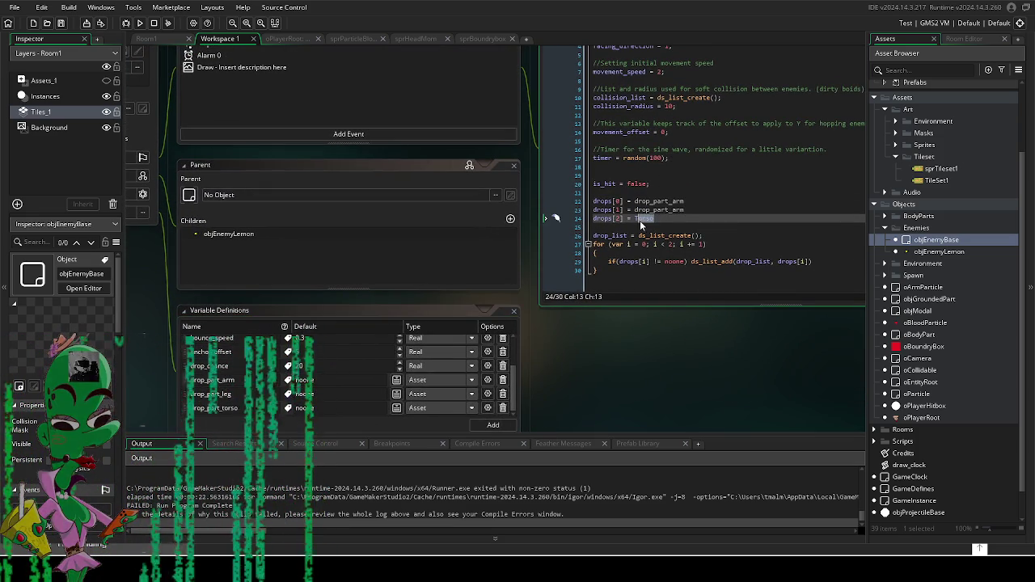
key(Up)
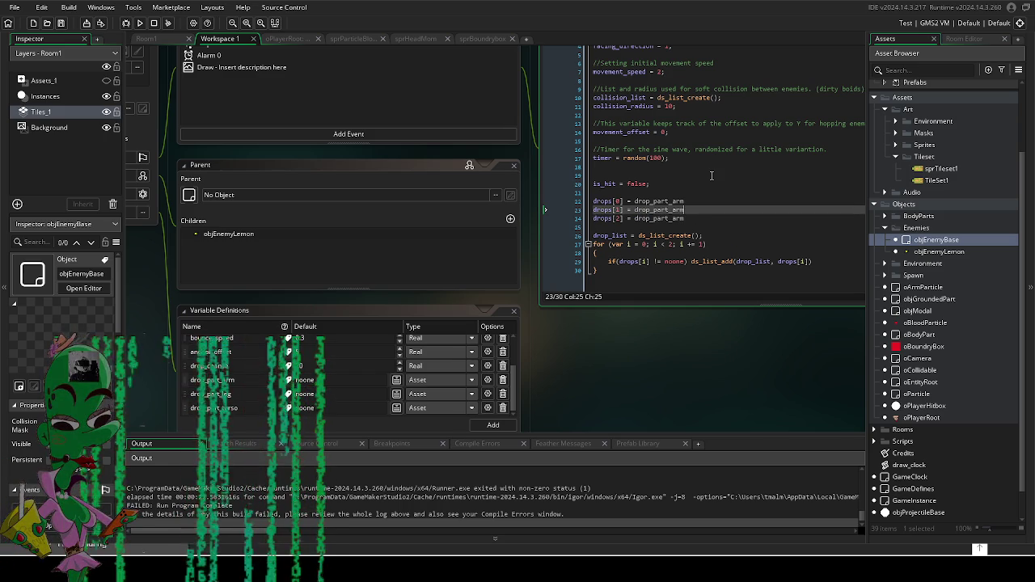
key(BackSpace)
key(BackSpace)
key(BackSpace)
text(leg)
key(Down)
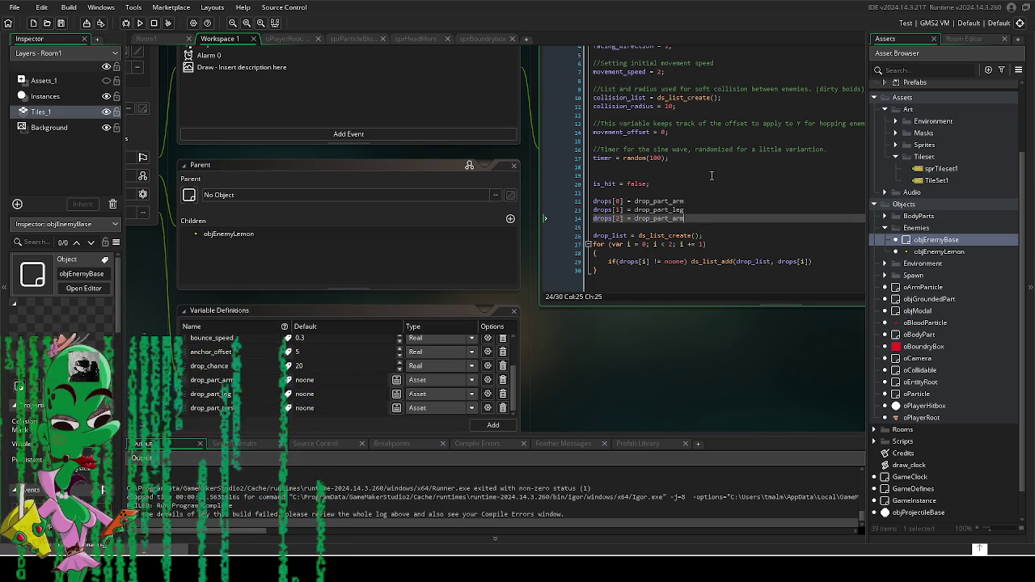
key(BackSpace)
key(BackSpace)
key(BackSpace)
text(torso)
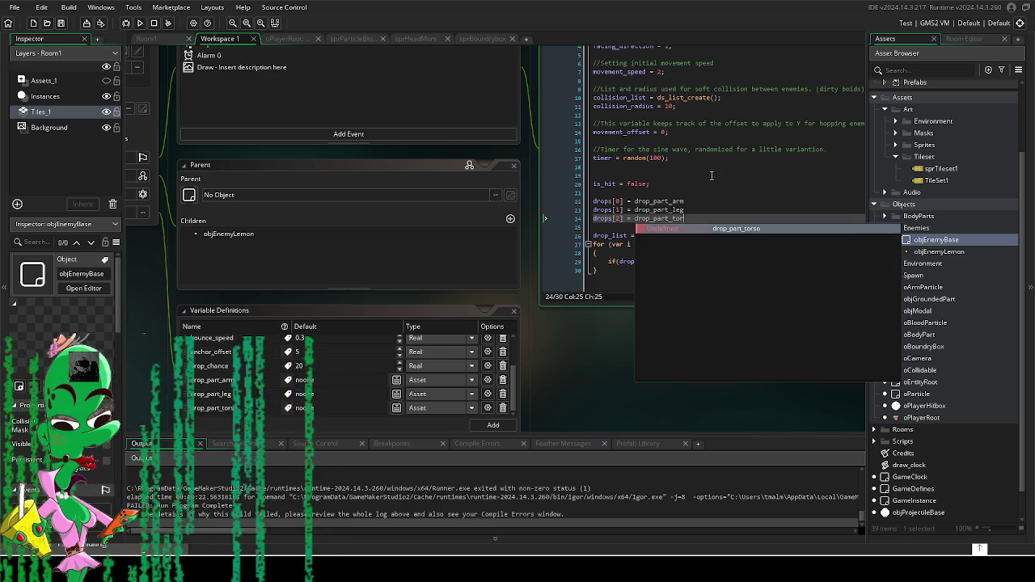
key(F5)
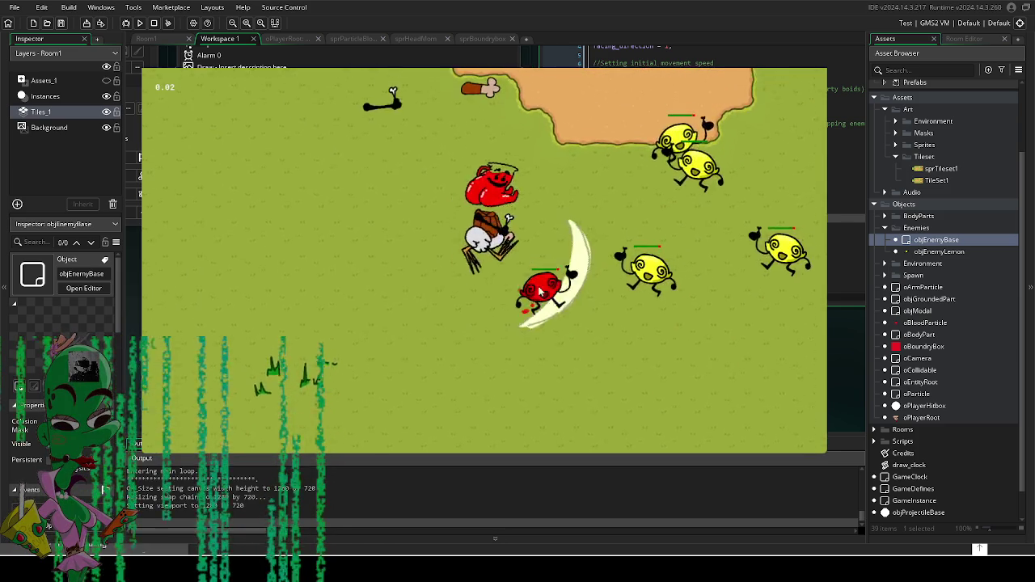
Step: Play-test by moving and slashing the lemons, close the game, and reopen the Destroy code
key(s)
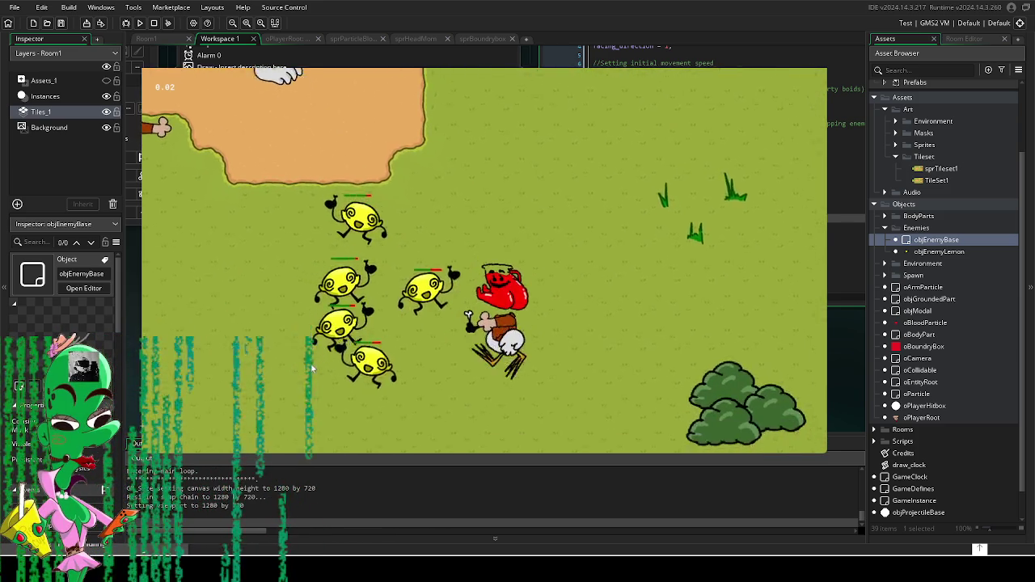
key(a)
click(428, 271)
key(d)
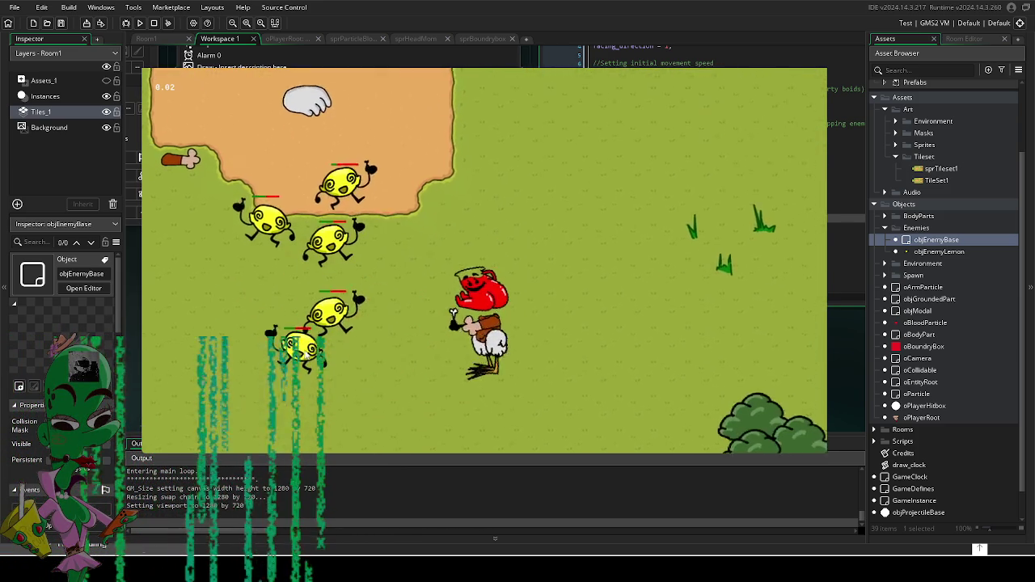
click(566, 213)
key(w)
key(w)
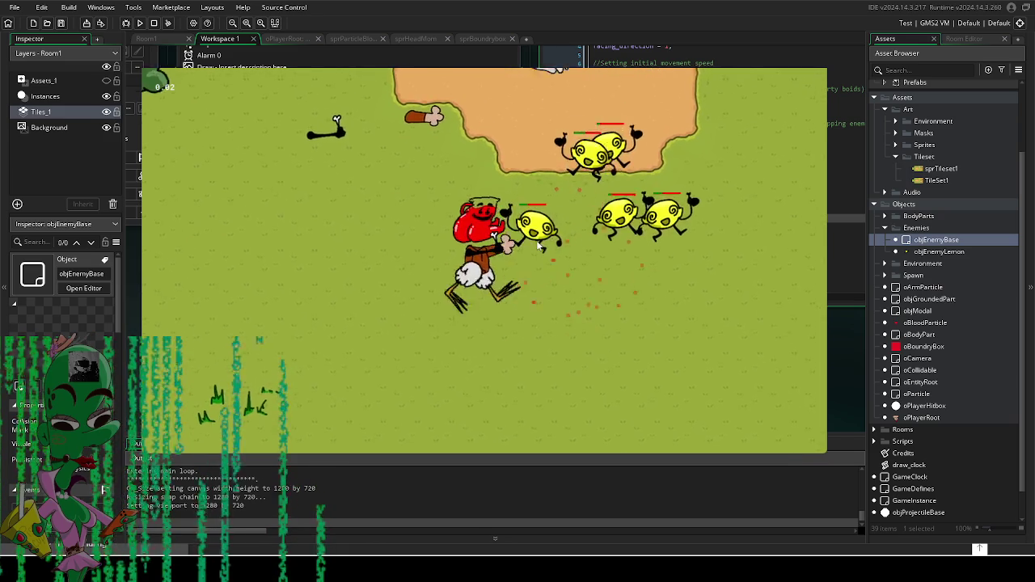
click(566, 213)
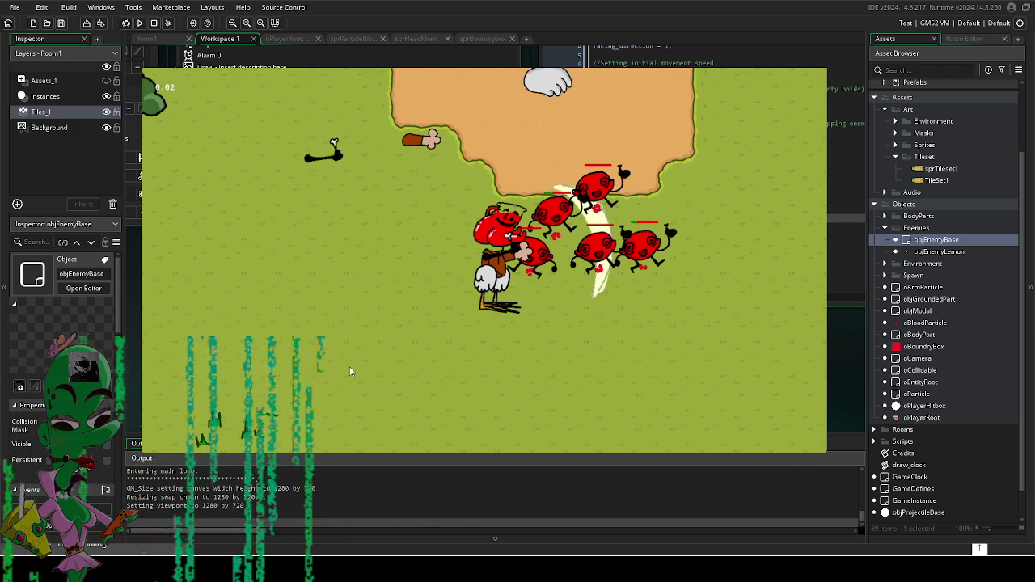
key(Escape)
mouse_move(661, 336)
mouse_down()
mouse_move(739, 385)
mouse_move(463, 453)
mouse_up()
click(294, 79)
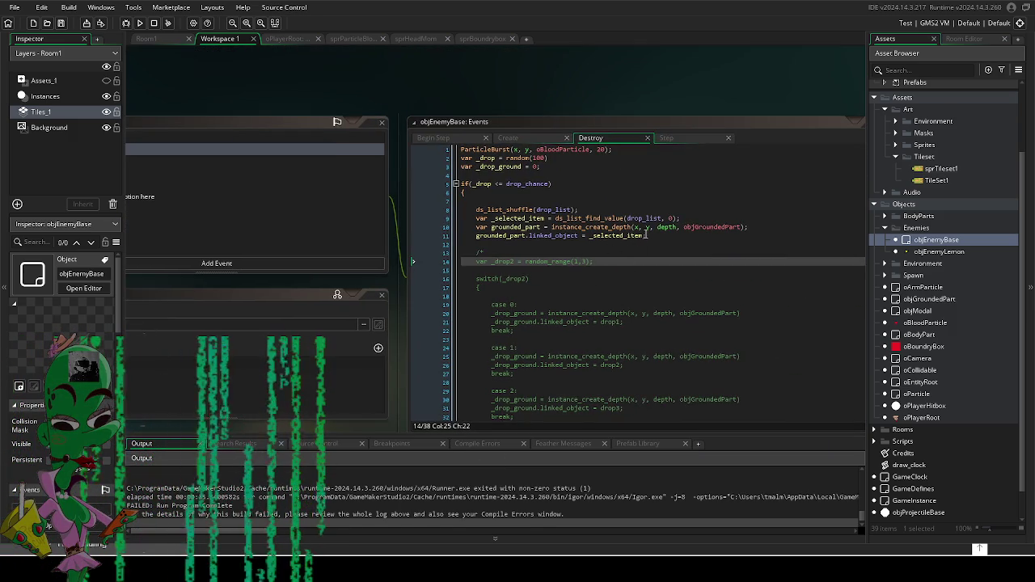
Step: Select _selected_item on line 11 and expand BodyParts > Arms in the Asset Browser
click(591, 236)
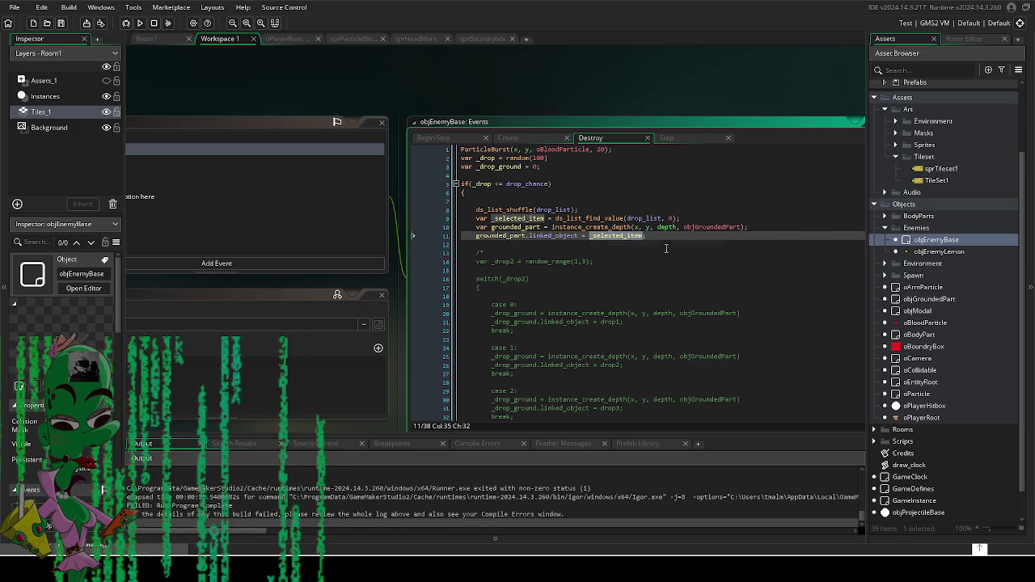
drag(591, 236, 824, 233)
text(obj)
key(BackSpace)
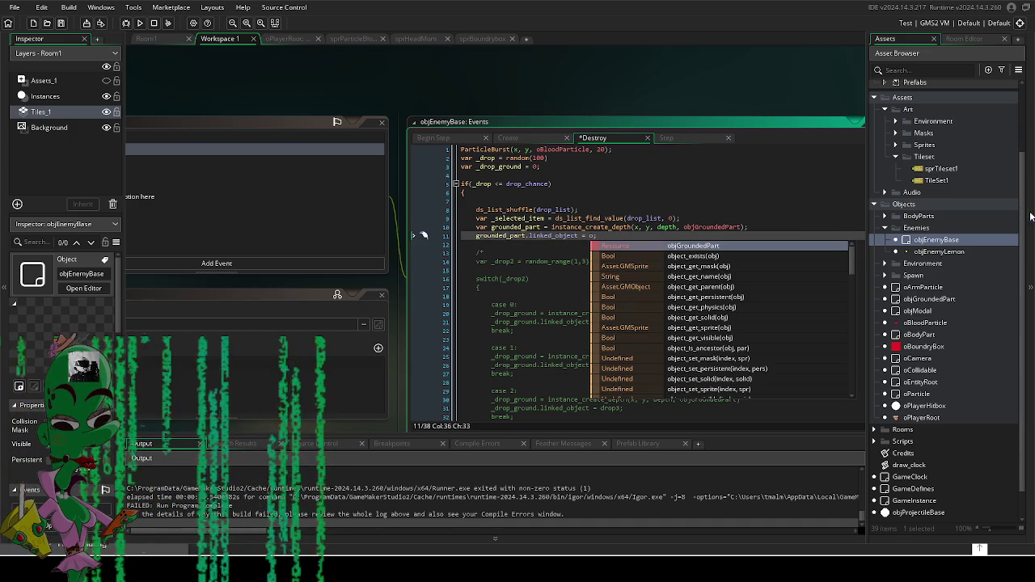
click(884, 216)
click(895, 229)
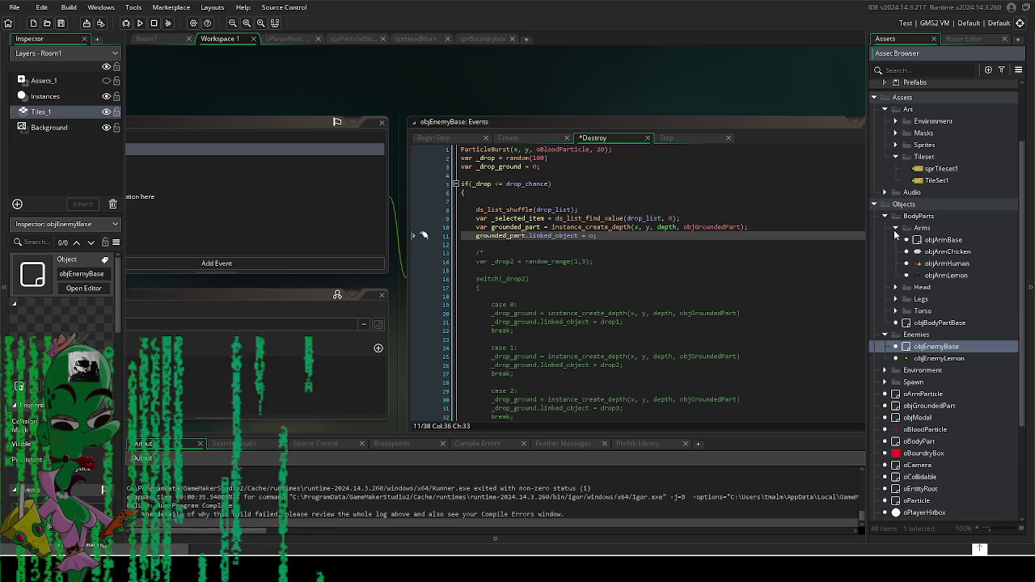
Step: Finish line 11 as grounded_part.linked_object = objArmChicken; and run the game
click(616, 236)
key(BackSpace)
text(bj)
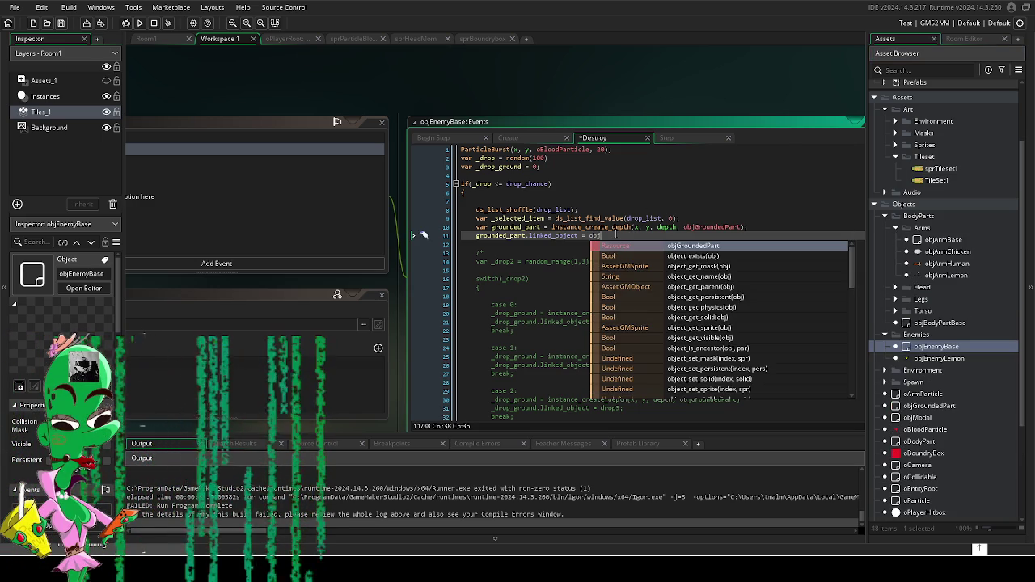
text(ArmChicke)
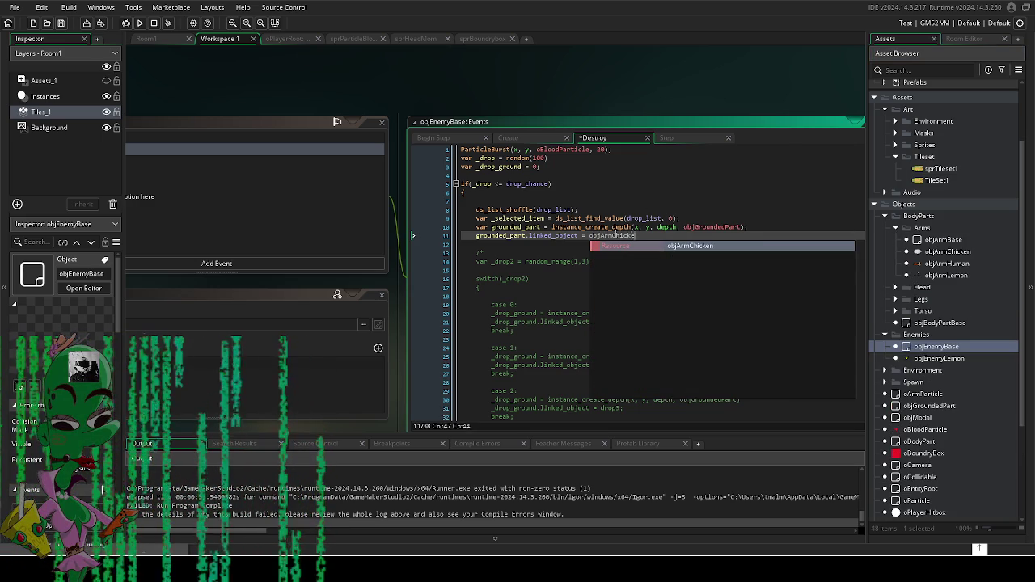
key(Return)
text(;)
key(F5)
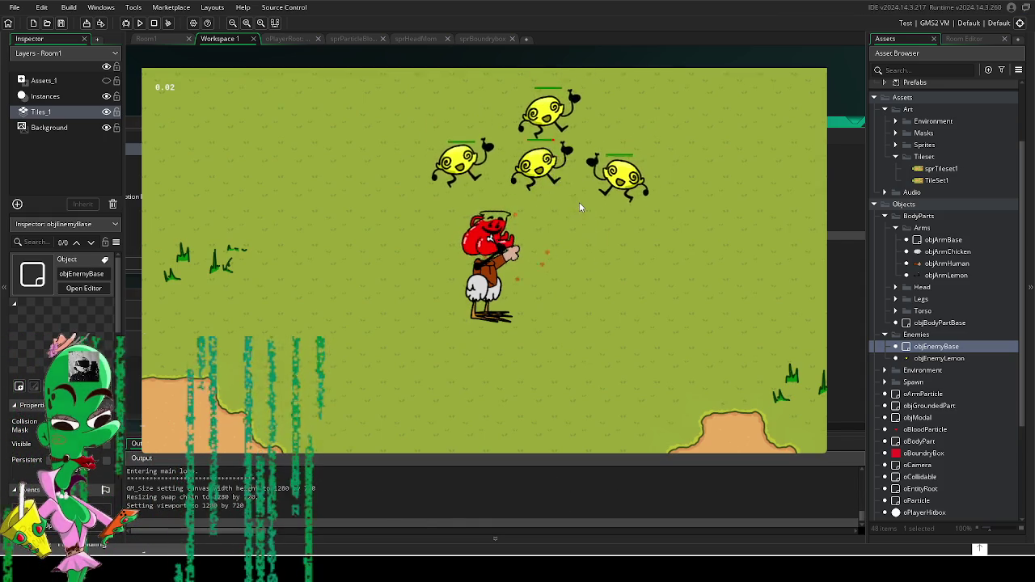
Step: Play-test with WASD movement and mouse slashes to destroy the lemon enemies, then close the game
key(w)
click(558, 299)
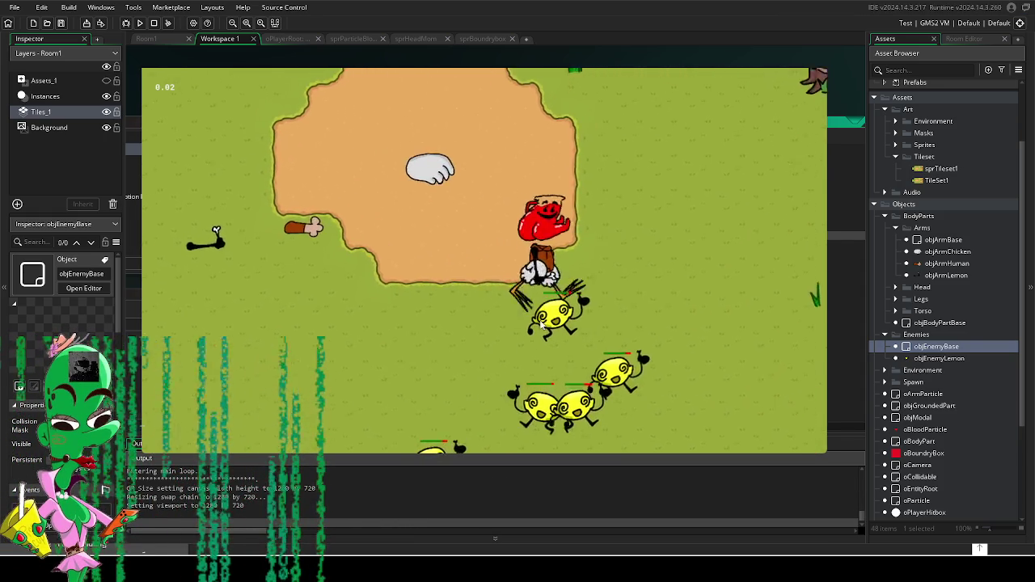
key(s)
click(517, 291)
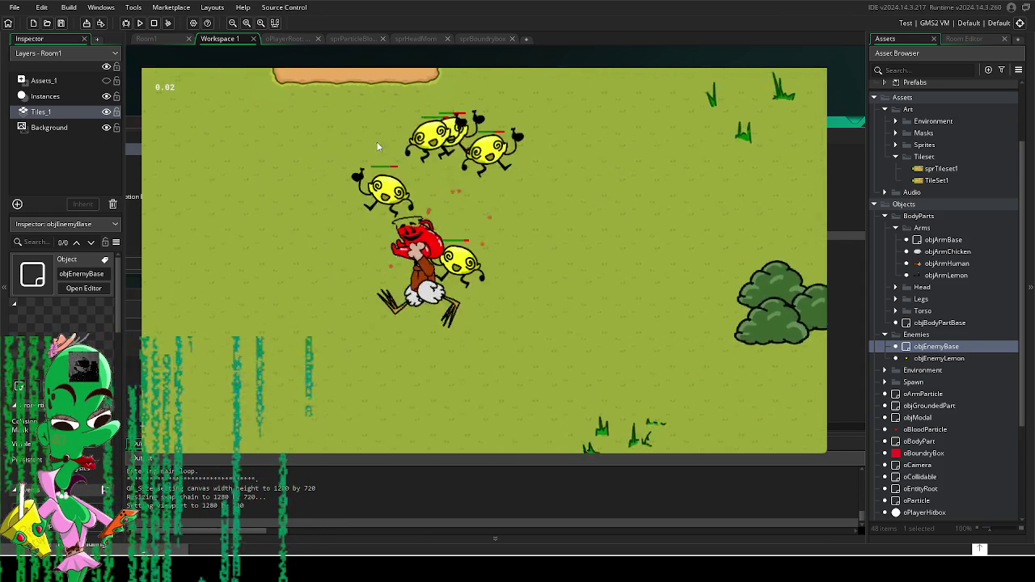
key(w)
click(447, 325)
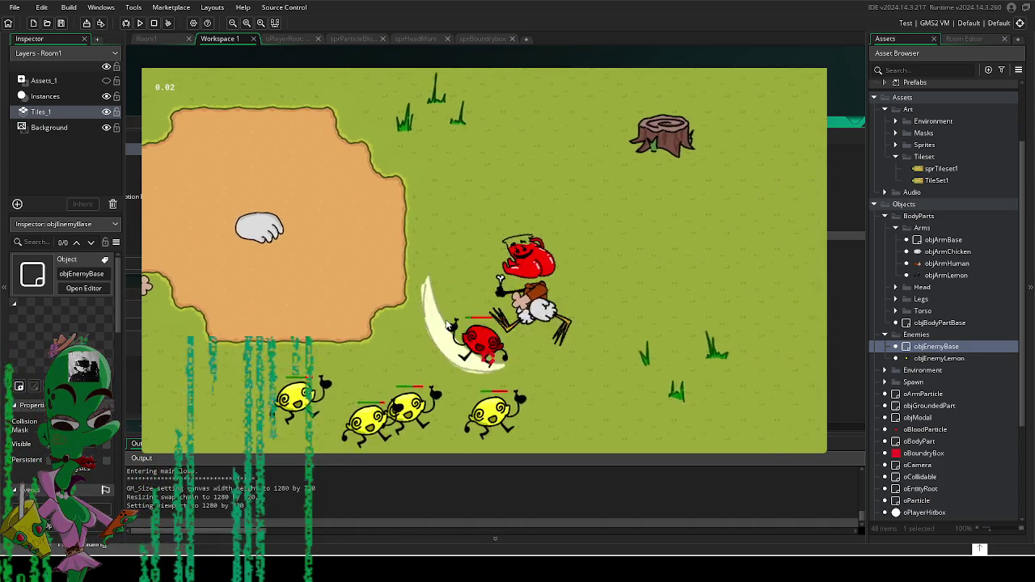
key(s)
key(w)
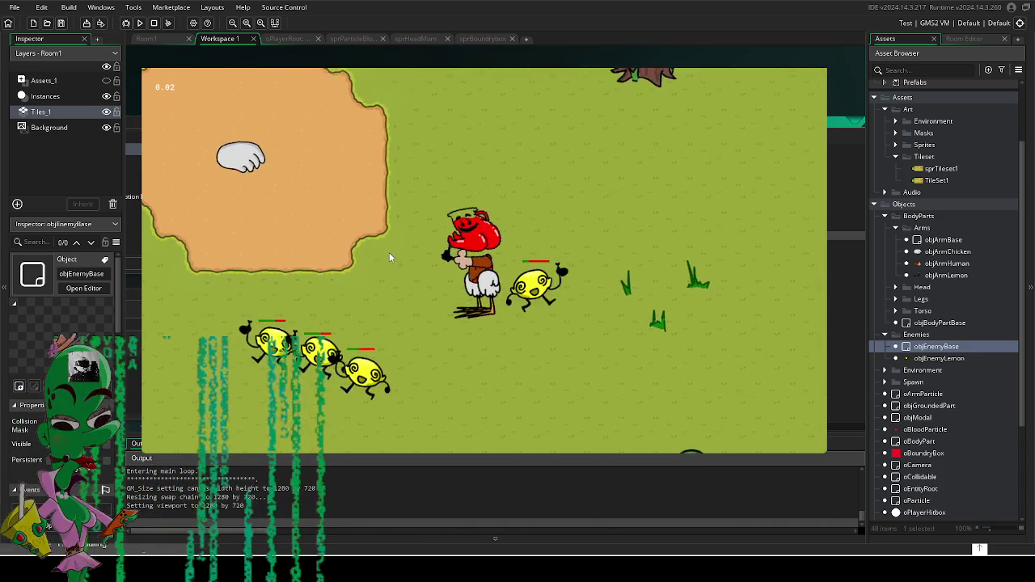
key(d)
click(412, 223)
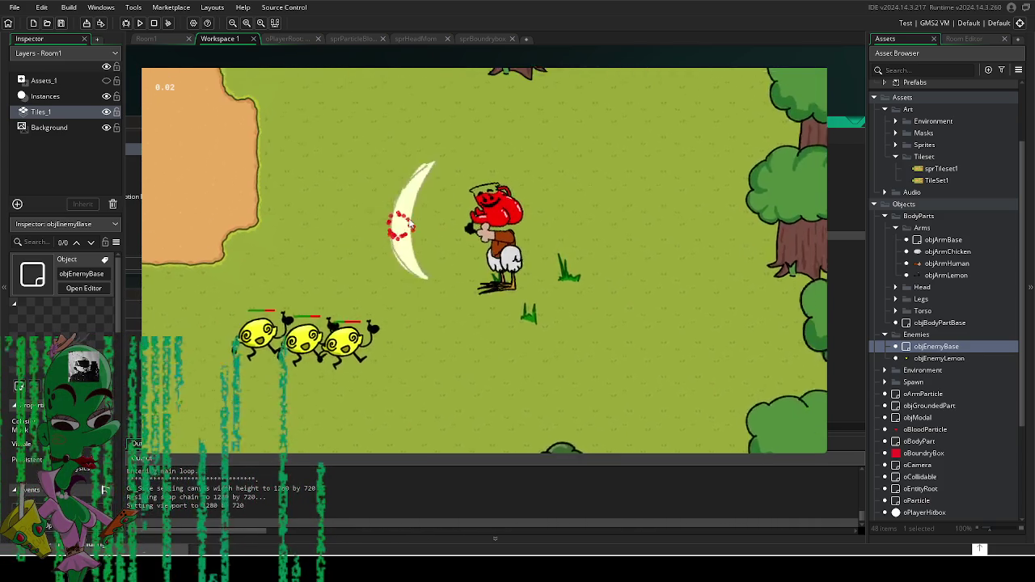
click(399, 246)
key(a)
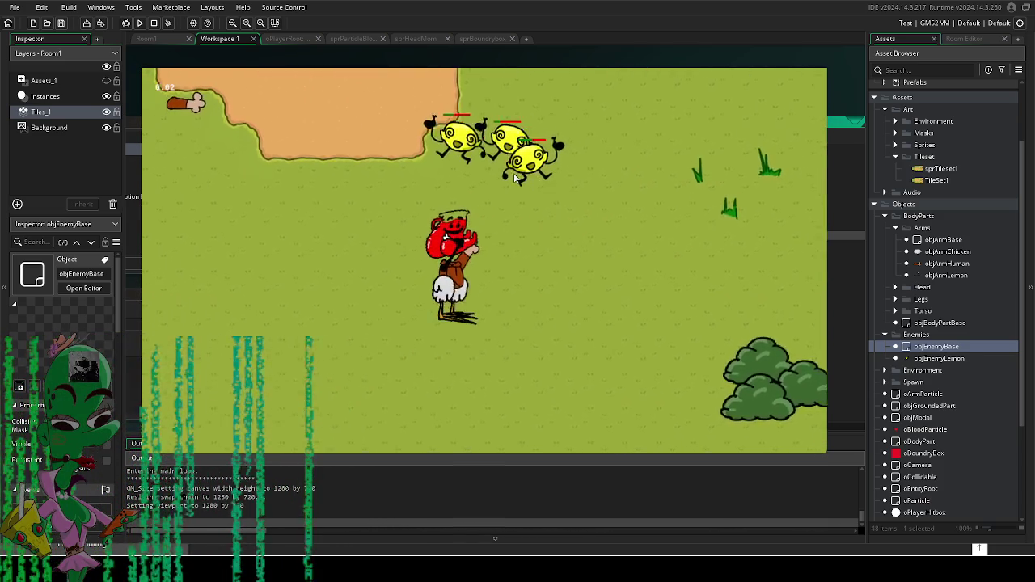
key(w)
key(a)
click(618, 230)
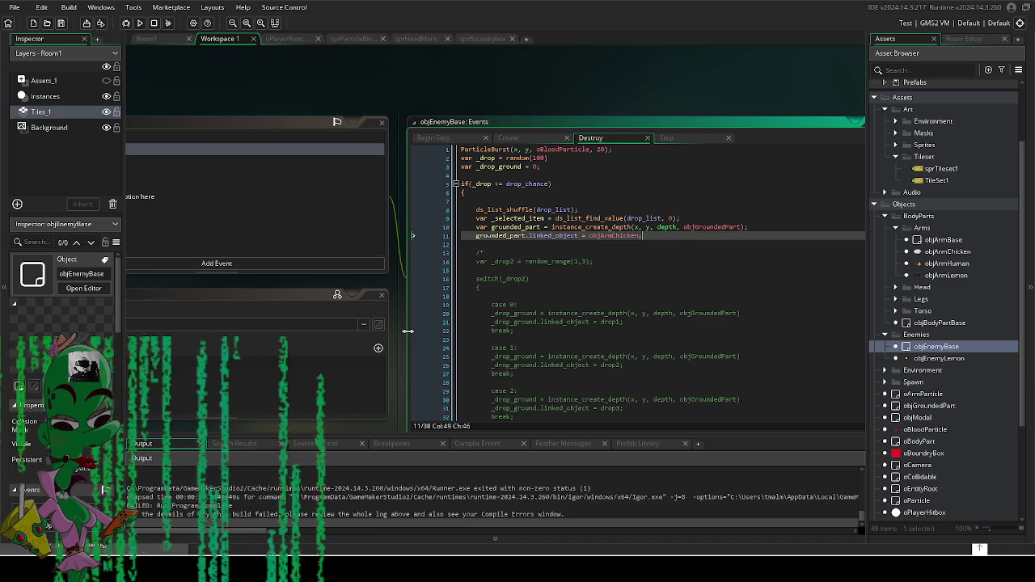
Step: Replace all Destroy event code with the pasted random torso/arm/leg part-picking code
drag(396, 318, 358, 264)
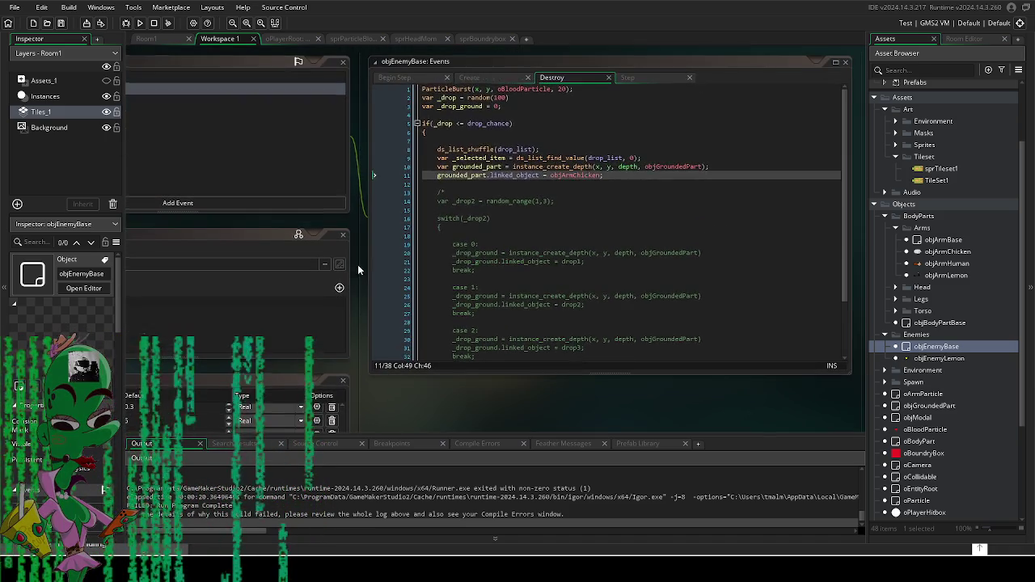
scroll(521, 251, down, 1)
scroll(521, 252, up, 1)
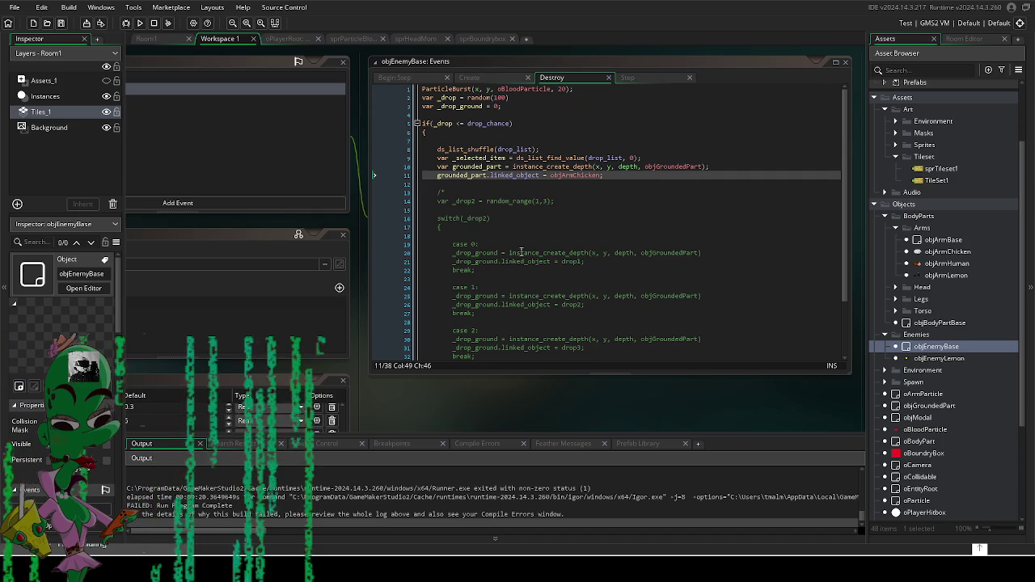
mouse_move(473, 157)
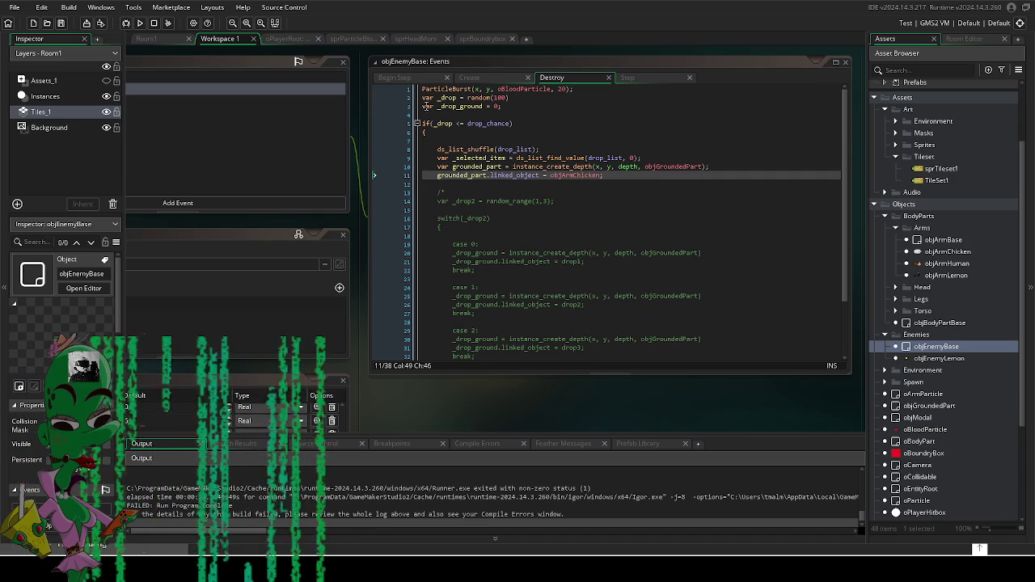
key(ctrl+a)
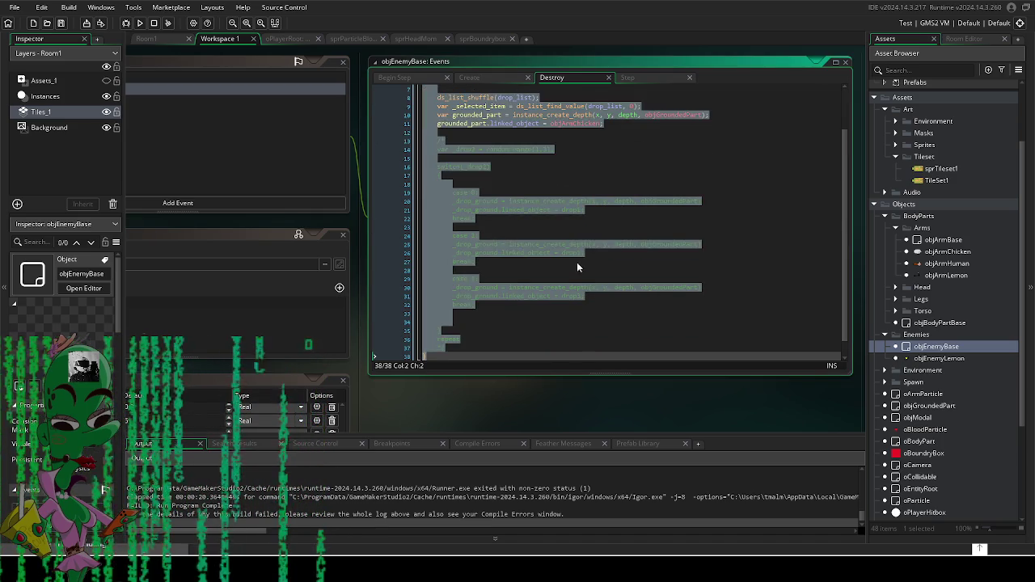
key(ctrl+v)
drag(606, 389, 591, 433)
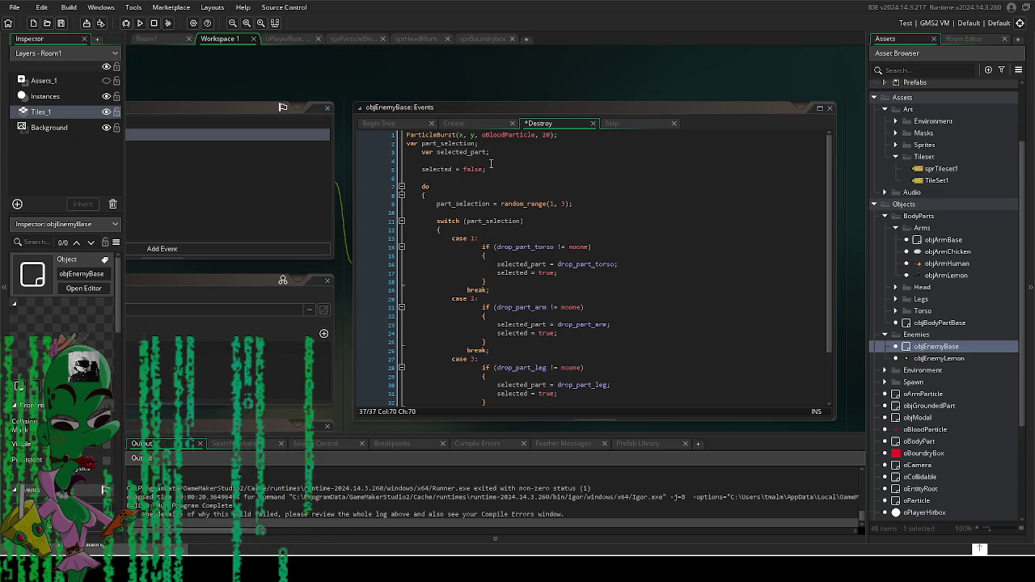
Step: Remove the extra indent on line 3 and open the Create event code
click(423, 152)
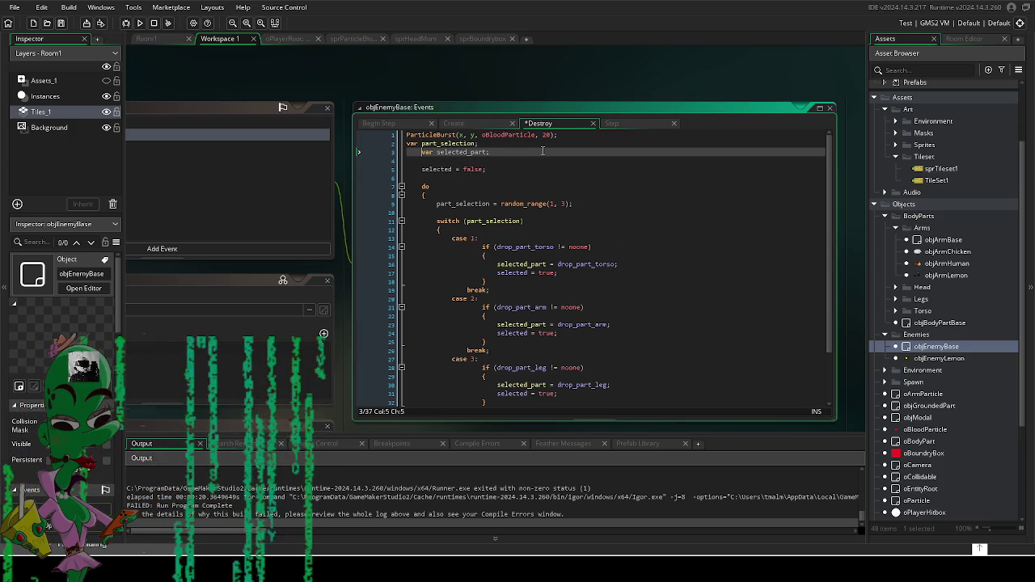
key(BackSpace)
key(BackSpace)
key(BackSpace)
key(BackSpace)
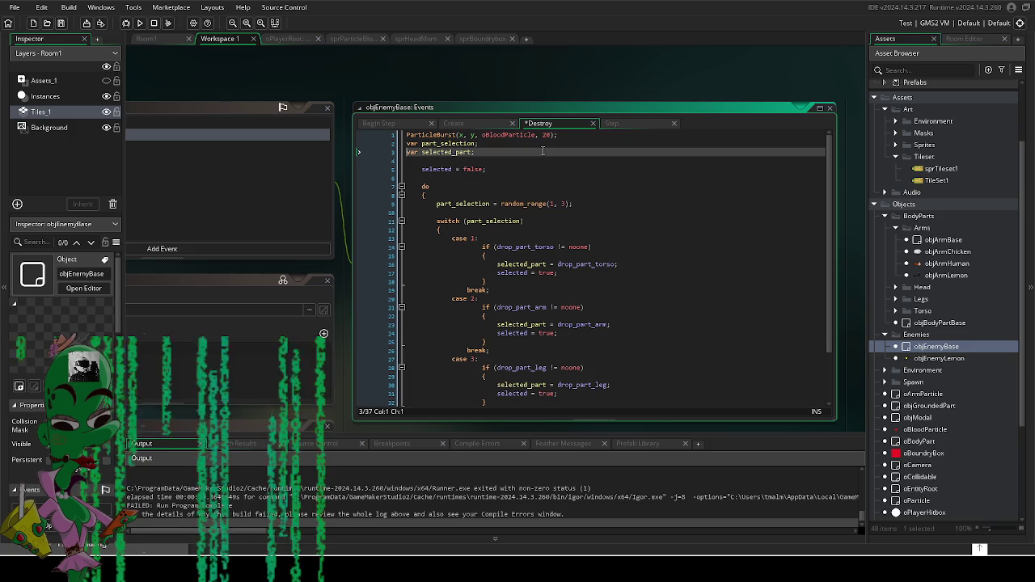
click(562, 60)
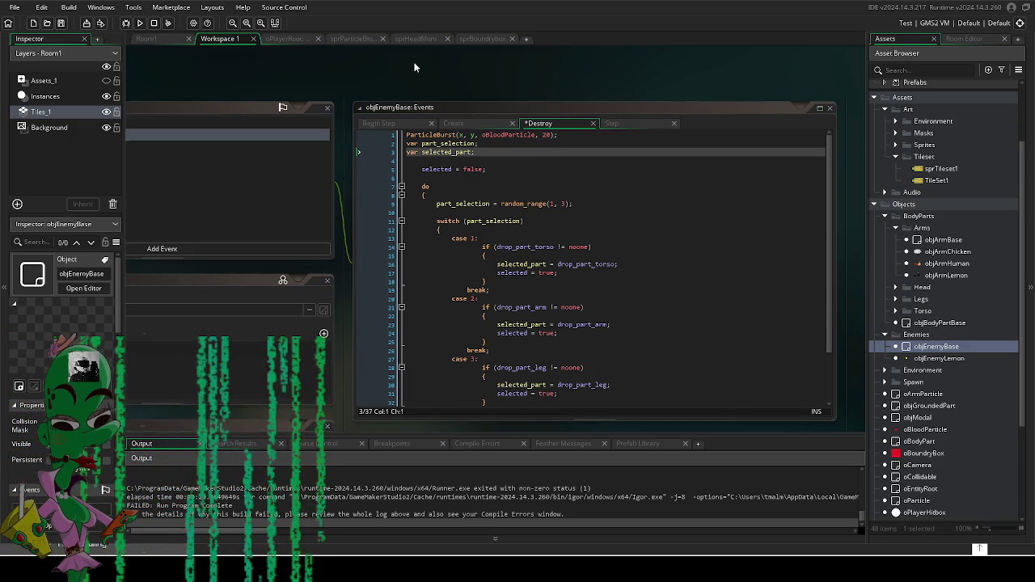
drag(286, 133, 520, 148)
click(312, 142)
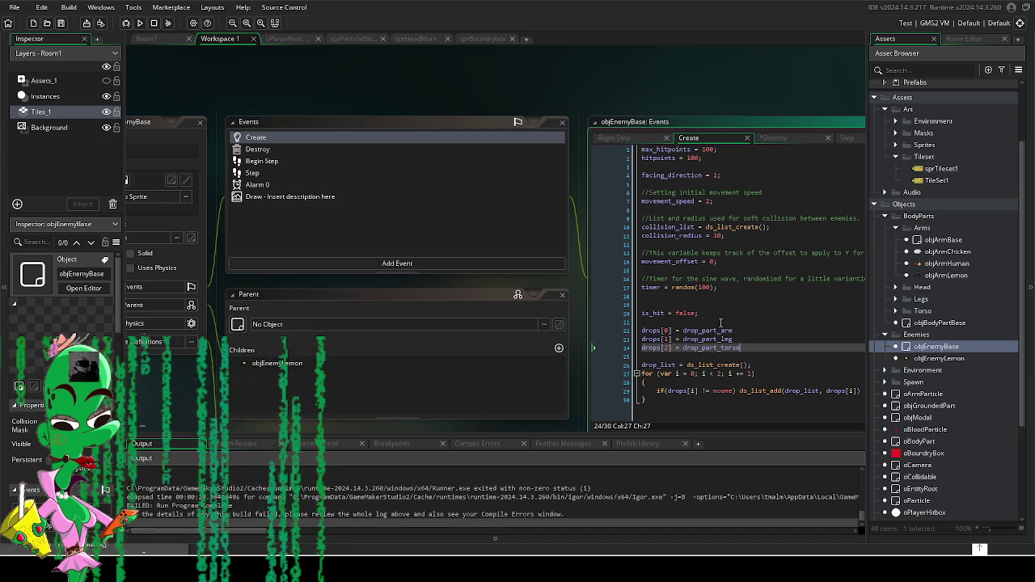
Step: Insert a new line after is_hit = false; above the drops assignments in the Create event
mouse_move(605, 102)
mouse_down()
mouse_move(592, 96)
mouse_move(601, 98)
mouse_up()
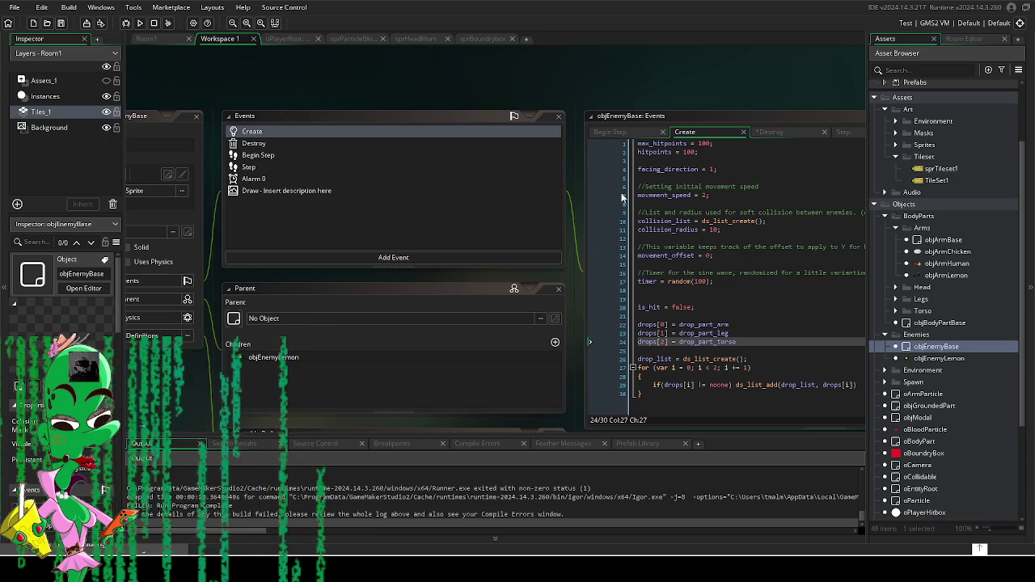
click(734, 307)
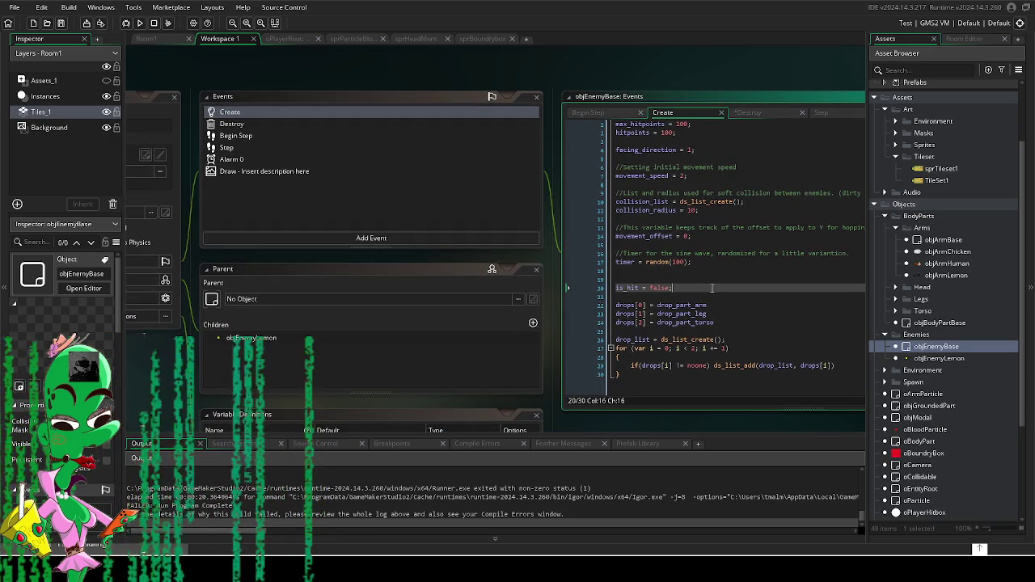
drag(711, 288, 643, 276)
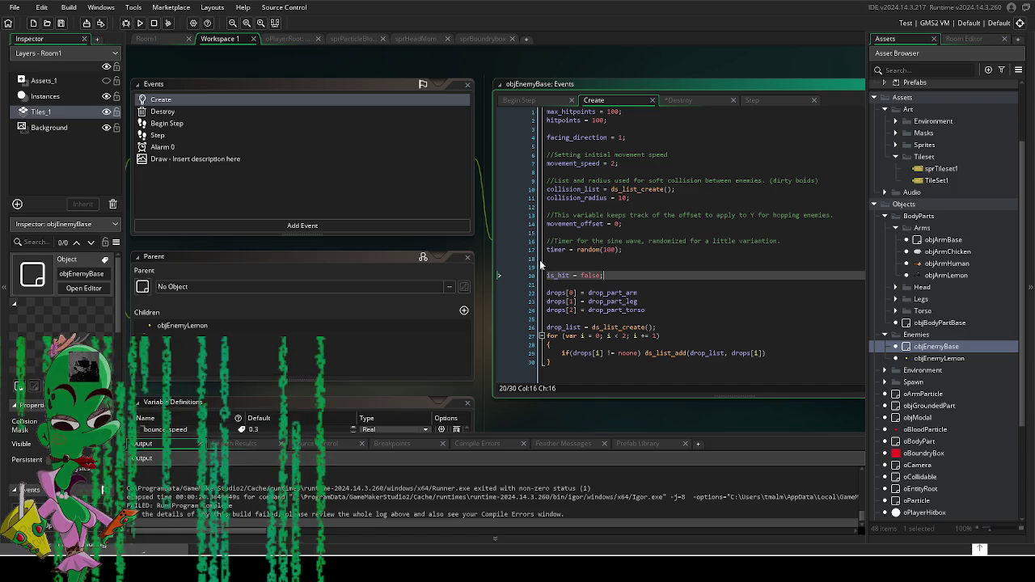
click(558, 284)
key(Return)
text(//)
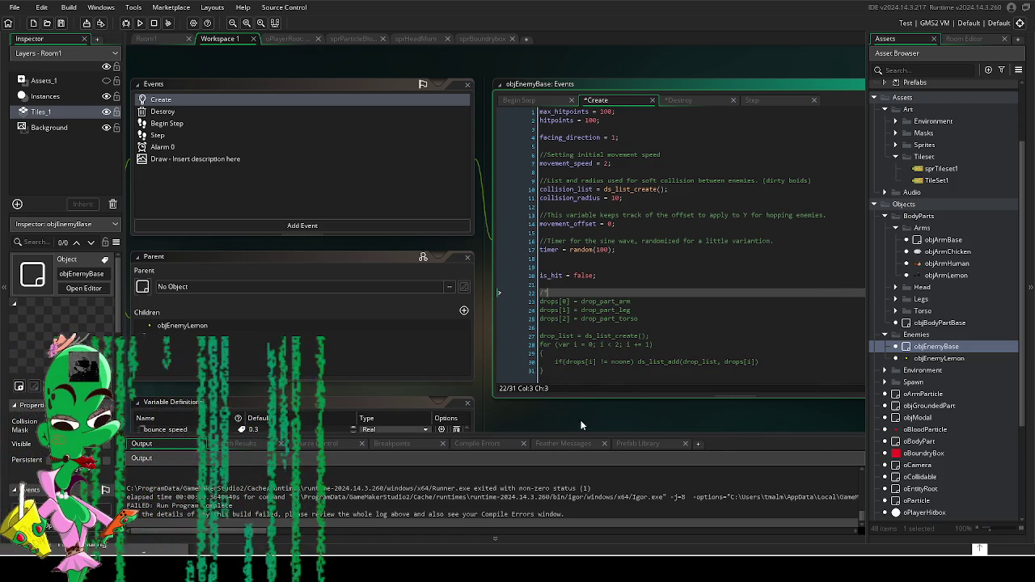
scroll(525, 396, left, 3)
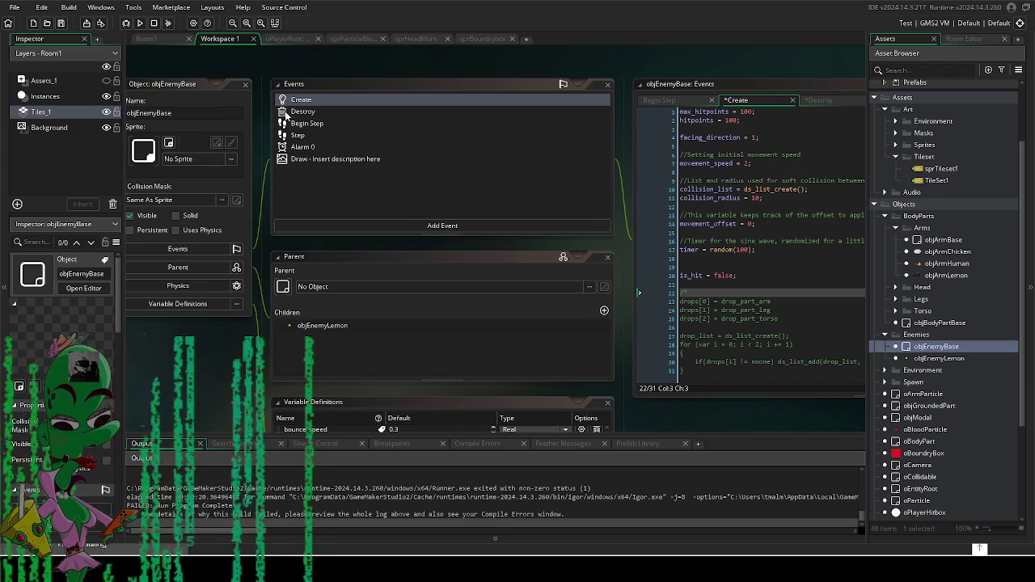
click(300, 135)
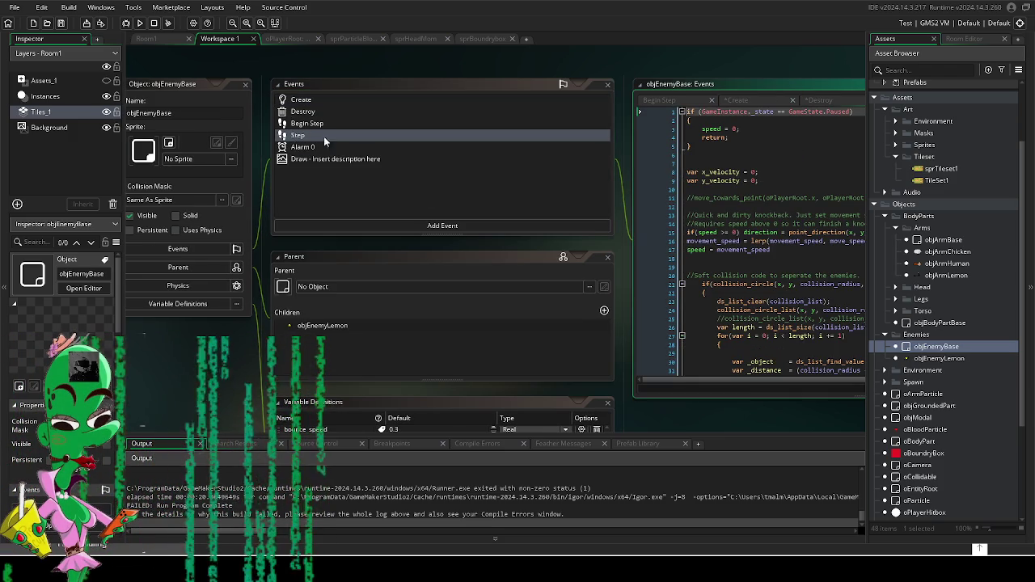
Step: Reopen the Destroy event code and maximize the objEnemyBase Events window into its own tab
drag(647, 402, 541, 378)
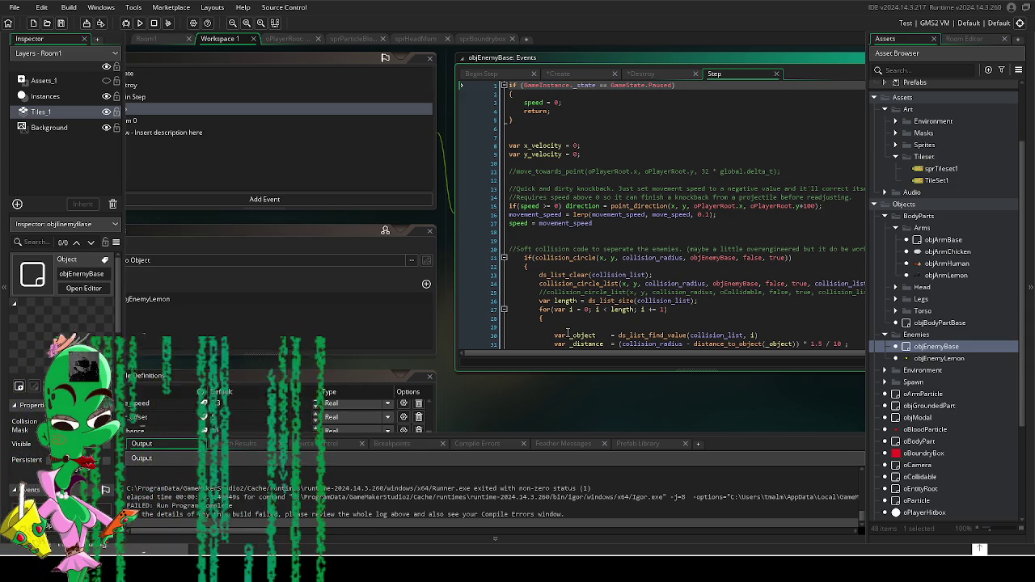
drag(653, 396, 565, 402)
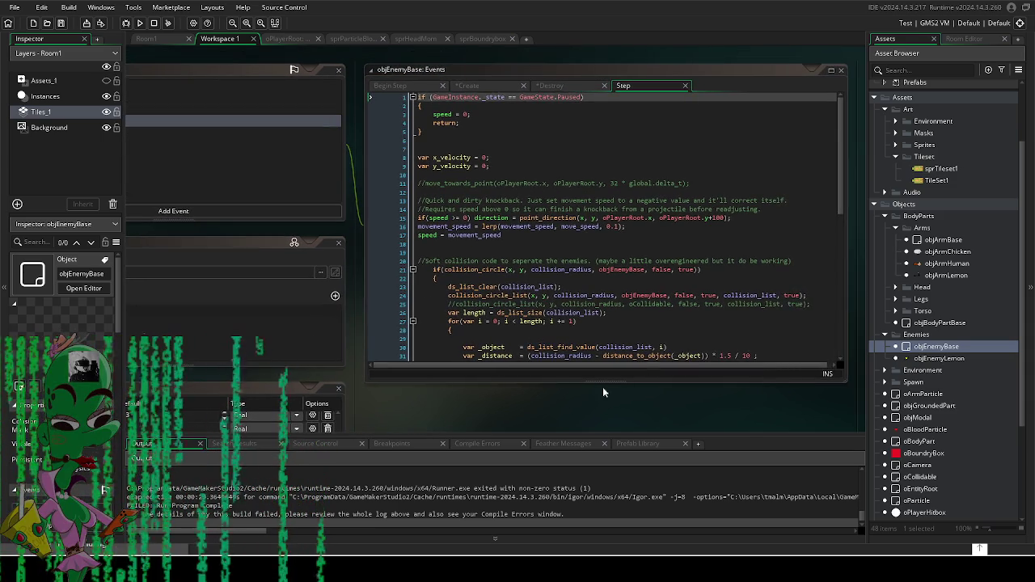
scroll(684, 195, down, 2)
scroll(684, 196, up, 1)
scroll(684, 195, up, 2)
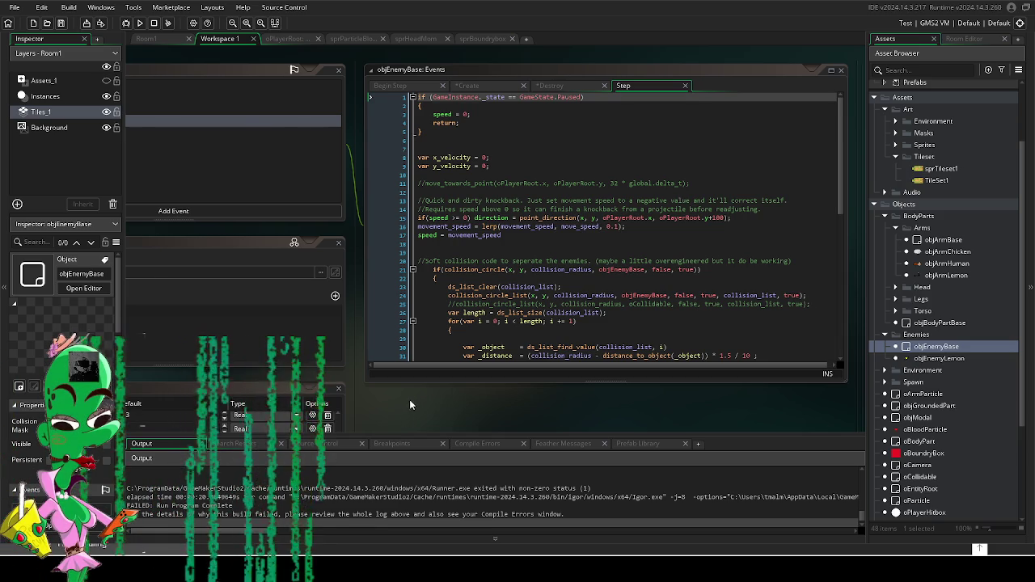
drag(409, 399, 720, 414)
click(348, 119)
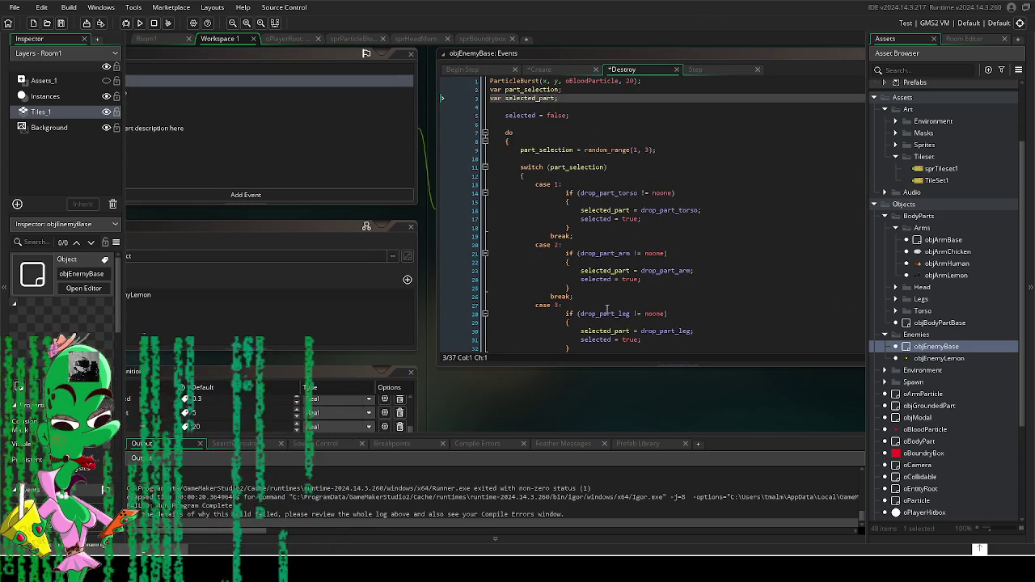
scroll(712, 316, down, 3)
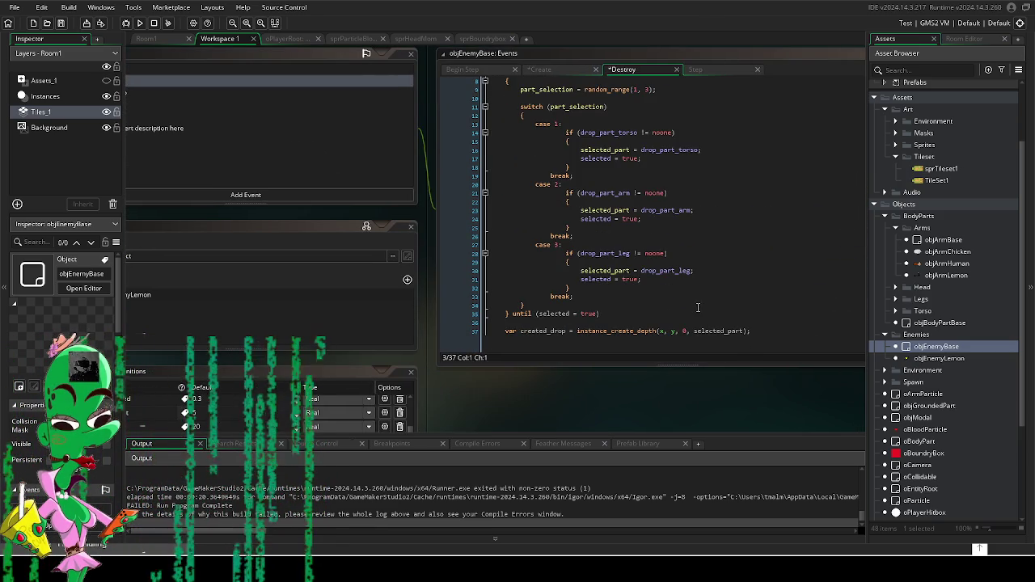
drag(589, 381, 452, 388)
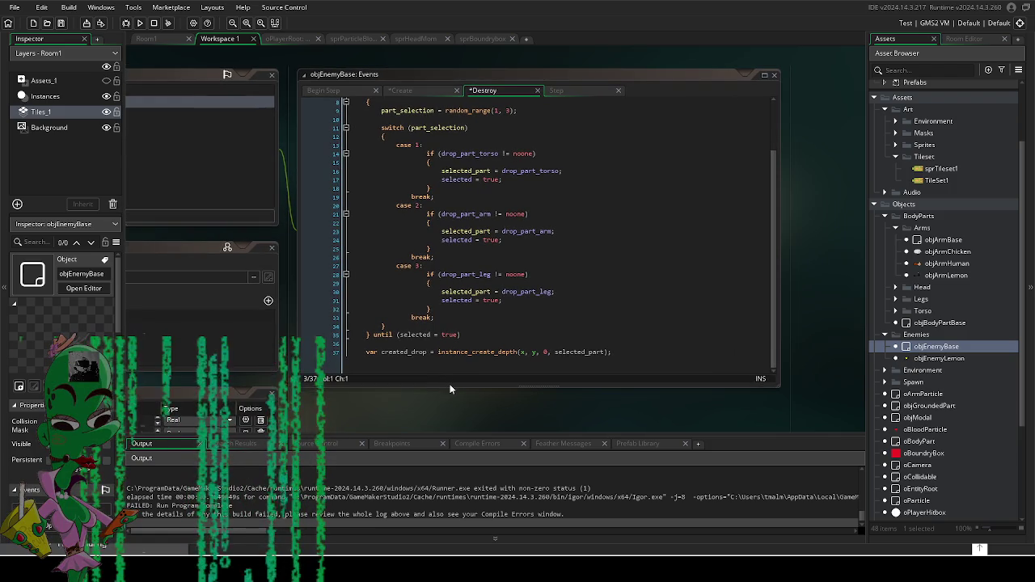
scroll(485, 321, up, 3)
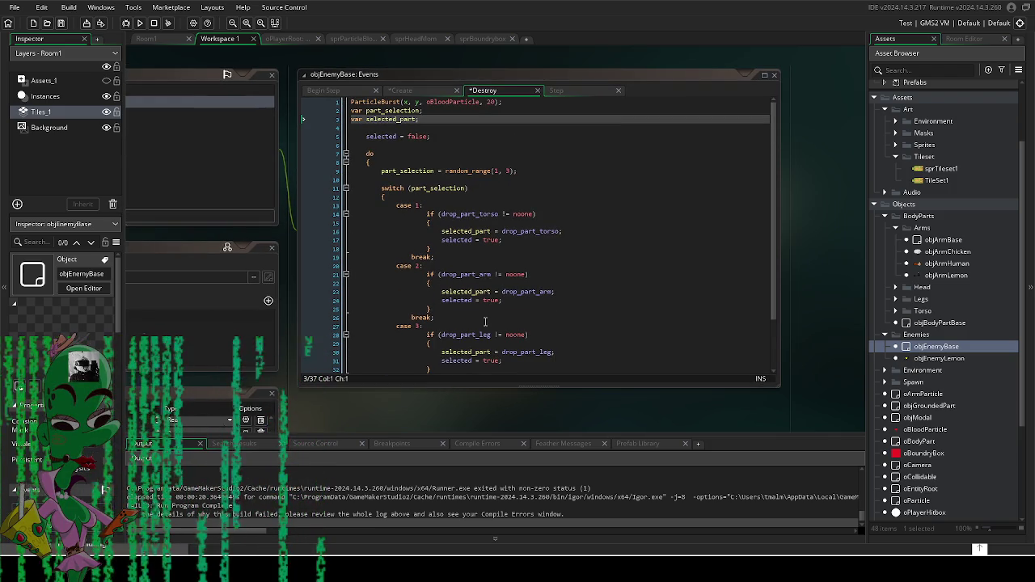
click(762, 73)
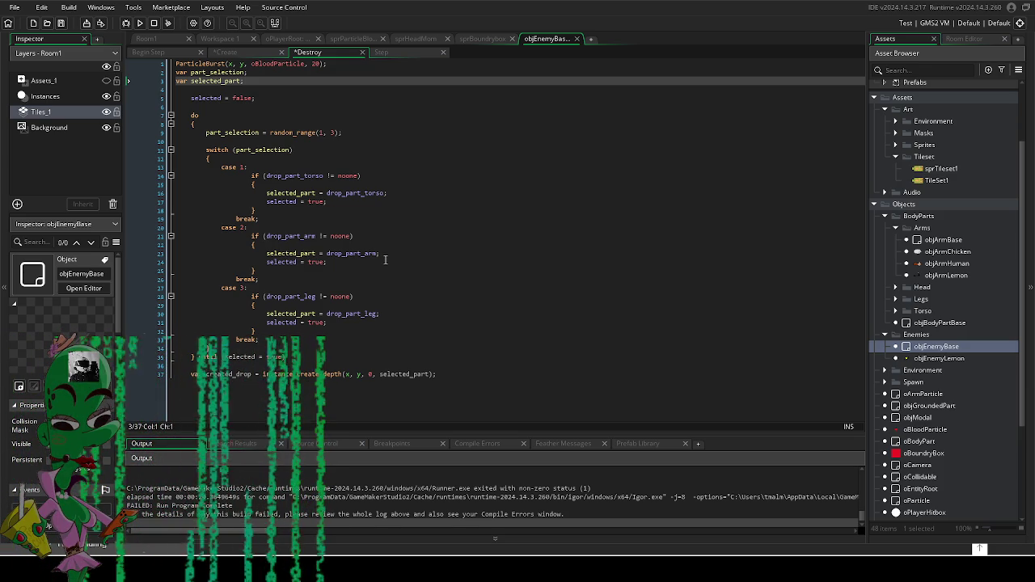
Step: Un-indent var created_drop on line 37, glance at the Create code, and return to Destroy
click(358, 133)
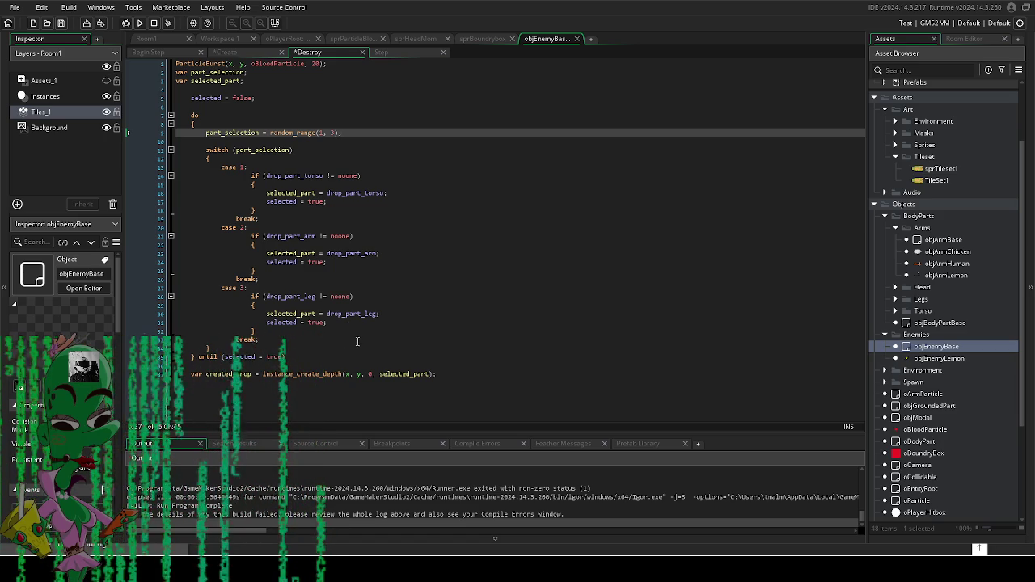
click(191, 375)
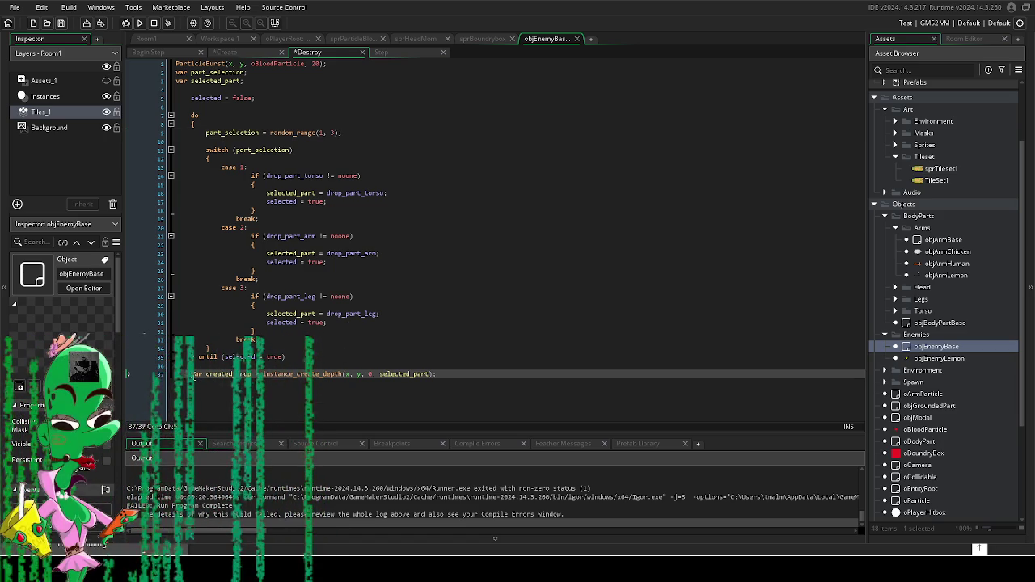
key(BackSpace)
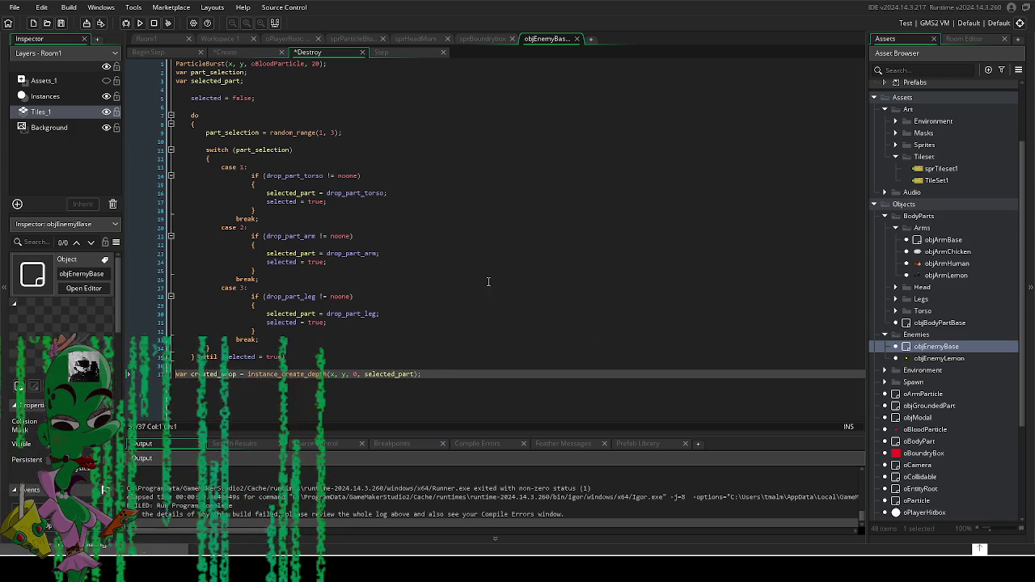
click(220, 97)
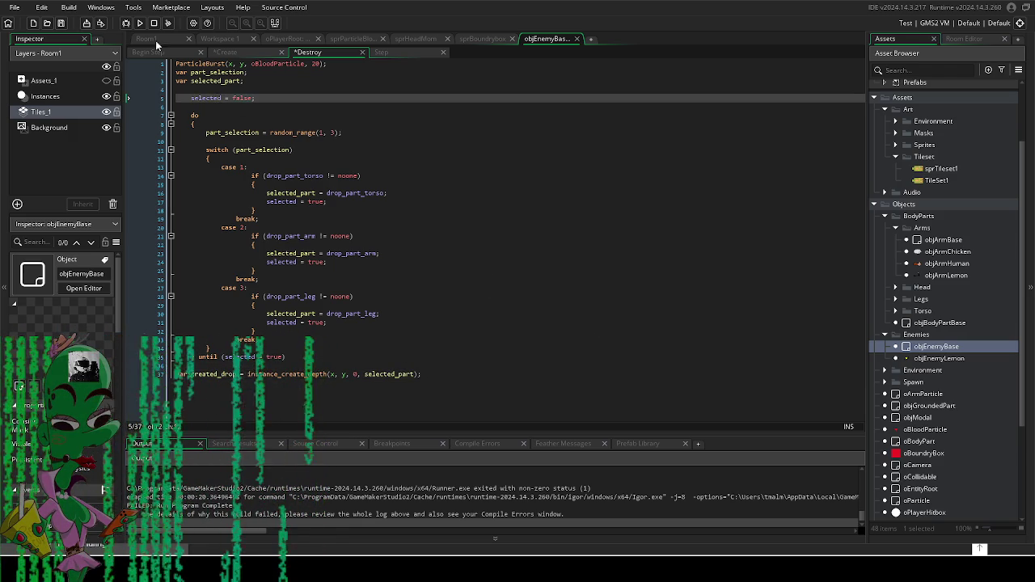
click(223, 52)
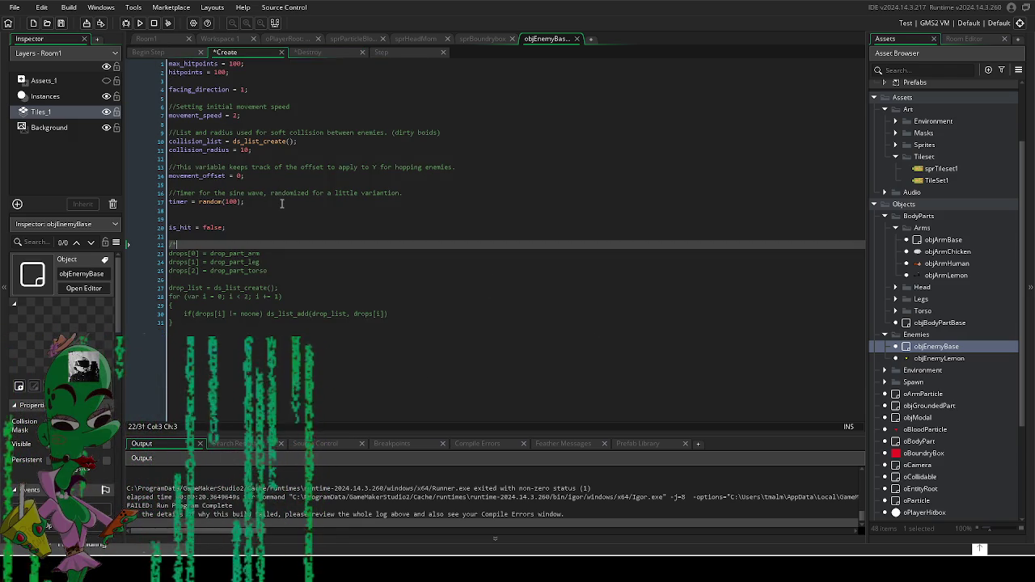
key(Up)
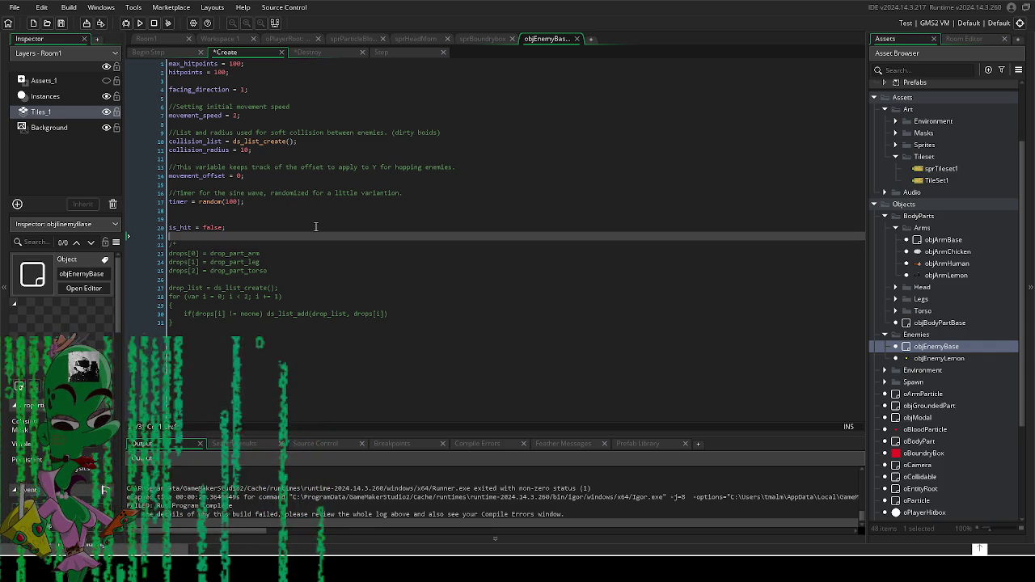
click(338, 53)
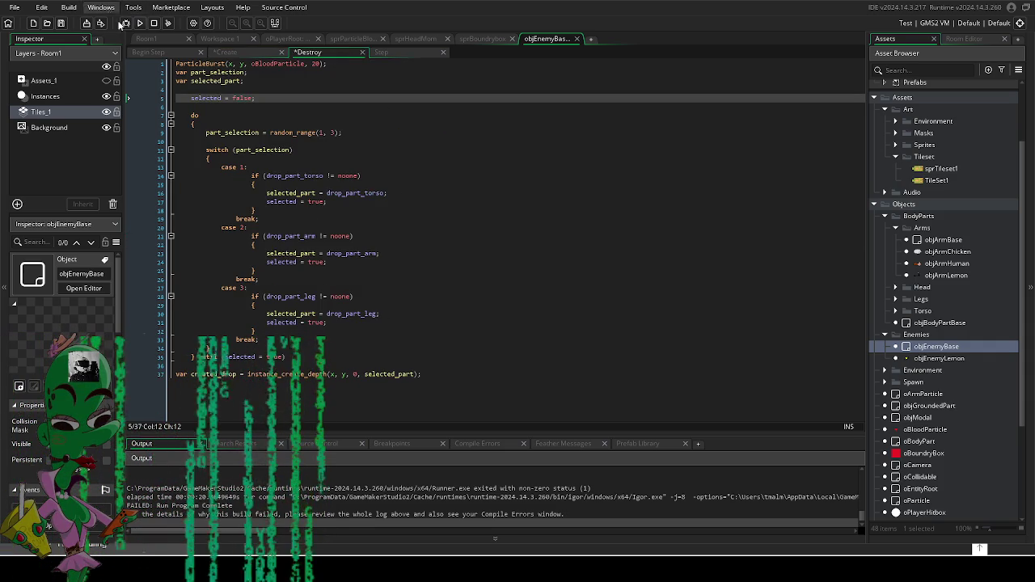
Step: Save and run the game, walking the player around and slashing the lemon enemies
key(F5)
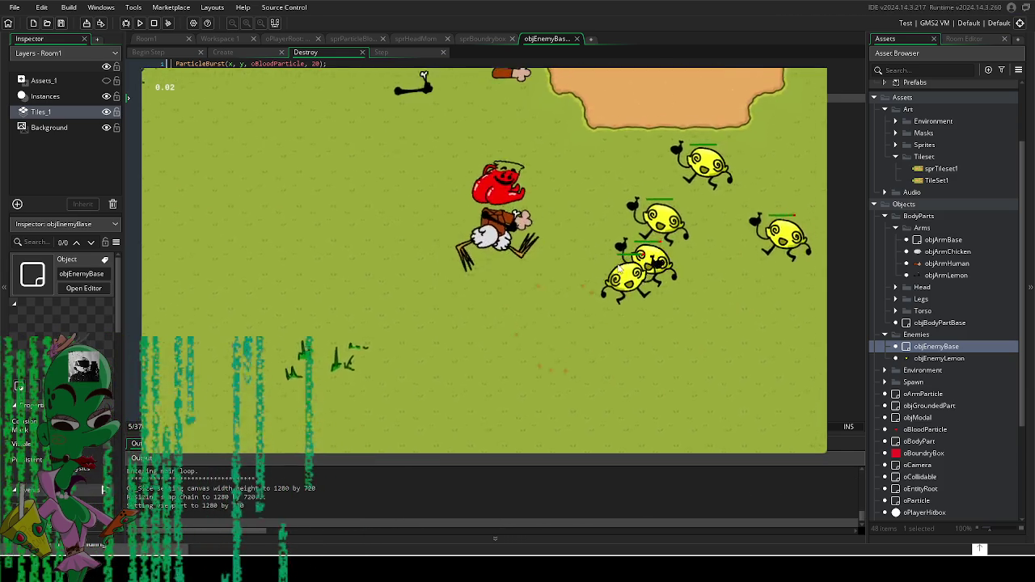
key(d)
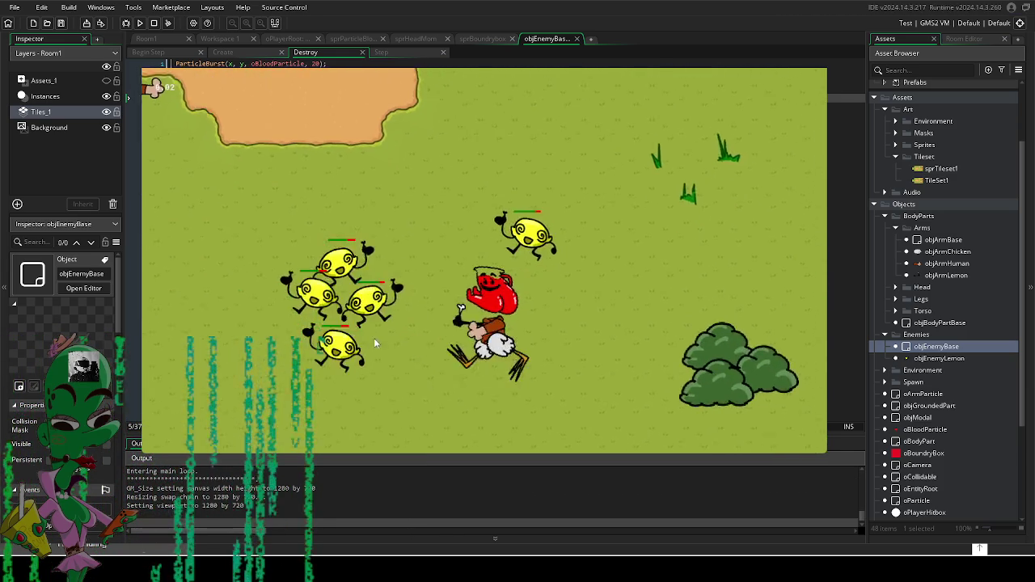
click(503, 203)
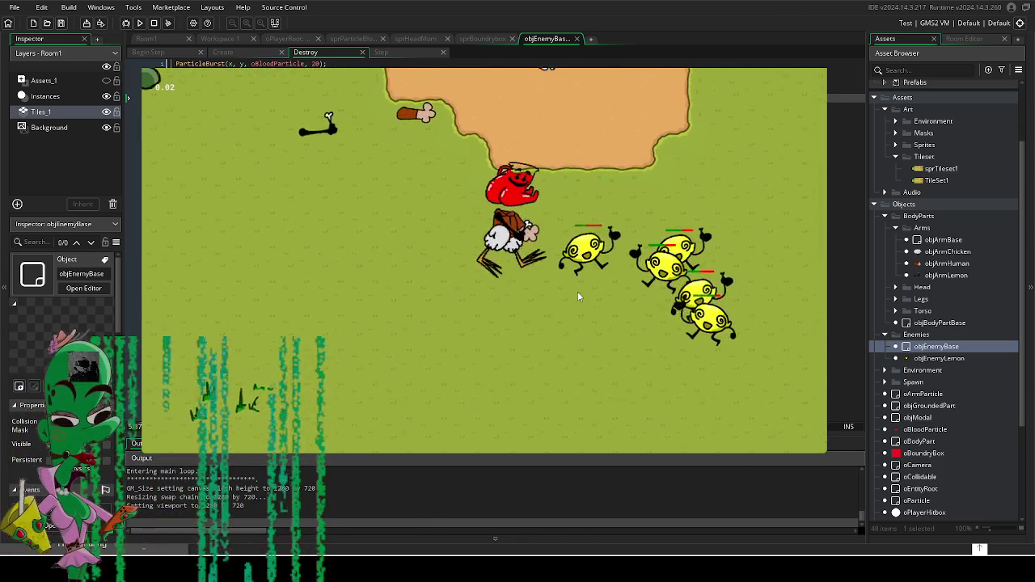
key(d)
click(574, 291)
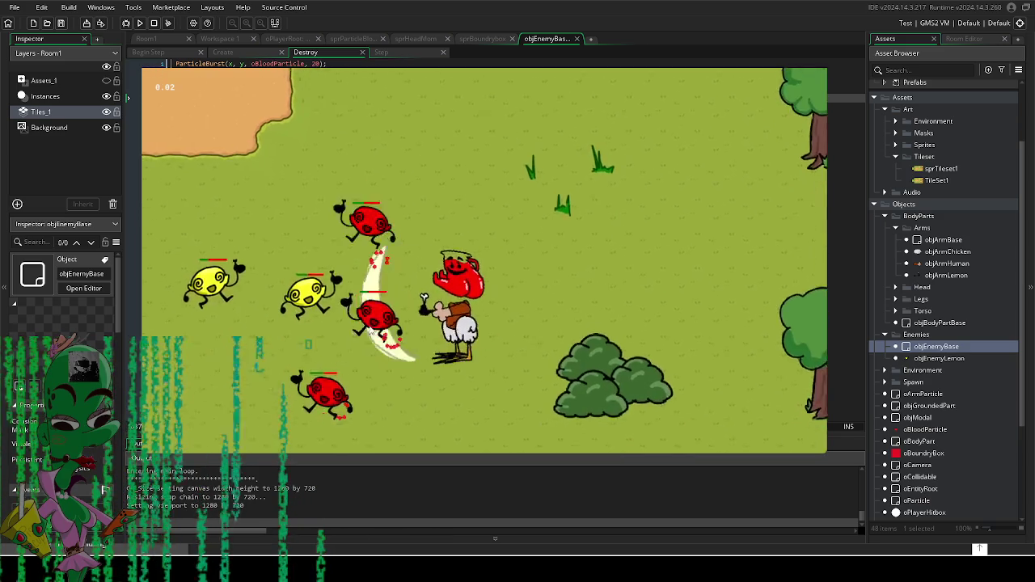
key(s)
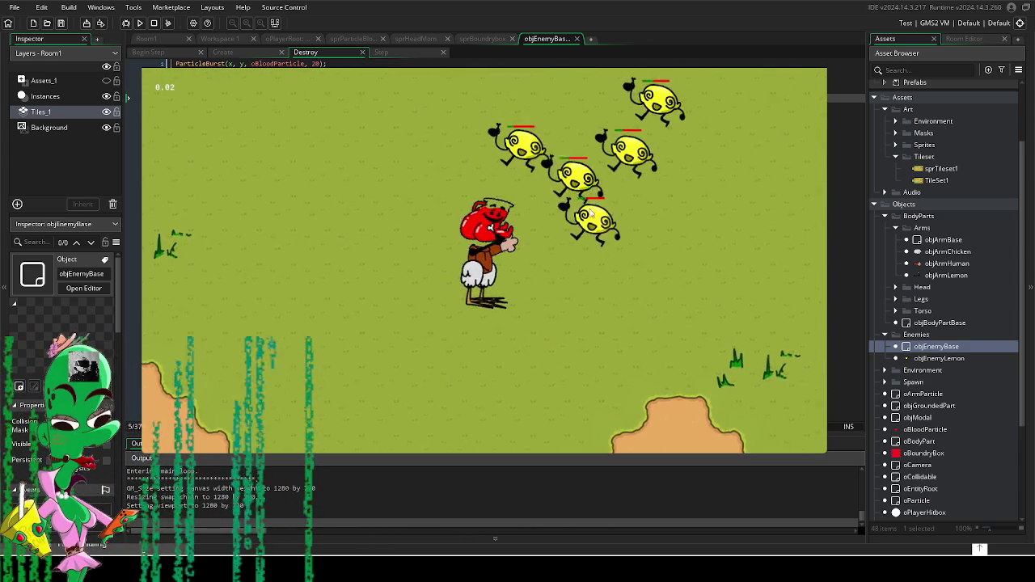
key(w)
click(606, 203)
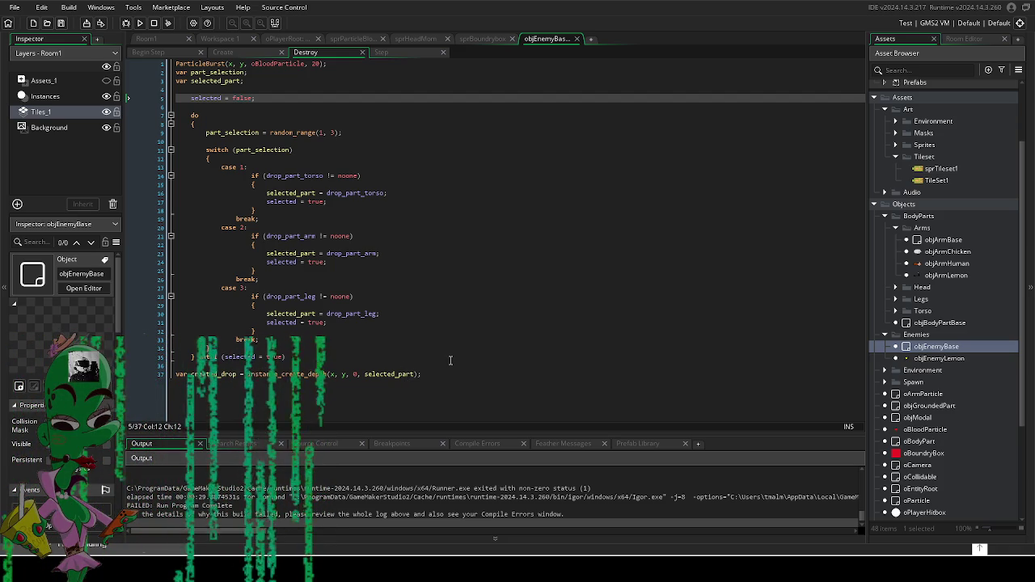
Step: Replace selected_part in the line 37 instance_create_depth call with objGroundedPart
drag(440, 374, 165, 176)
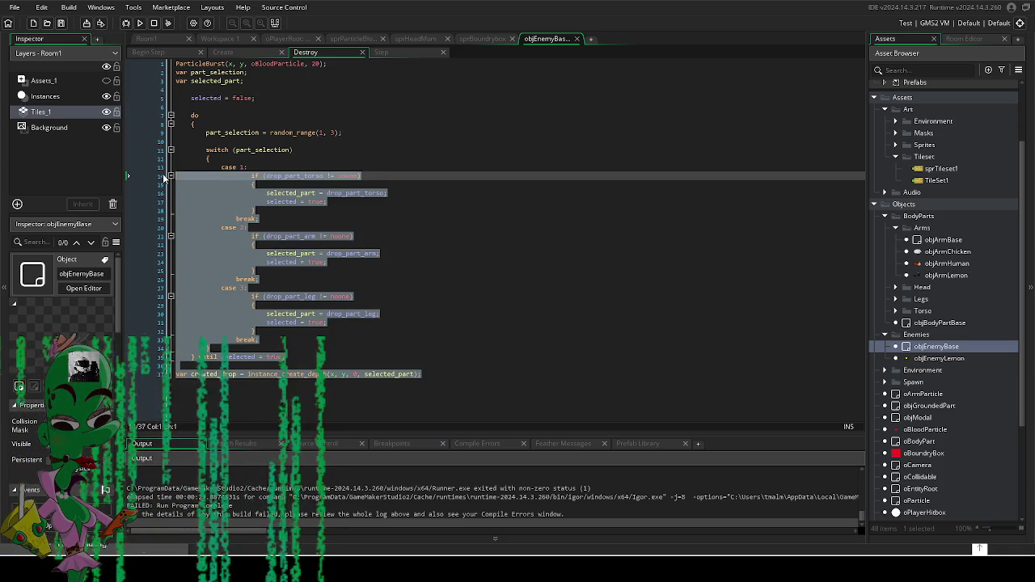
click(461, 237)
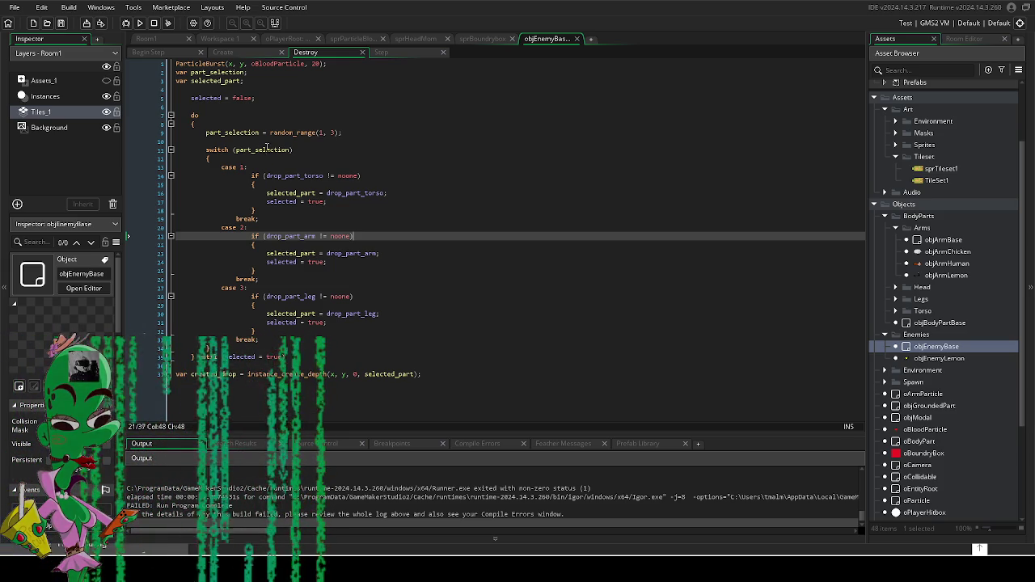
drag(253, 80, 131, 71)
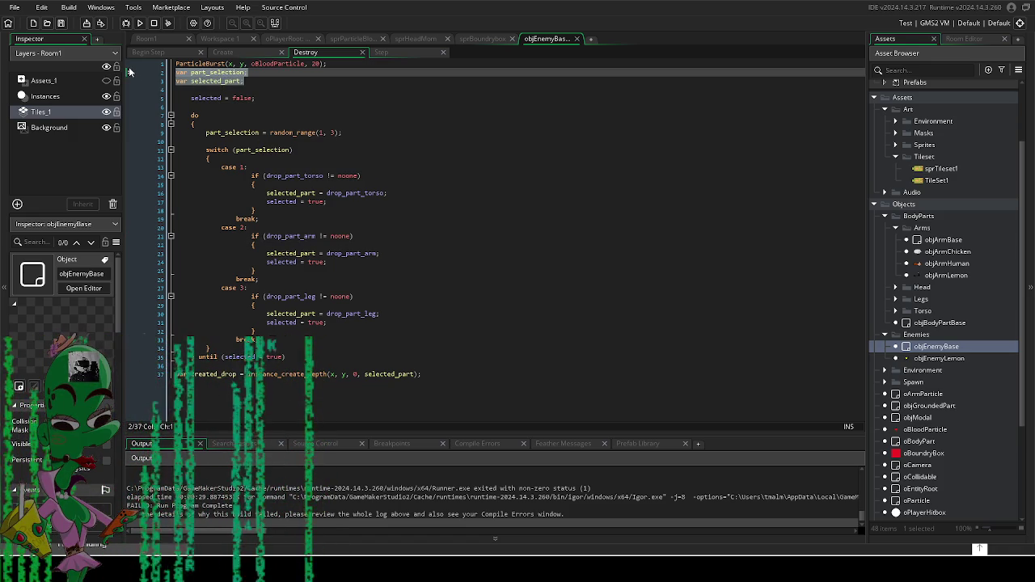
click(291, 374)
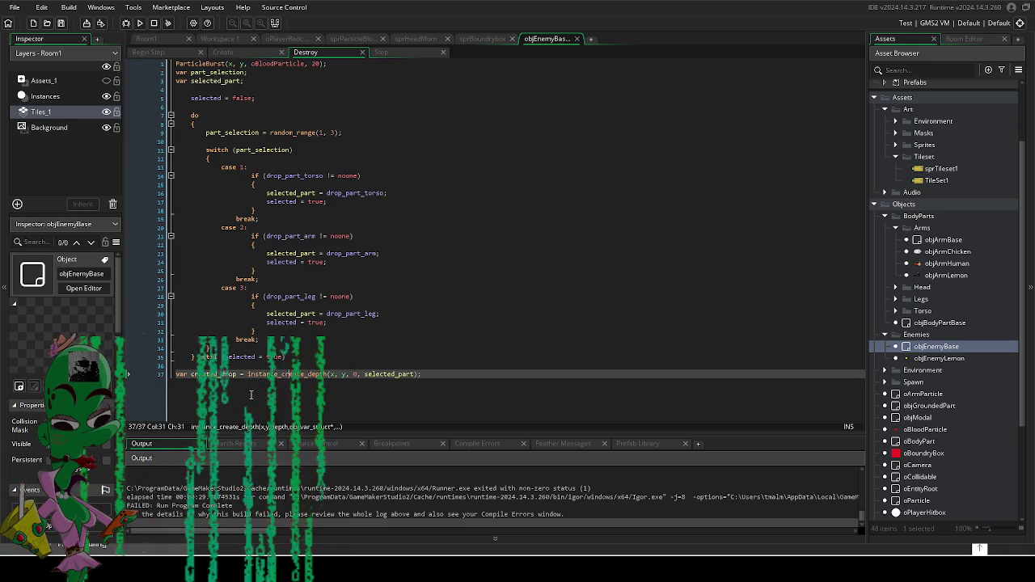
mouse_move(250, 376)
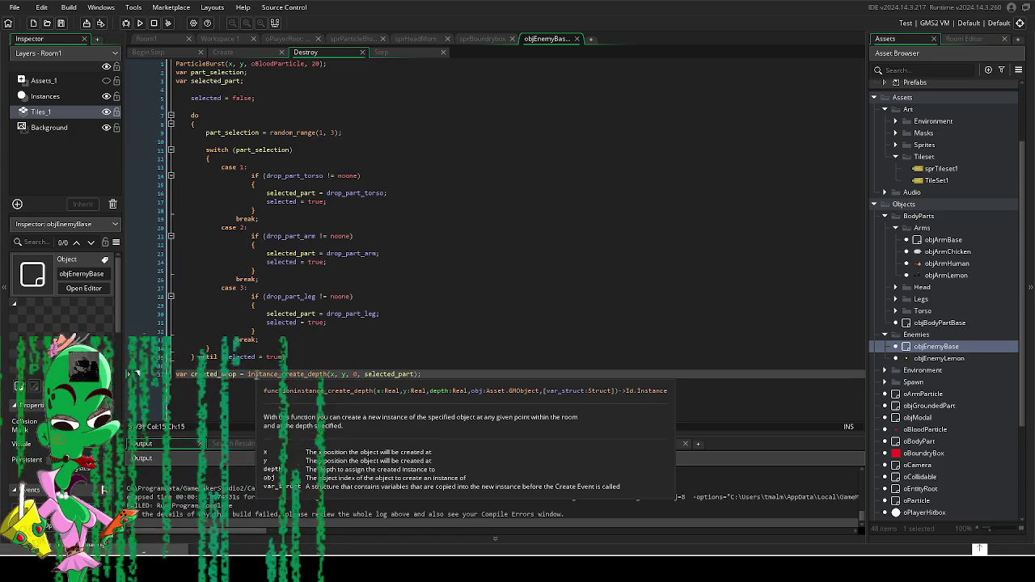
click(391, 374)
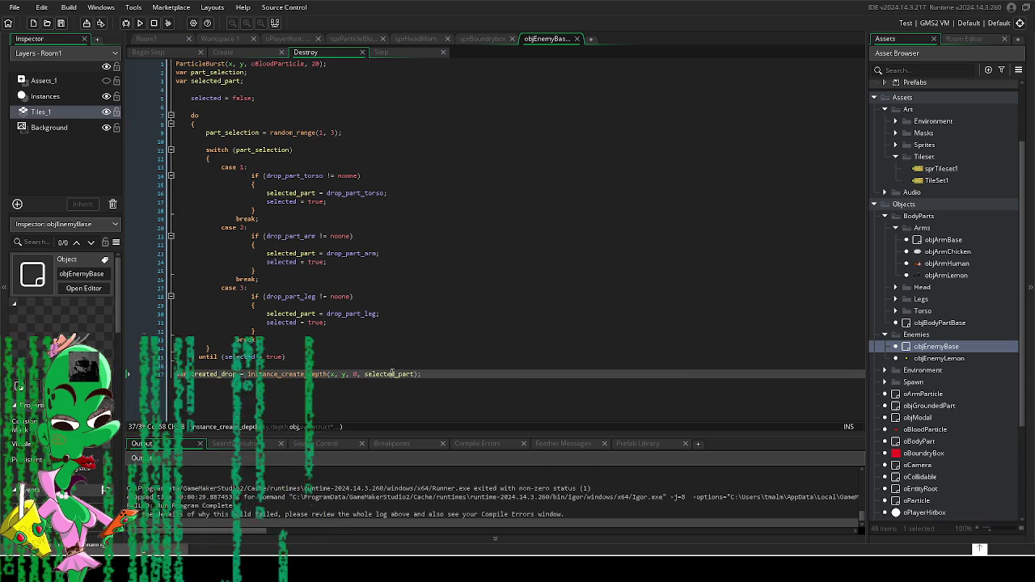
click(415, 373)
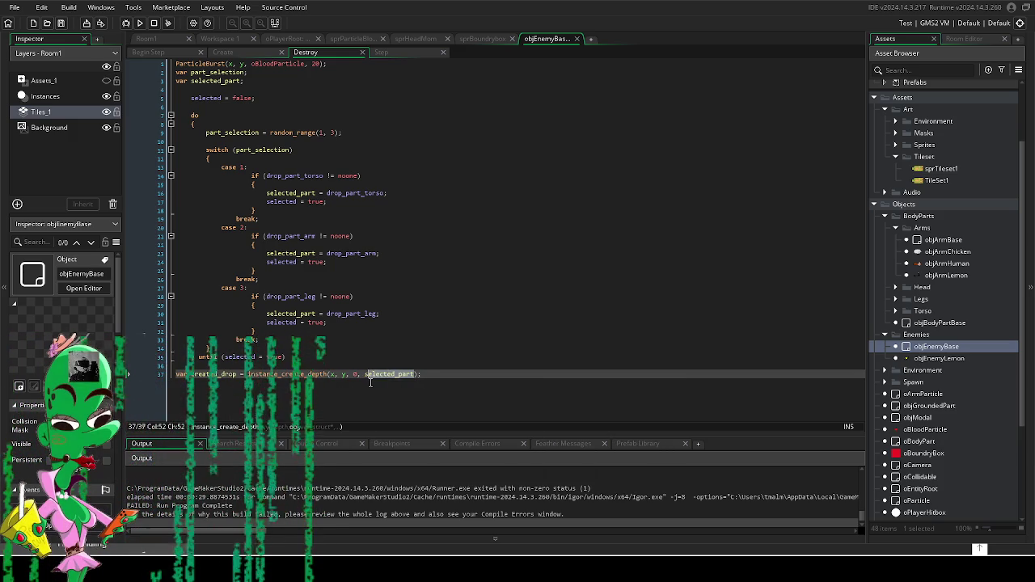
drag(369, 383, 367, 383)
text(obj)
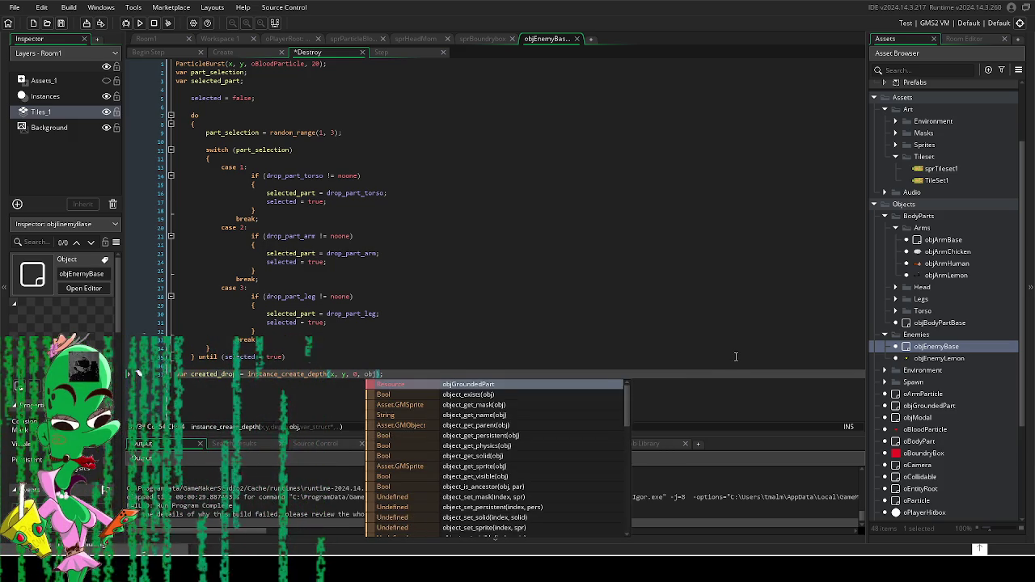
text(GroundedPart)
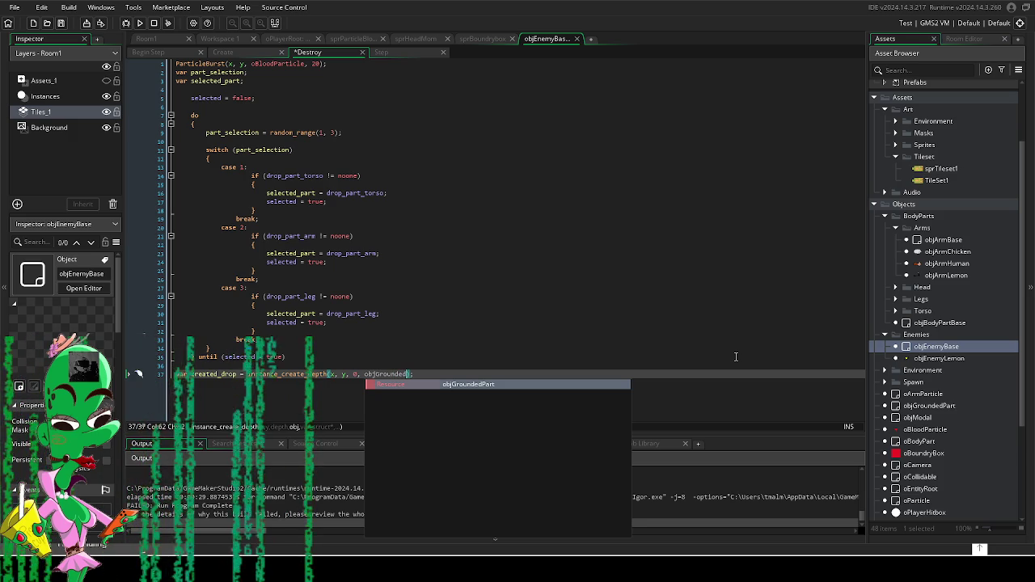
key(Return)
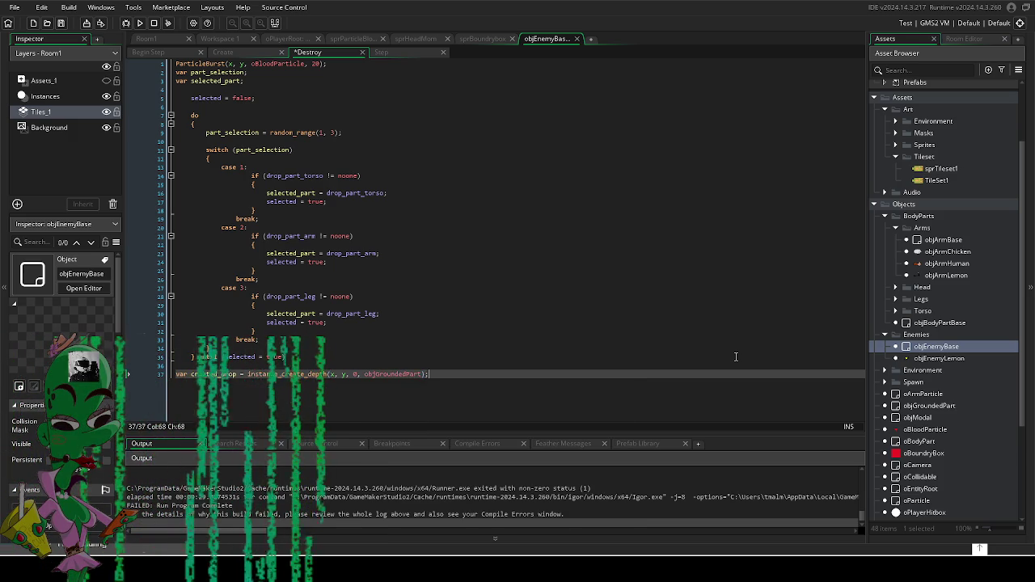
Step: Start a new line below beginning with created_drop.linked_object
key(Return)
text(created_d)
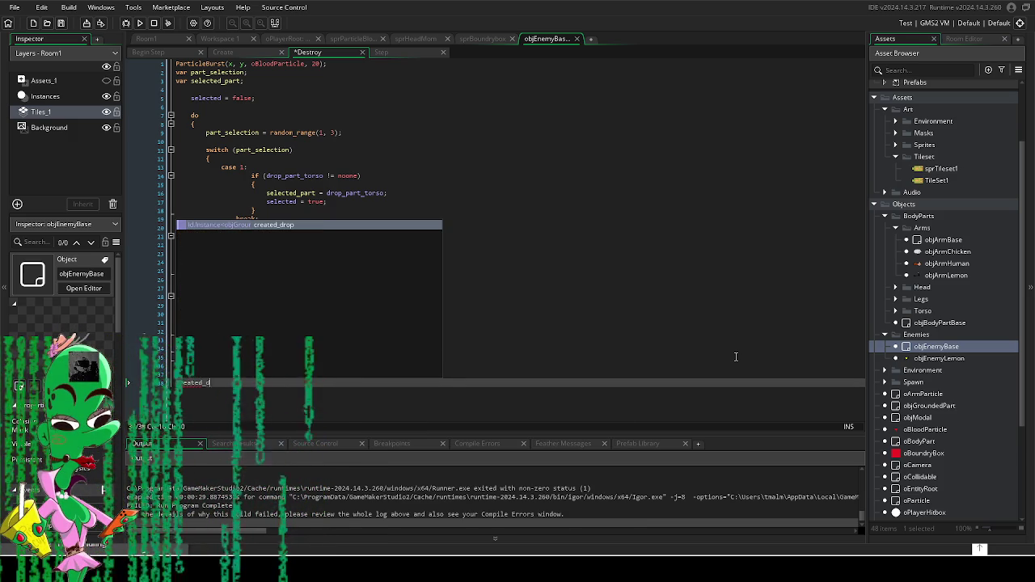
key(Return)
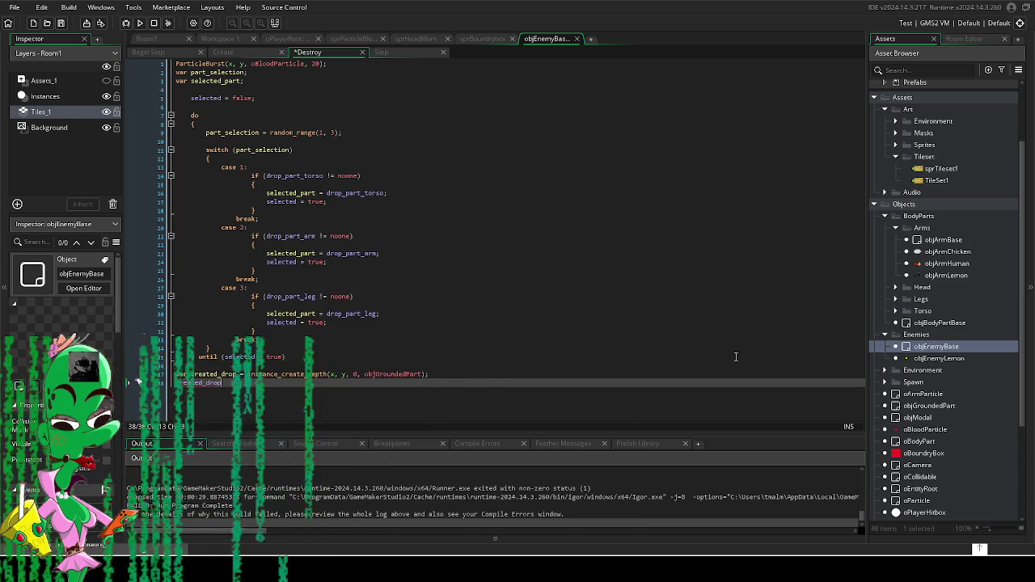
text(.li)
key(Return)
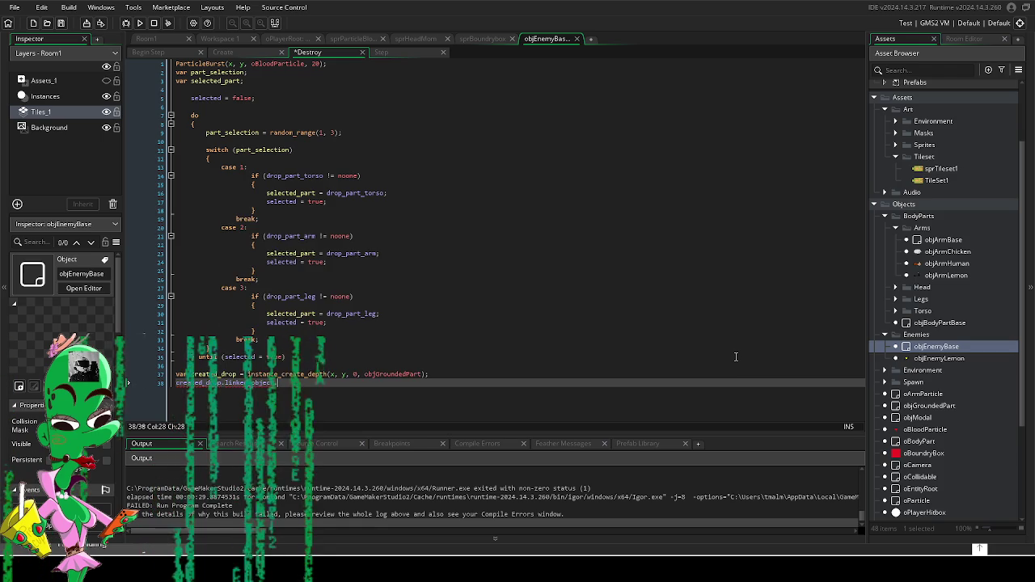